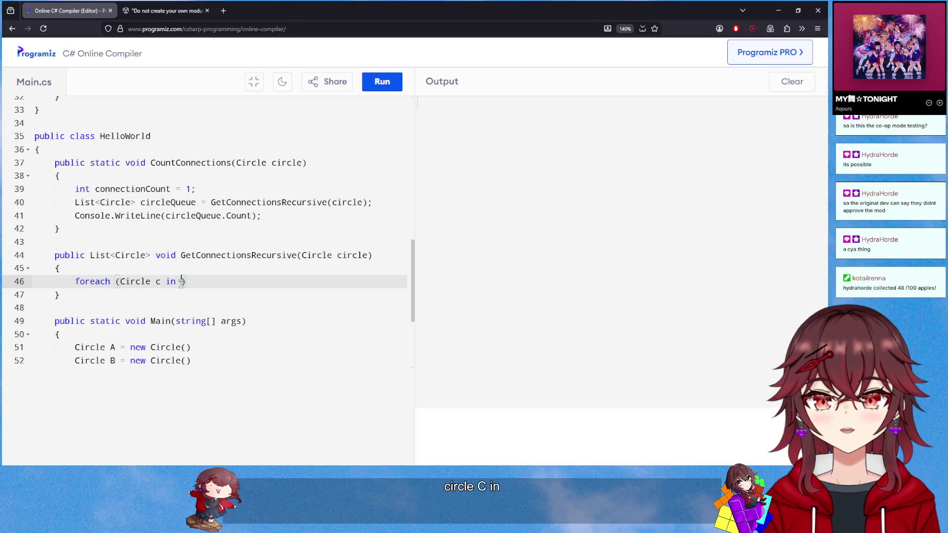
# Complete the foreach collection as cirle.Connections, after checking the list's exact name
pyautogui.write('cirle.')
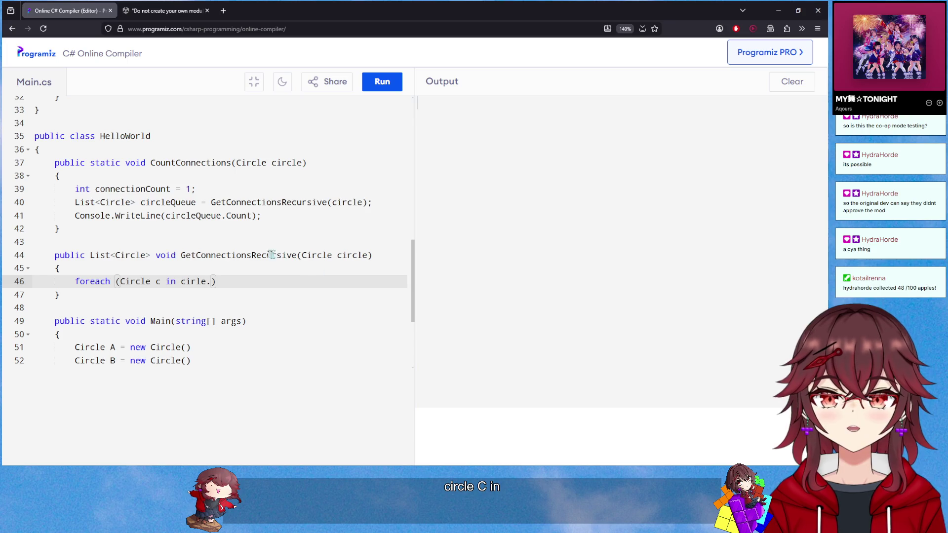
pyautogui.scroll(3, 226, 232)
pyautogui.scroll(3, 227, 232)
pyautogui.doubleClick(159, 143)
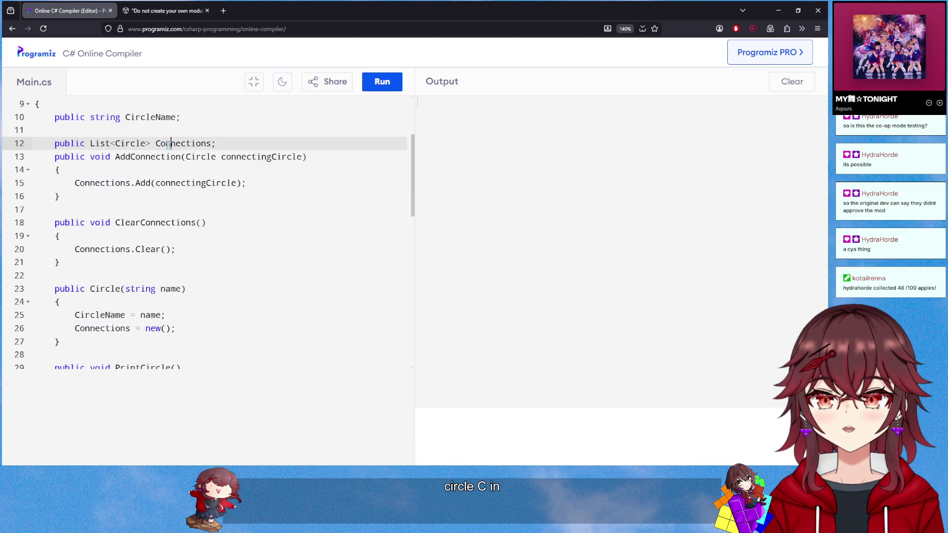
pyautogui.scroll(-5, 232, 236)
pyautogui.scroll(-1, 232, 237)
pyautogui.click(214, 282)
pyautogui.write('Connections')
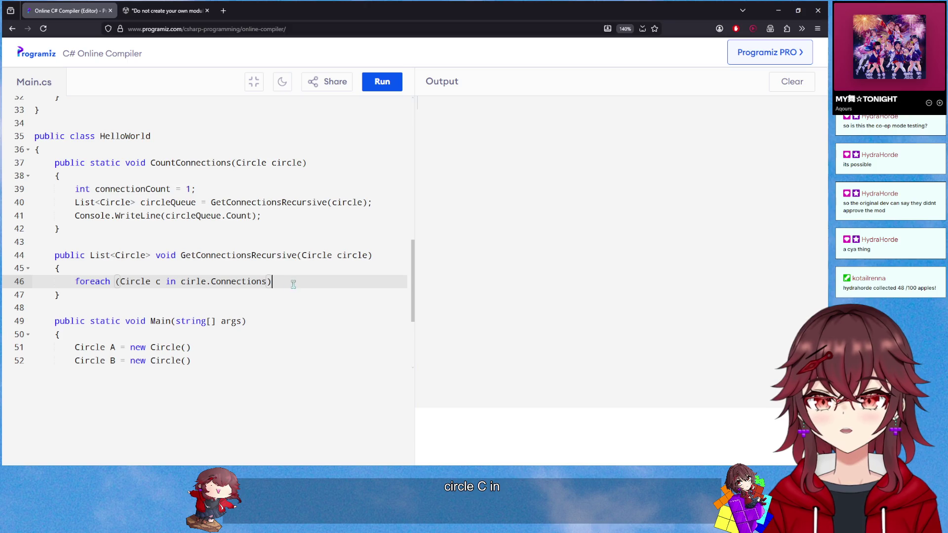
# Add an empty braced body under the foreach over cirle.Connections
pyautogui.click(293, 284)
pyautogui.press('Return')
pyautogui.write('{')
pyautogui.press('Return')
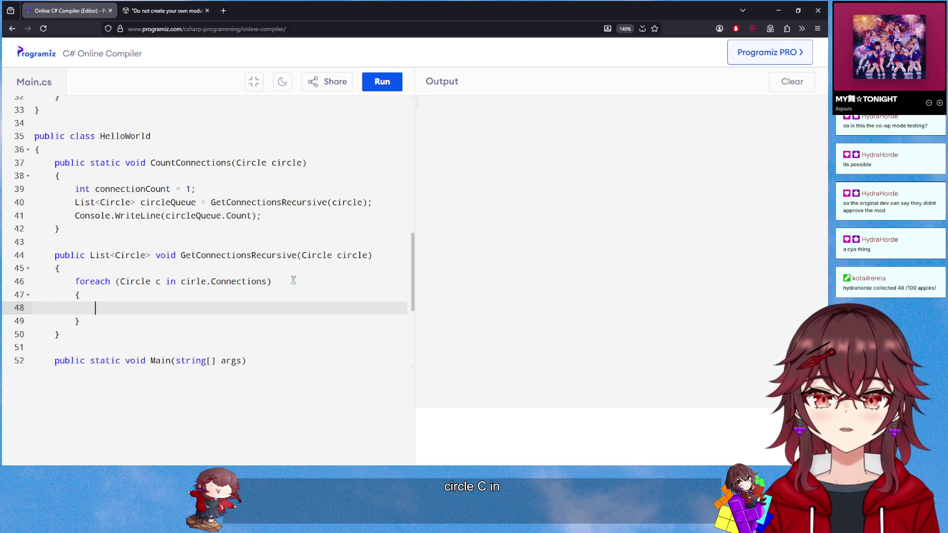
pyautogui.scroll(-1, 292, 281)
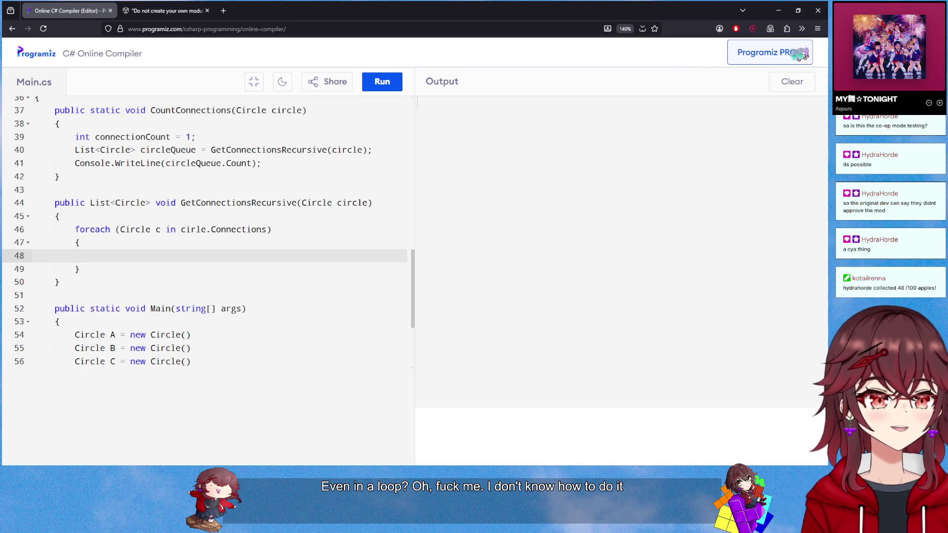
pyautogui.hotkey('alt', 'Tab')
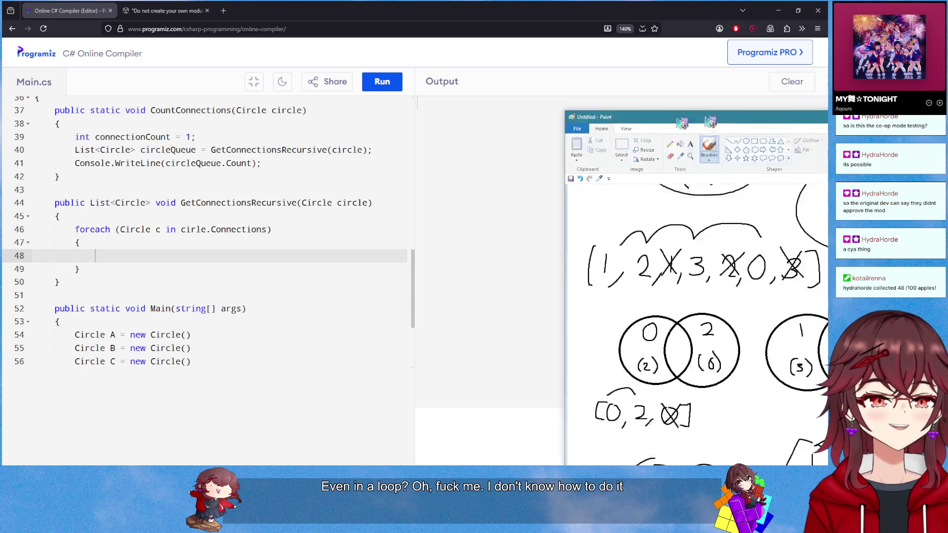
# Write 'A : B C' in Paint below the circle diagram
pyautogui.scroll(-10, 273, 219)
pyautogui.scroll(10, 274, 218)
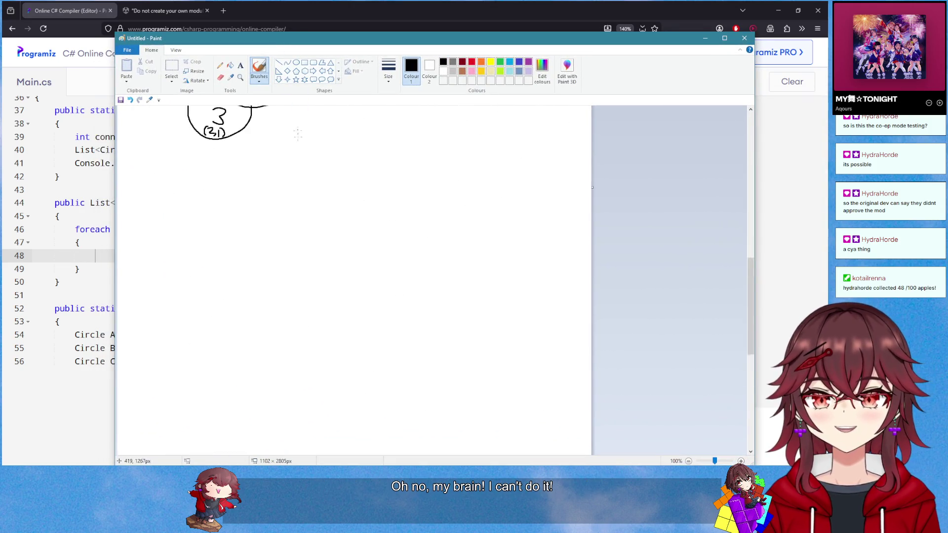
pyautogui.moveTo(299, 50)
pyautogui.mouseDown()
pyautogui.moveTo(474, 50)
pyautogui.moveTo(305, 51)
pyautogui.moveTo(303, 60)
pyautogui.mouseUp()
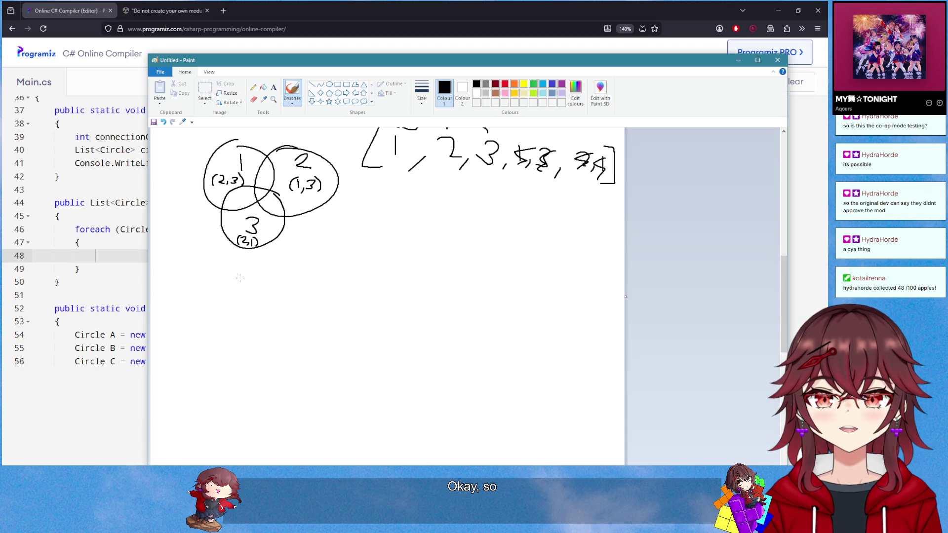
pyautogui.moveTo(242, 303); pyautogui.dragTo(255, 293)
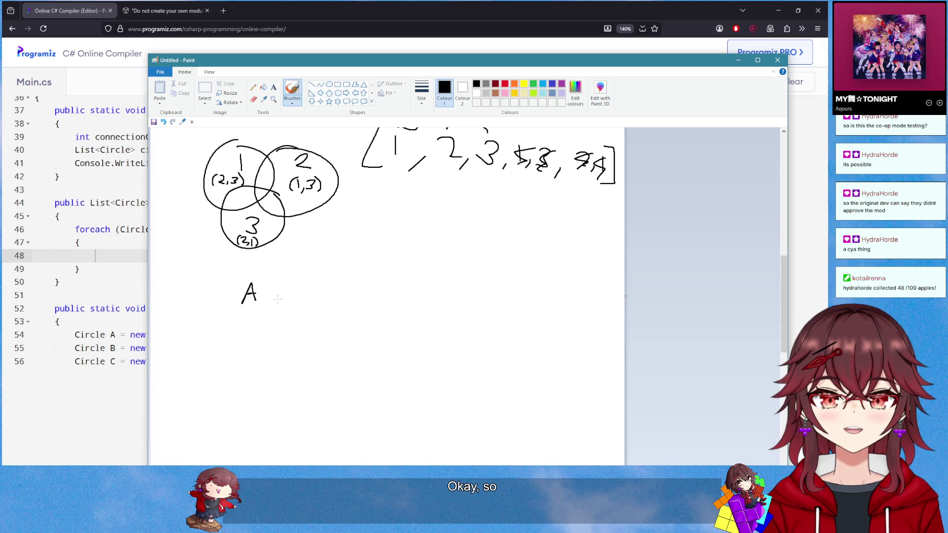
pyautogui.click(286, 297)
pyautogui.moveTo(321, 278); pyautogui.dragTo(321, 300)
pyautogui.moveTo(387, 284)
pyautogui.mouseDown()
pyautogui.moveTo(380, 309)
pyautogui.moveTo(404, 307)
pyautogui.mouseUp()
# Sketch a graph with A linked to B and C, plus a B–C edge
pyautogui.moveTo(242, 324)
pyautogui.mouseDown()
pyautogui.moveTo(242, 345)
pyautogui.moveTo(258, 341)
pyautogui.moveTo(243, 346)
pyautogui.mouseUp()
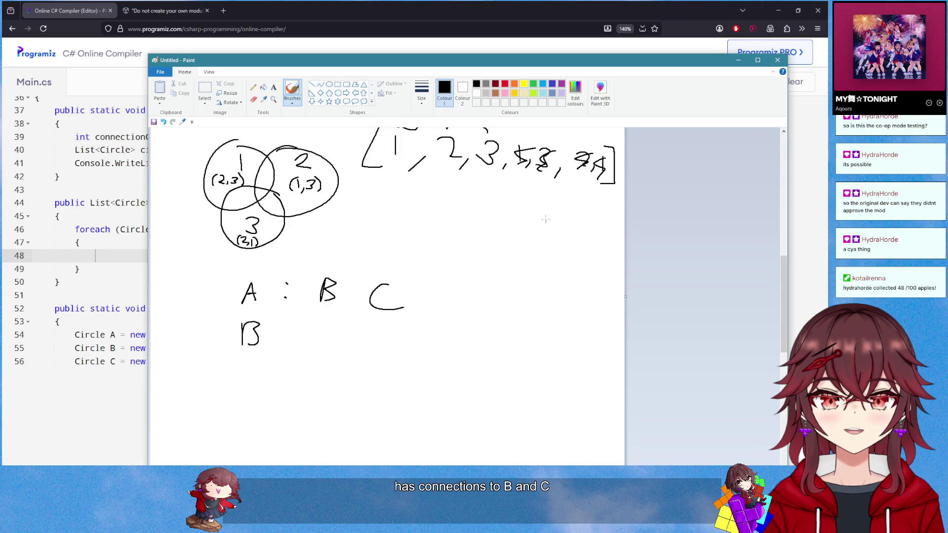
pyautogui.moveTo(506, 249)
pyautogui.mouseDown()
pyautogui.moveTo(539, 232)
pyautogui.moveTo(577, 291)
pyautogui.moveTo(506, 293)
pyautogui.moveTo(494, 320)
pyautogui.moveTo(495, 310)
pyautogui.moveTo(513, 313)
pyautogui.moveTo(494, 318)
pyautogui.mouseUp()
pyautogui.moveTo(605, 296)
pyautogui.mouseDown()
pyautogui.moveTo(592, 313)
pyautogui.moveTo(627, 316)
pyautogui.mouseUp()
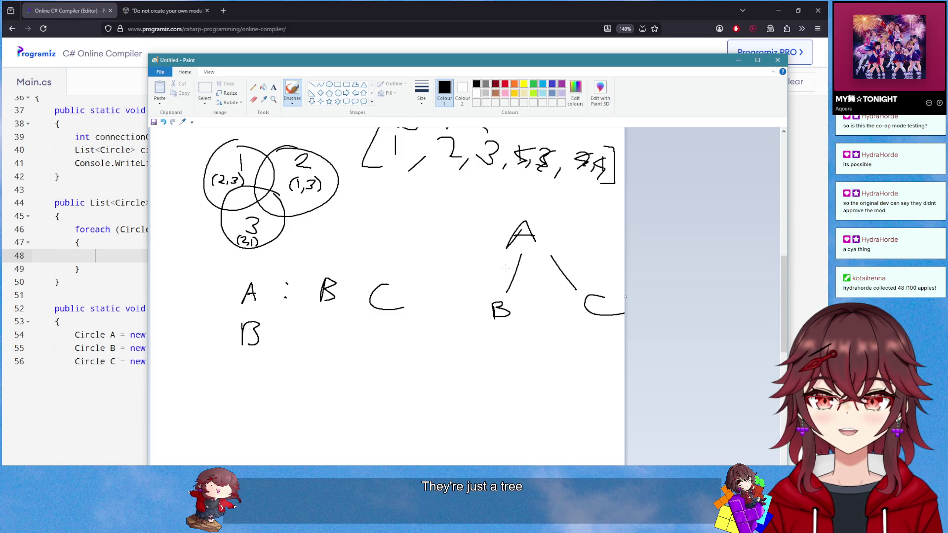
pyautogui.moveTo(522, 309); pyautogui.dragTo(559, 301)
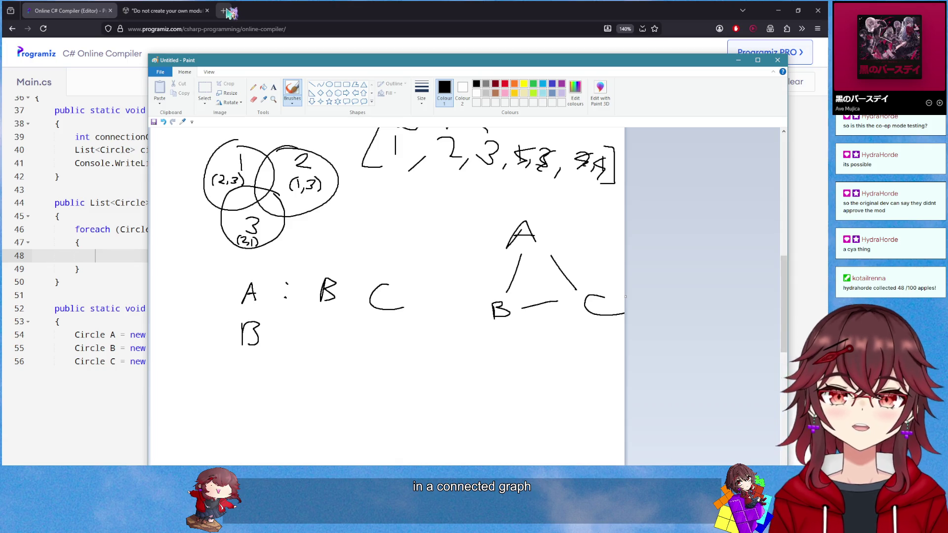
# Search Google for 'algorithm to get all nodes in a connected graph' and read the AI overview
pyautogui.click(227, 9)
pyautogui.write('algo')
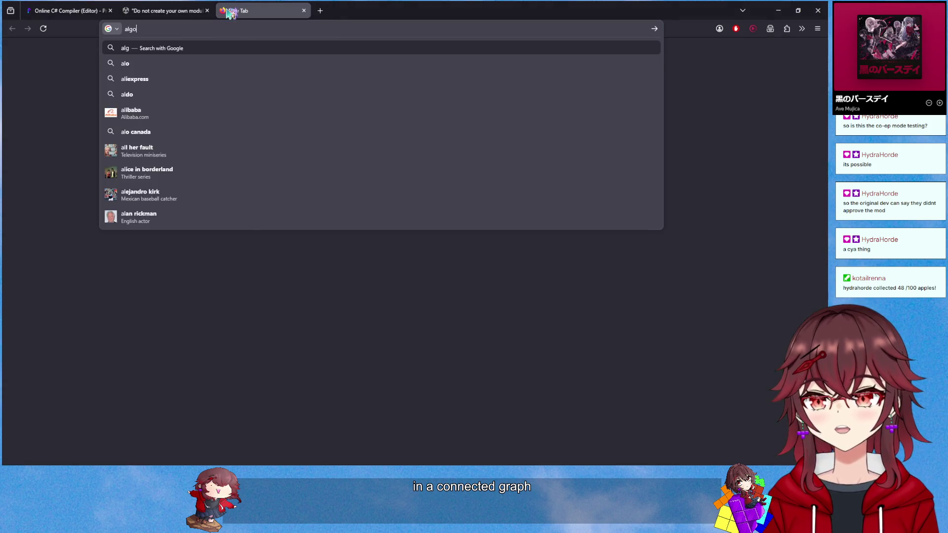
pyautogui.write('rithm to get all nodes in a ')
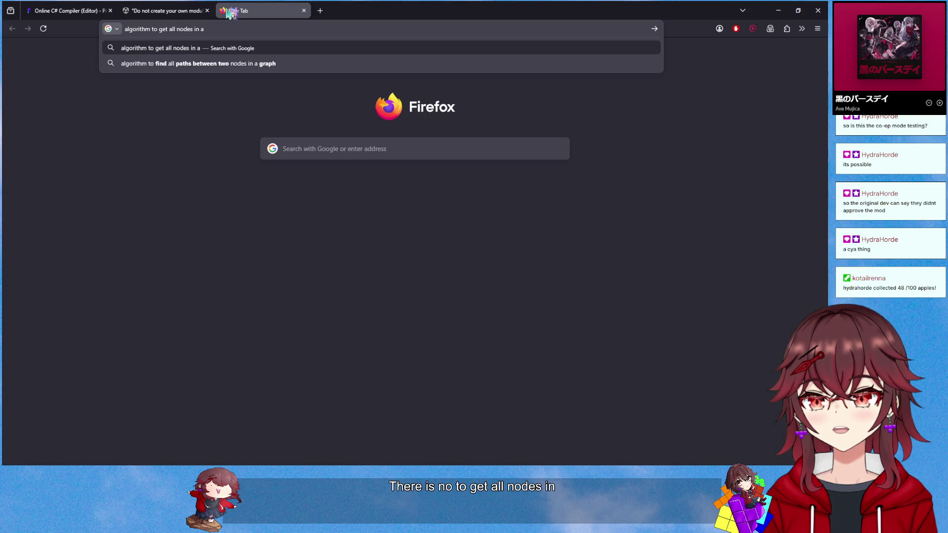
pyautogui.write('connected graph')
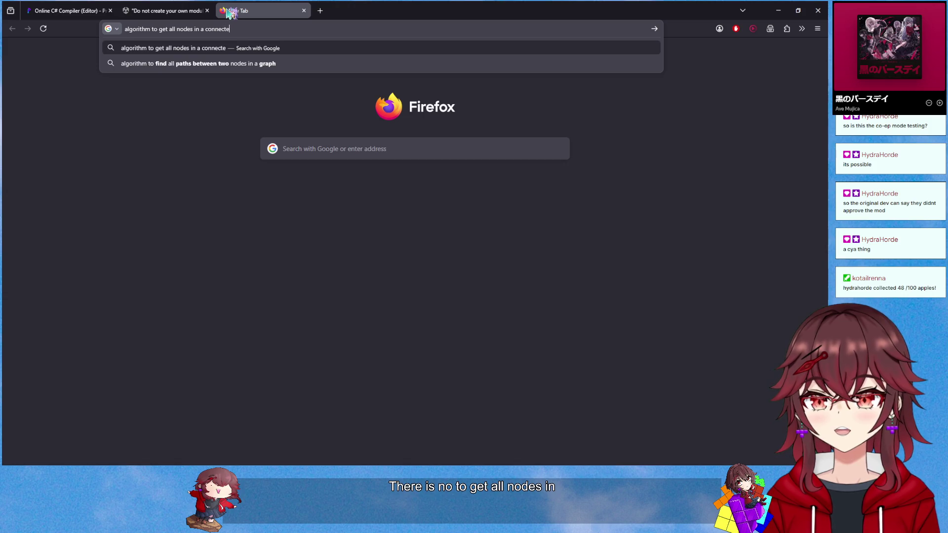
pyautogui.press('Return')
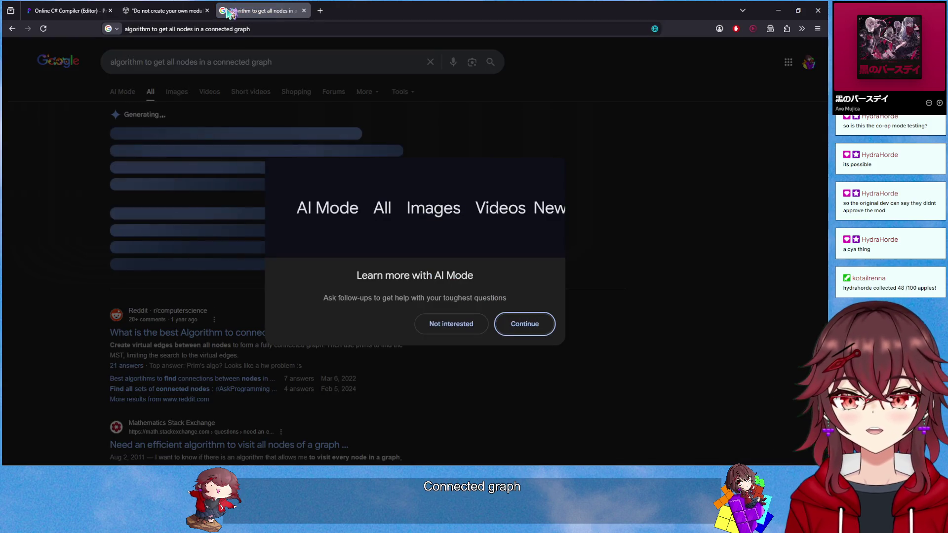
pyautogui.click(467, 325)
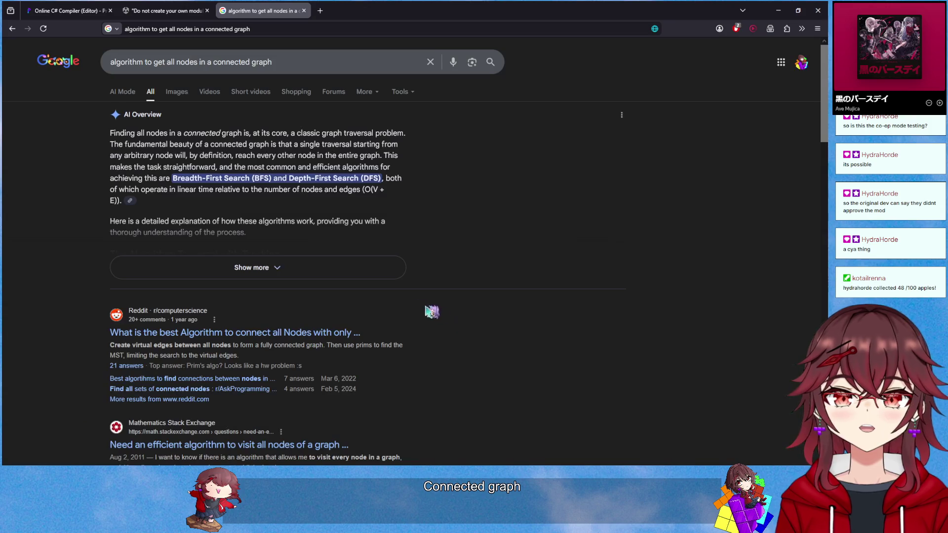
pyautogui.click(269, 266)
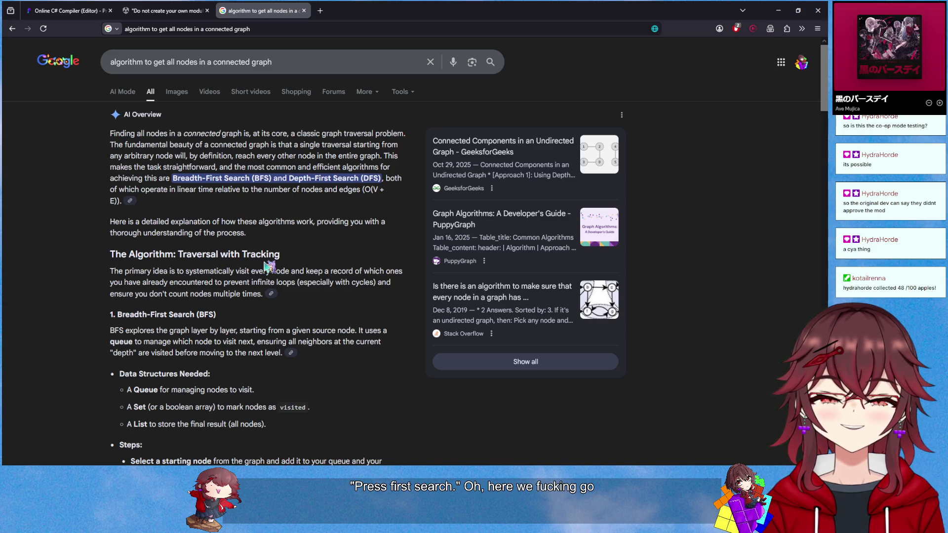
pyautogui.scroll(-7, 269, 266)
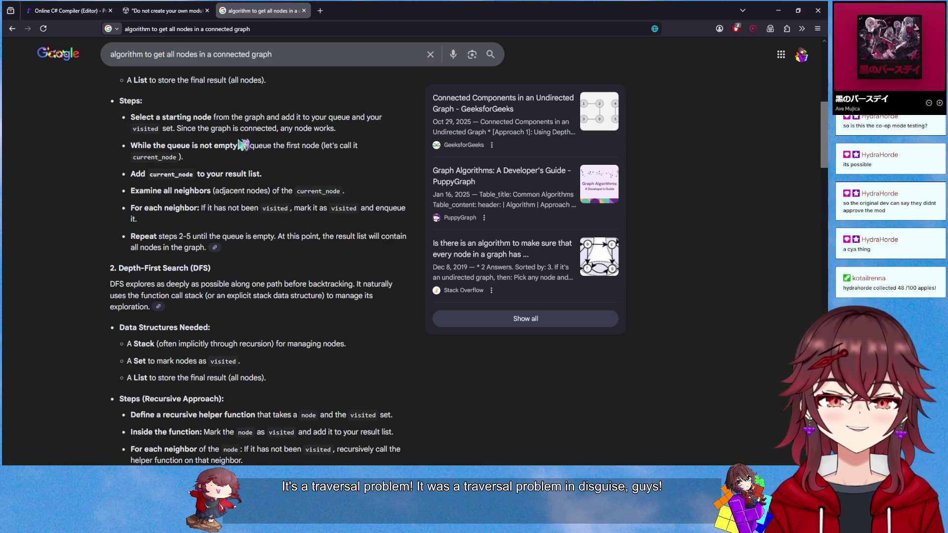
pyautogui.scroll(-4, 260, 237)
pyautogui.scroll(-6, 263, 254)
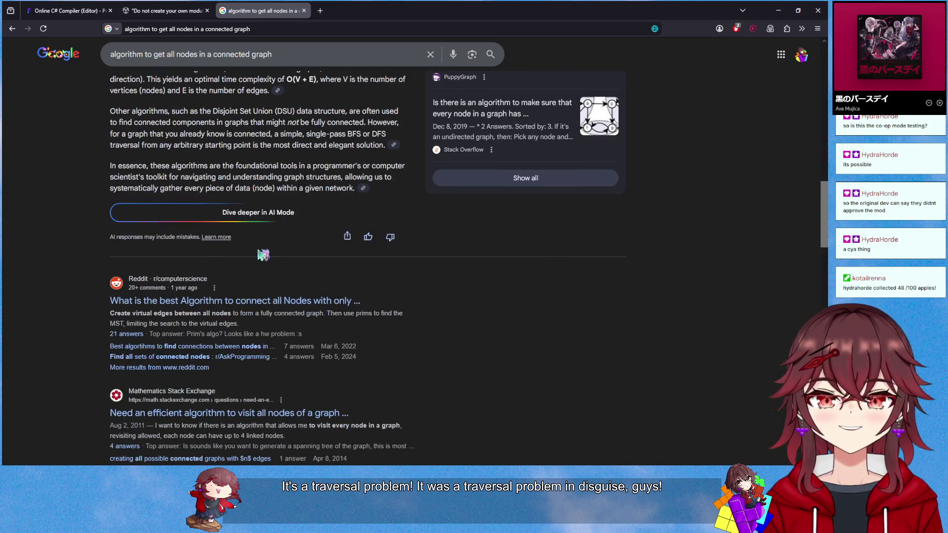
pyautogui.scroll(10, 263, 255)
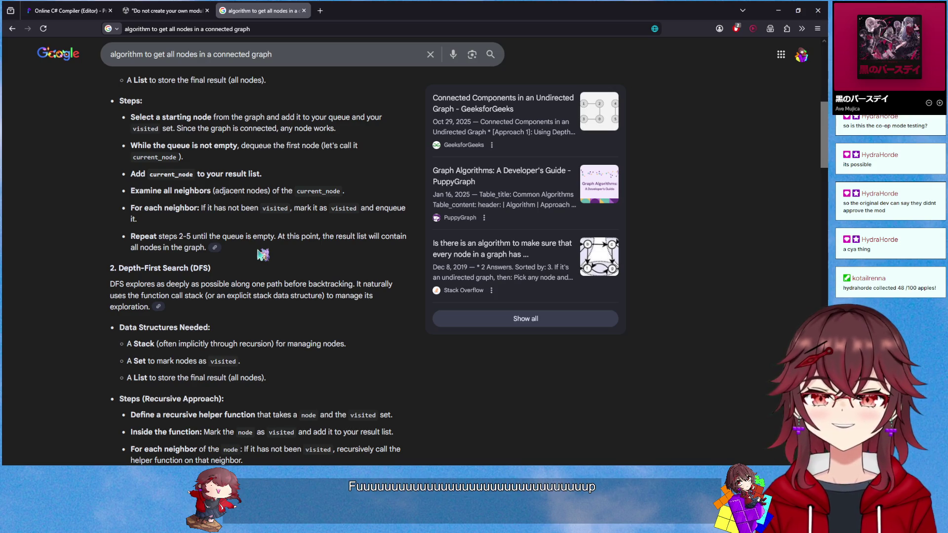
pyautogui.scroll(8, 267, 248)
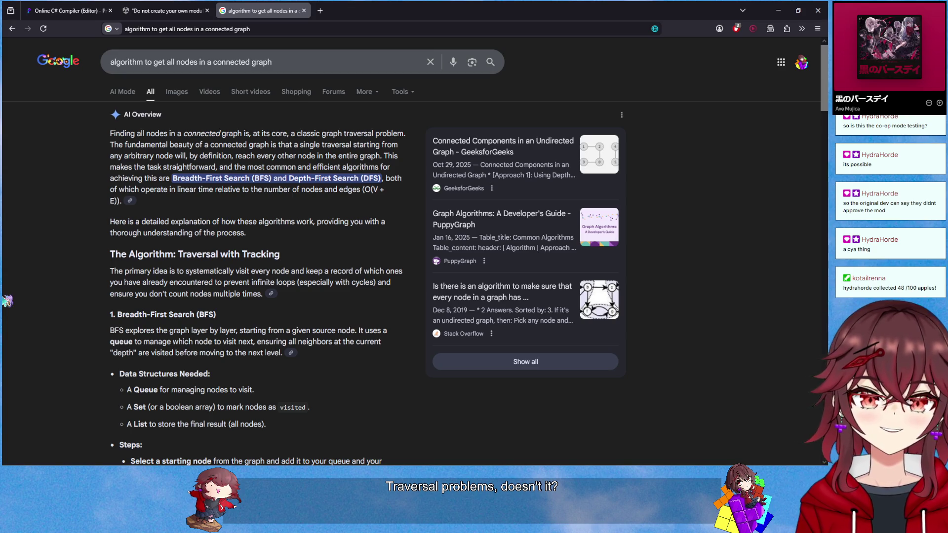
pyautogui.scroll(-4, 113, 302)
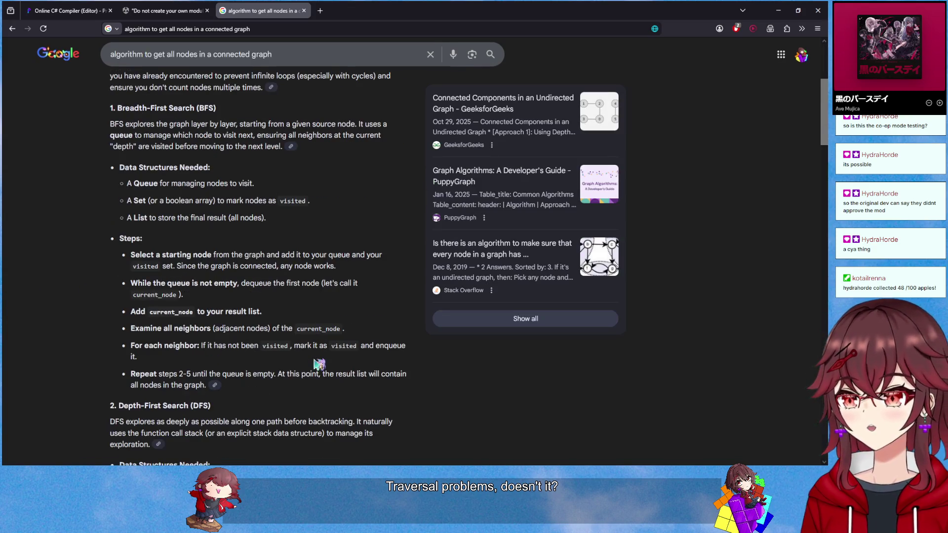
pyautogui.scroll(-10, 340, 311)
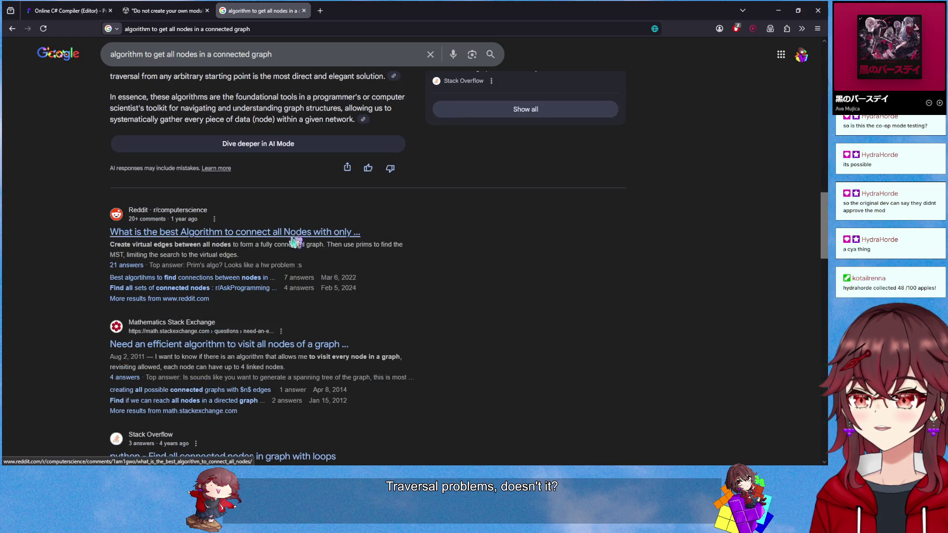
pyautogui.scroll(15, 295, 242)
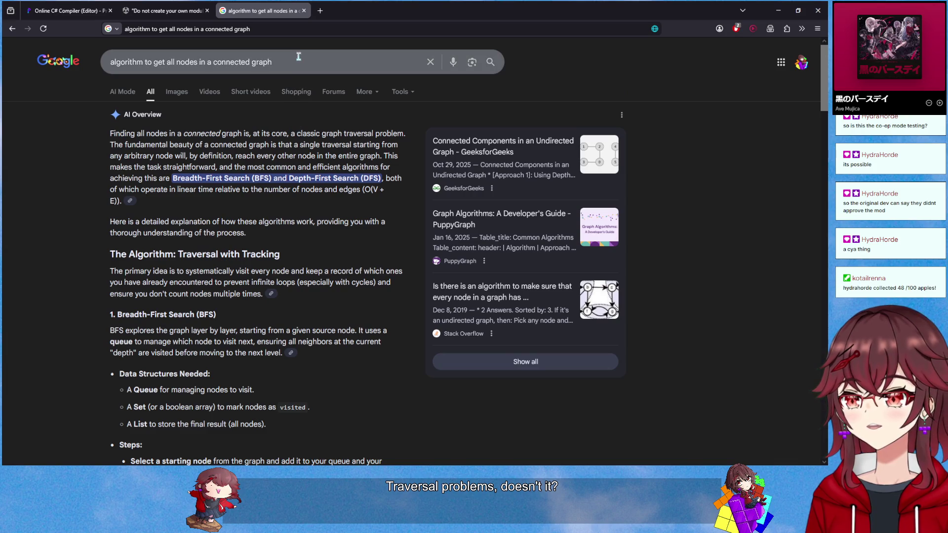
# Change the query to 'BFS connected graph c#' and open the GeeksforGeeks BFS article
pyautogui.click(298, 57)
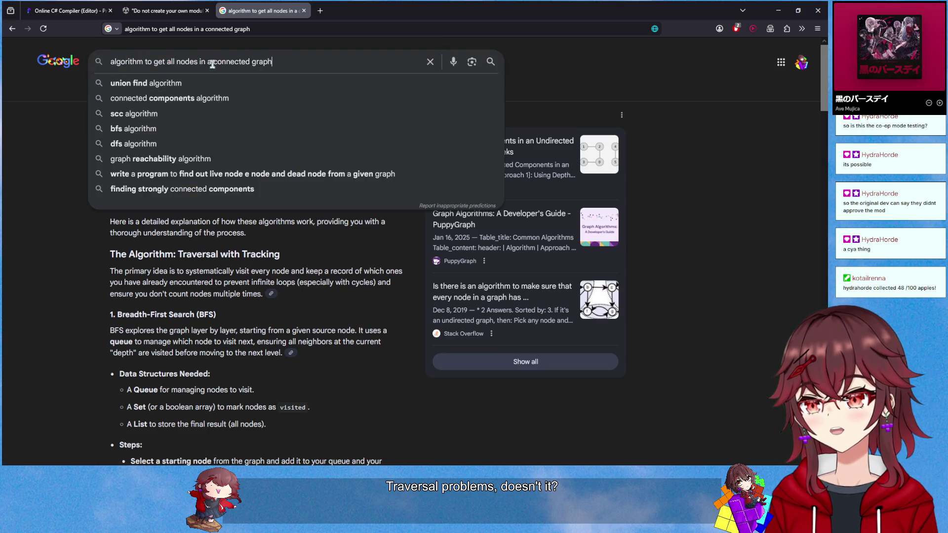
pyautogui.moveTo(213, 62); pyautogui.dragTo(110, 63)
pyautogui.write('BFS')
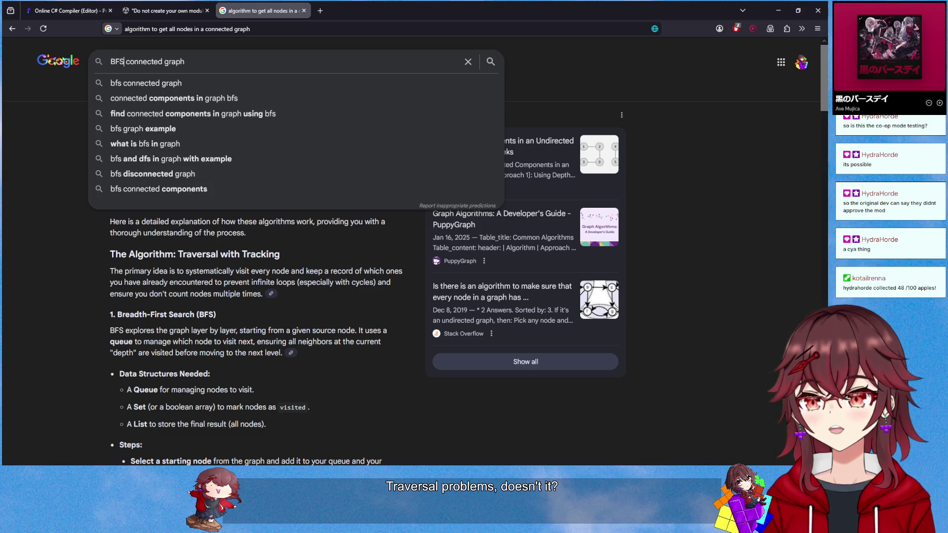
pyautogui.write(' c#')
pyautogui.press('Return')
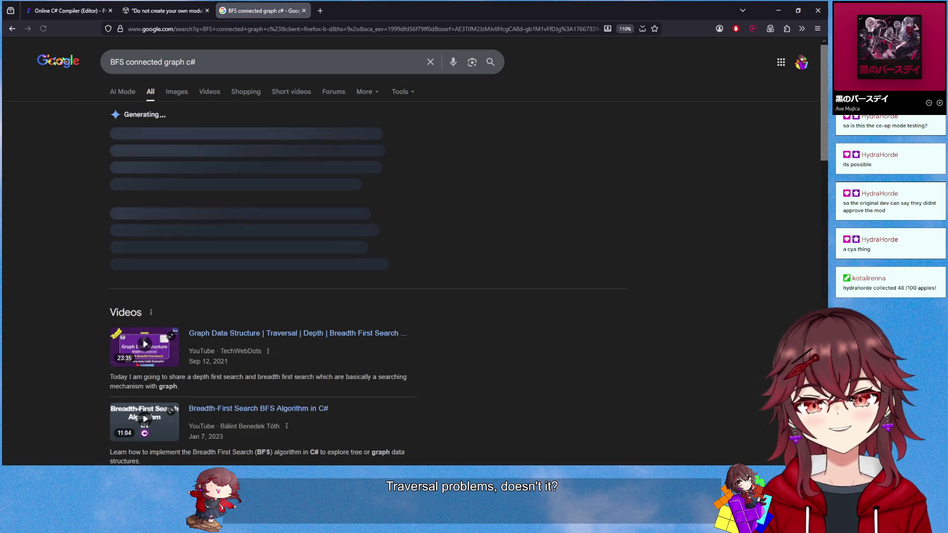
pyautogui.scroll(-3, 265, 269)
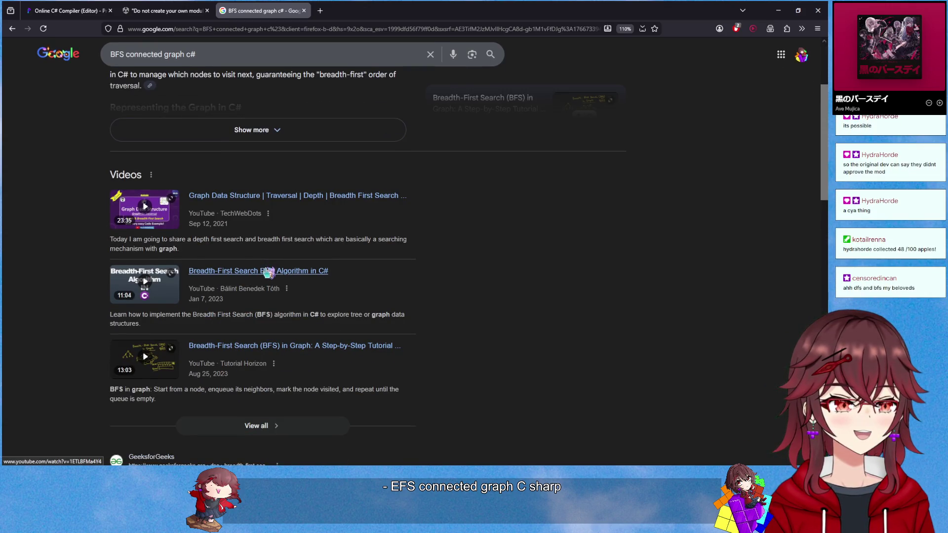
pyautogui.scroll(-3, 268, 272)
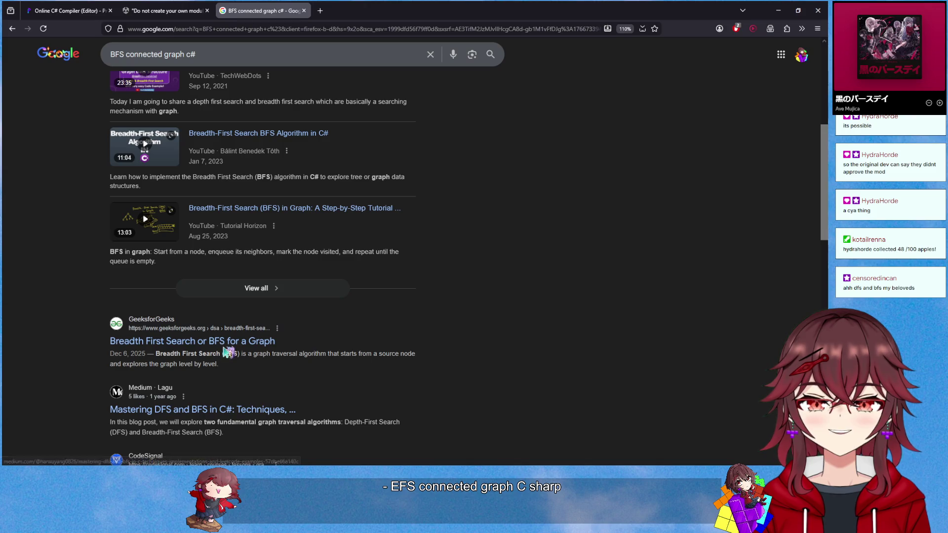
pyautogui.click(224, 345)
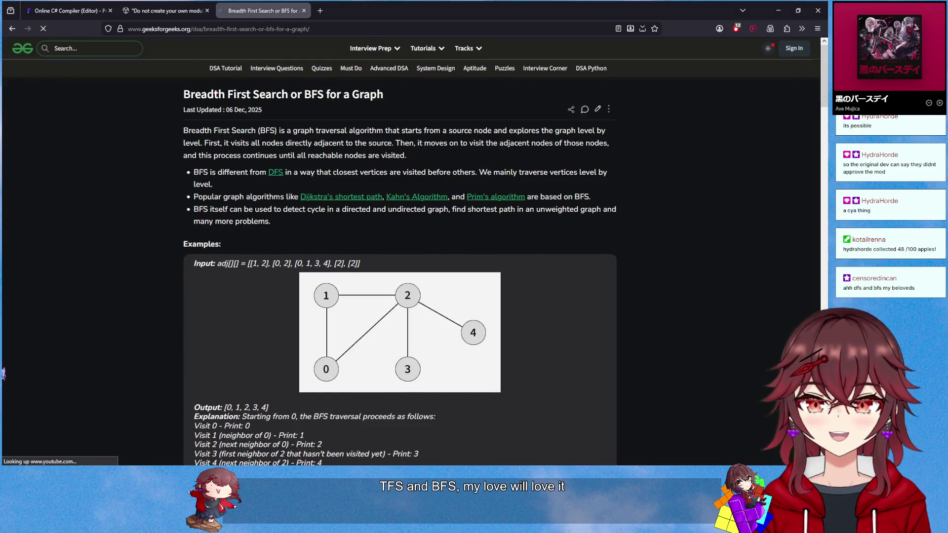
# Review the Paint circle diagrams, number lists and A–B–C triangle over the BFS article
pyautogui.hotkey('alt', 'Tab')
pyautogui.scroll(3, 383, 335)
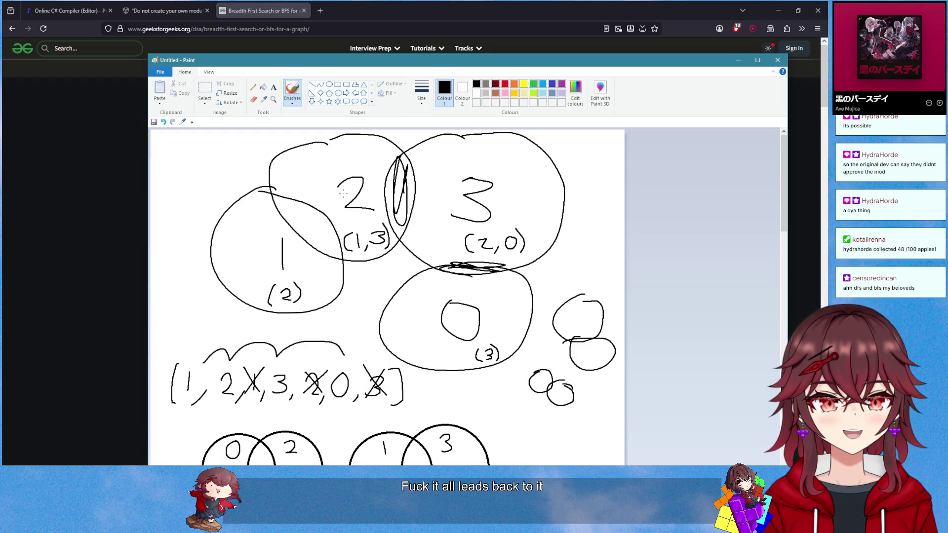
pyautogui.scroll(-10, 348, 196)
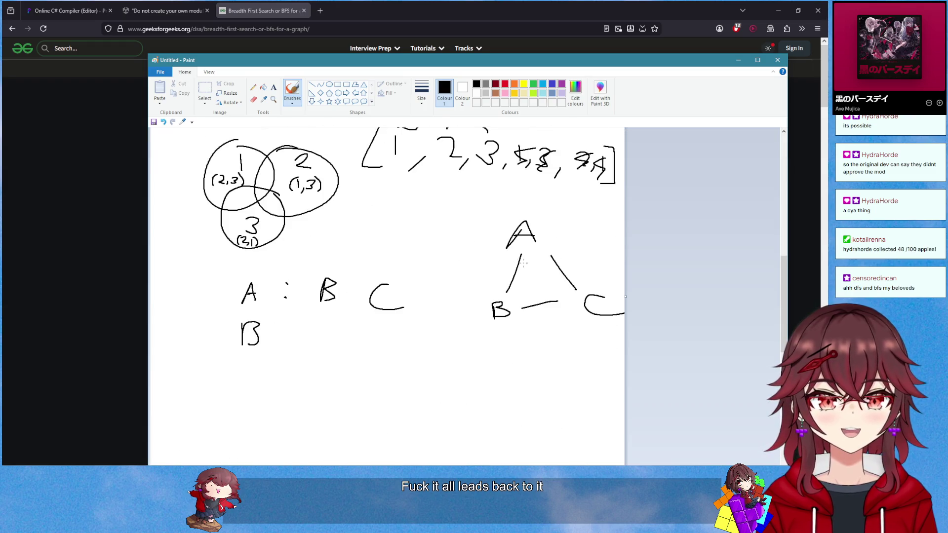
pyautogui.moveTo(475, 61)
pyautogui.mouseDown()
pyautogui.moveTo(448, 261)
pyautogui.moveTo(401, 127)
pyautogui.moveTo(384, 413)
pyautogui.mouseUp()
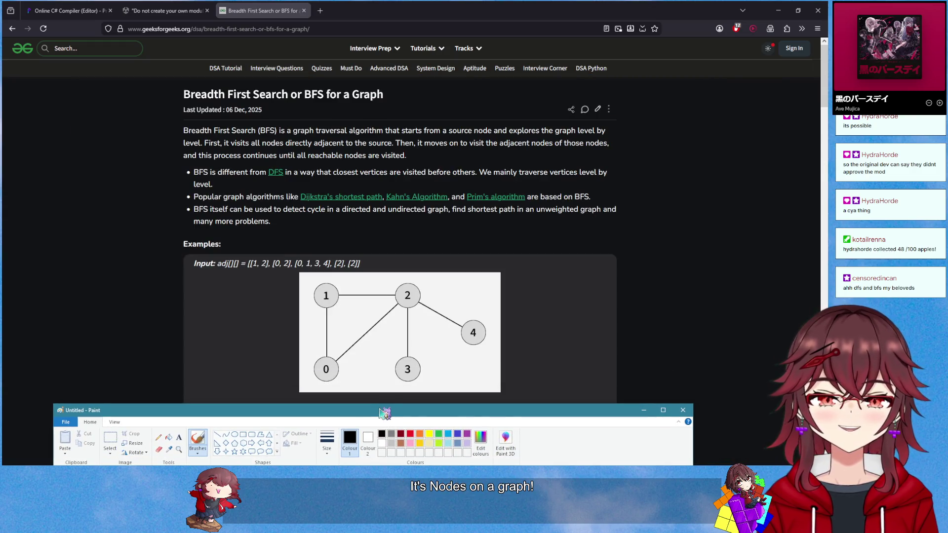
pyautogui.moveTo(385, 413); pyautogui.dragTo(427, 63)
pyautogui.scroll(6, 489, 287)
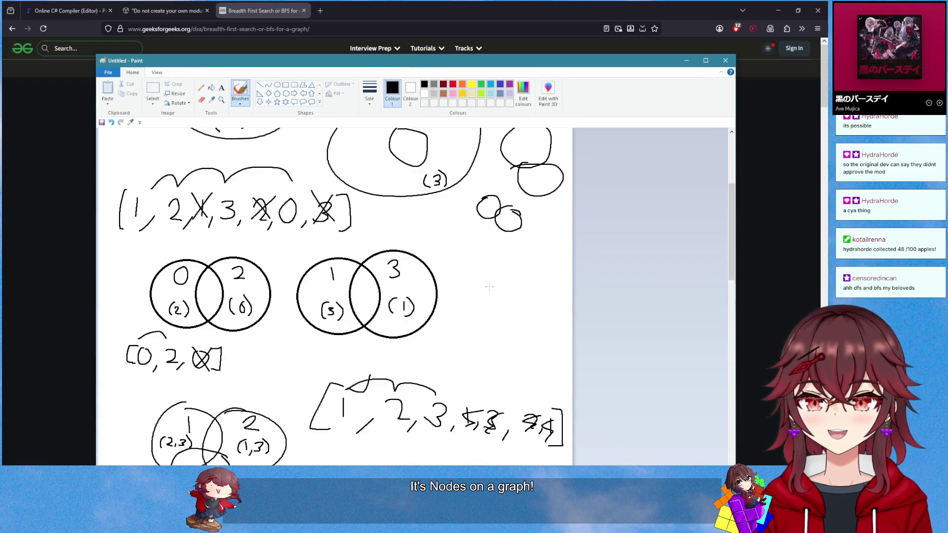
pyautogui.scroll(3, 489, 287)
pyautogui.scroll(-9, 581, 240)
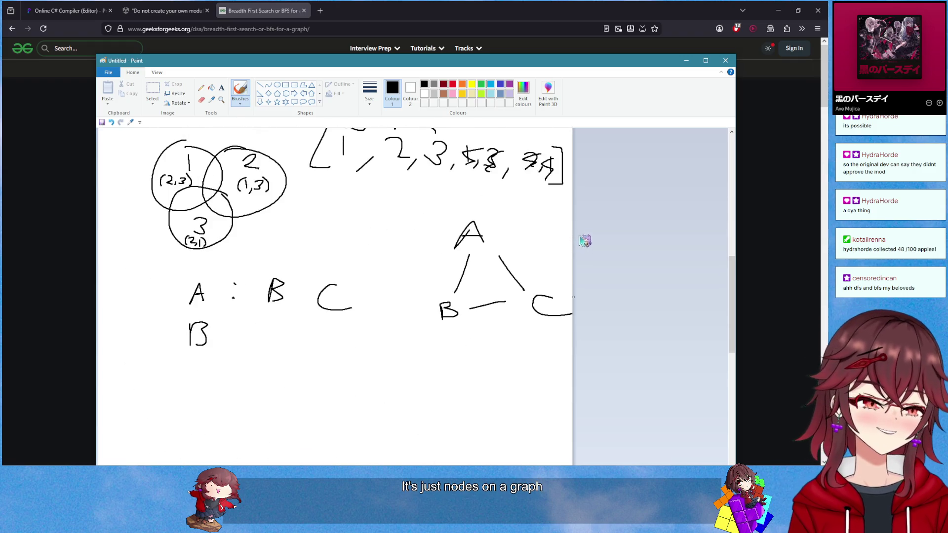
pyautogui.scroll(2, 463, 297)
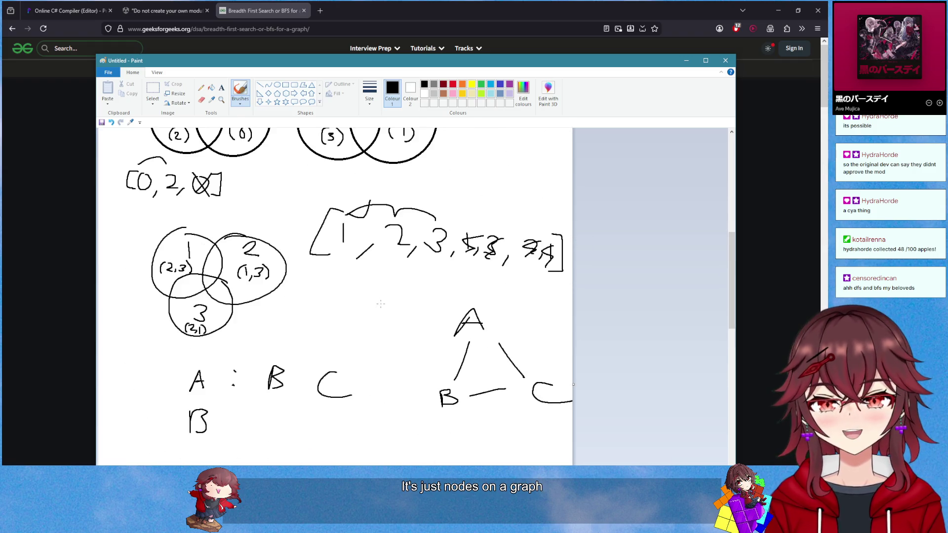
pyautogui.scroll(3, 381, 303)
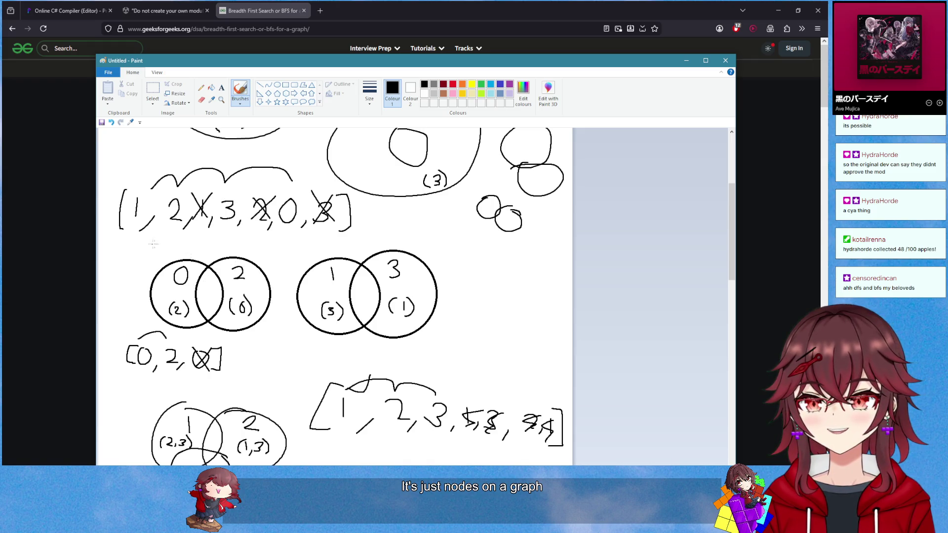
pyautogui.scroll(-3, 196, 237)
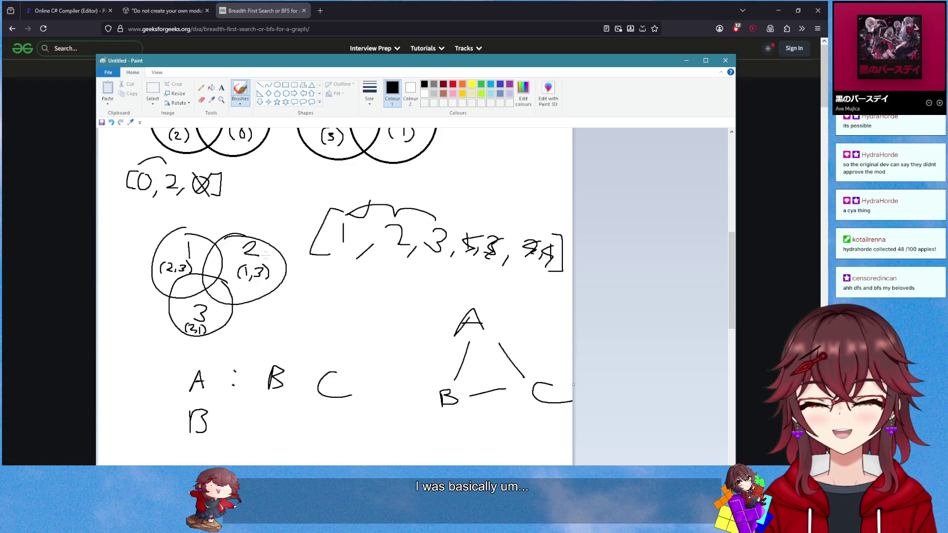
pyautogui.scroll(3, 265, 255)
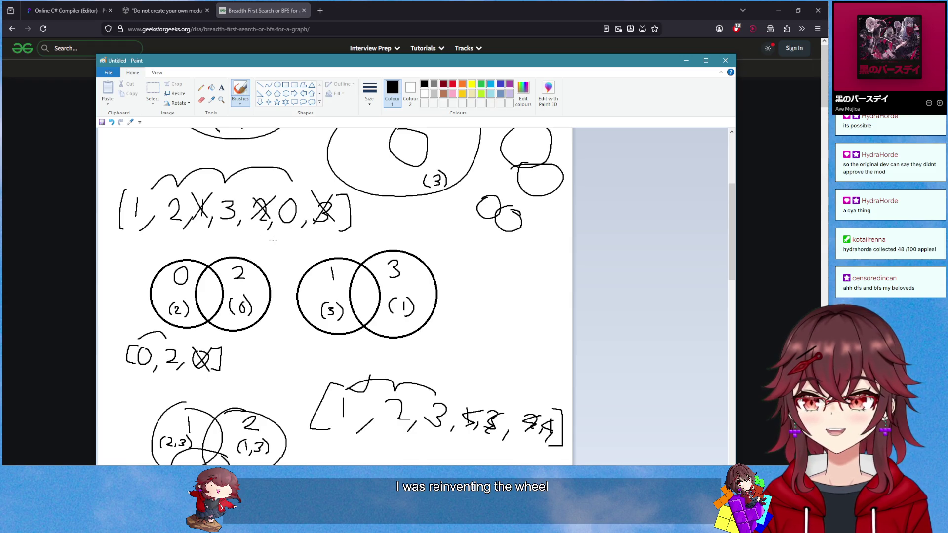
pyautogui.scroll(-5, 273, 241)
# Show the article's C# BFS code and its output 0 1 2 3 4
pyautogui.moveTo(449, 62); pyautogui.dragTo(828, 62)
pyautogui.scroll(-2, 289, 303)
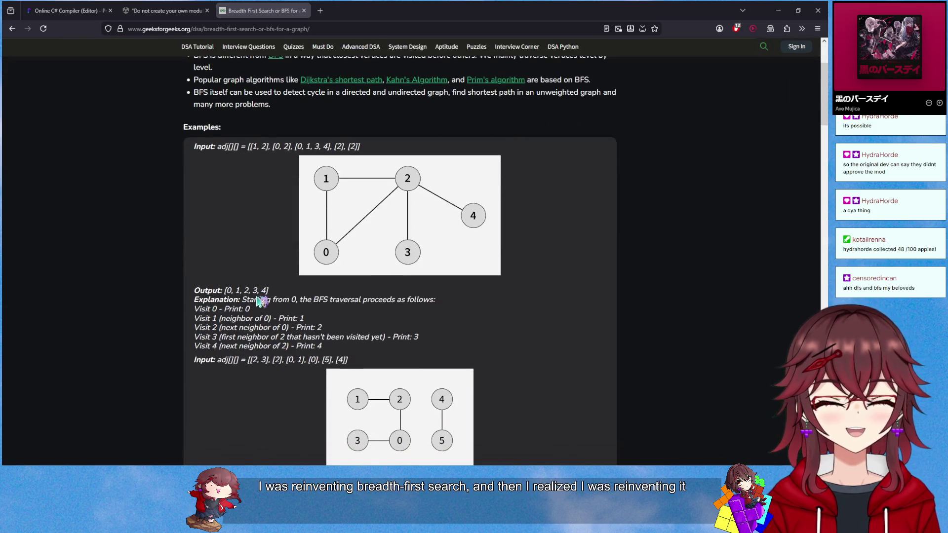
pyautogui.scroll(-3, 287, 314)
pyautogui.scroll(-10, 288, 316)
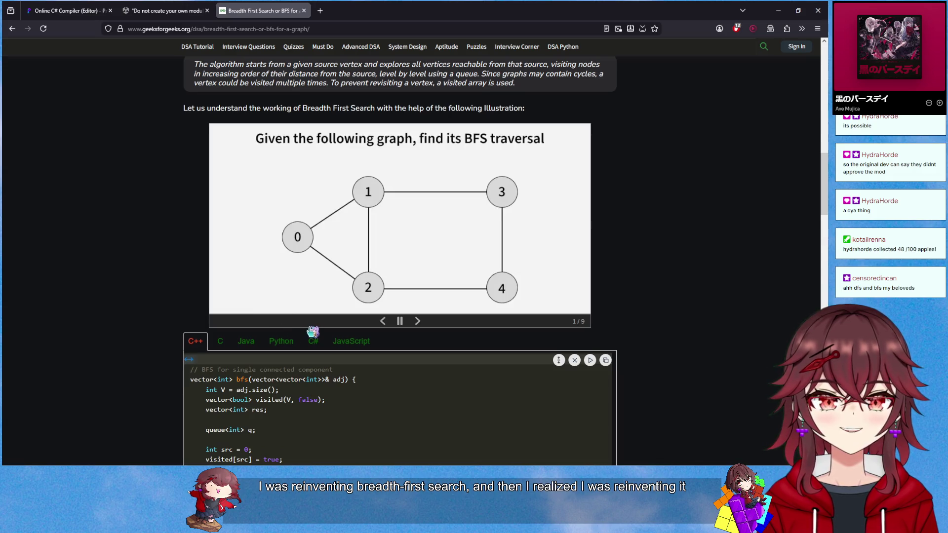
pyautogui.scroll(-2, 287, 330)
pyautogui.click(313, 224)
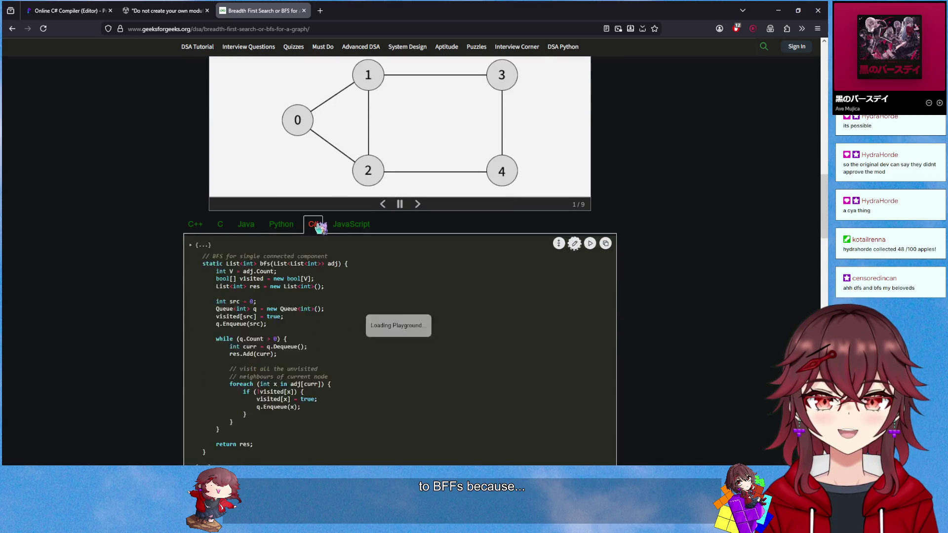
pyautogui.scroll(-1, 119, 326)
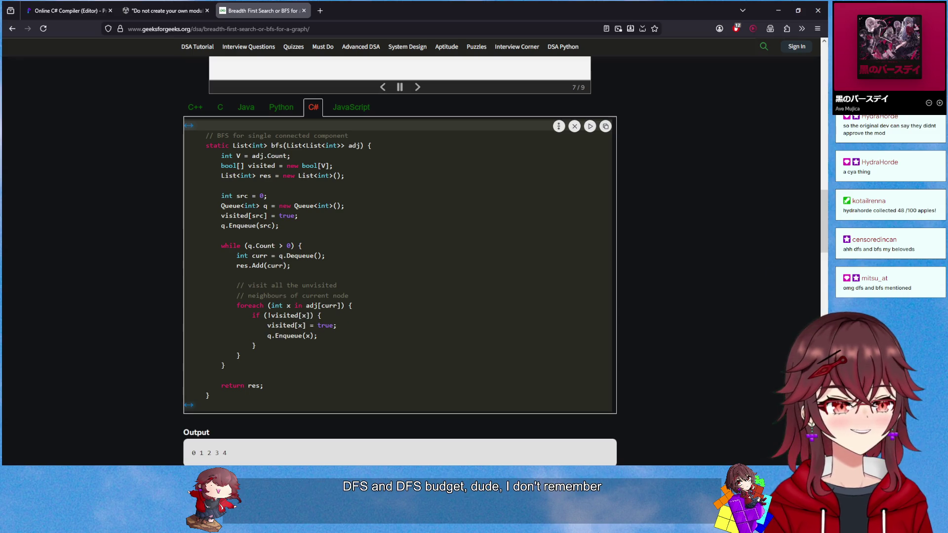
pyautogui.hotkey('alt', 'Tab')
# Compare the Paint A–B–C triangle notes against the C# BFS code
pyautogui.scroll(5, 328, 296)
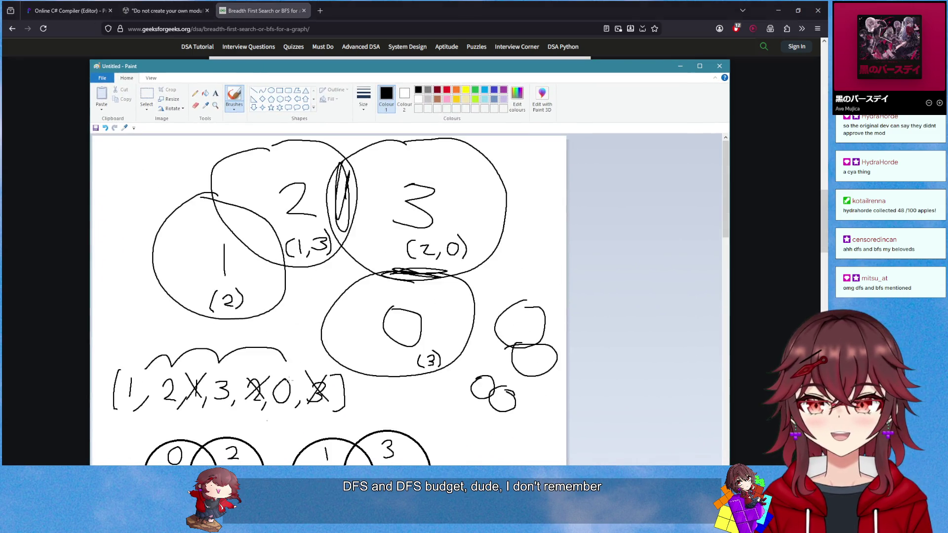
pyautogui.scroll(-5, 329, 296)
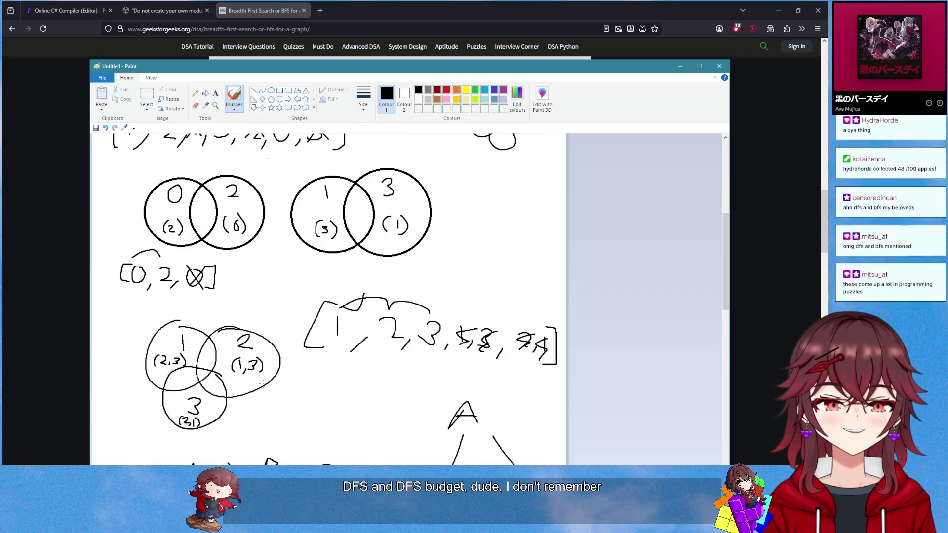
pyautogui.scroll(5, 328, 296)
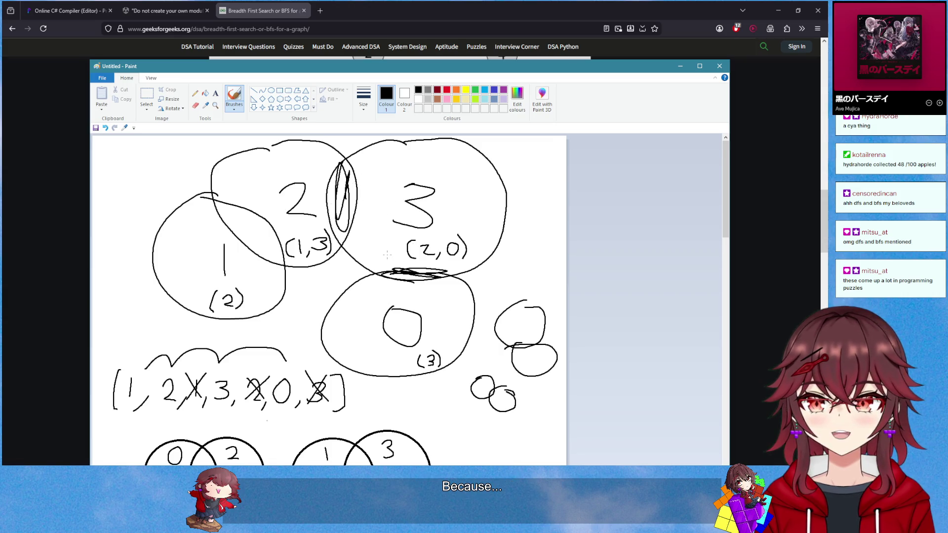
pyautogui.scroll(-5, 325, 287)
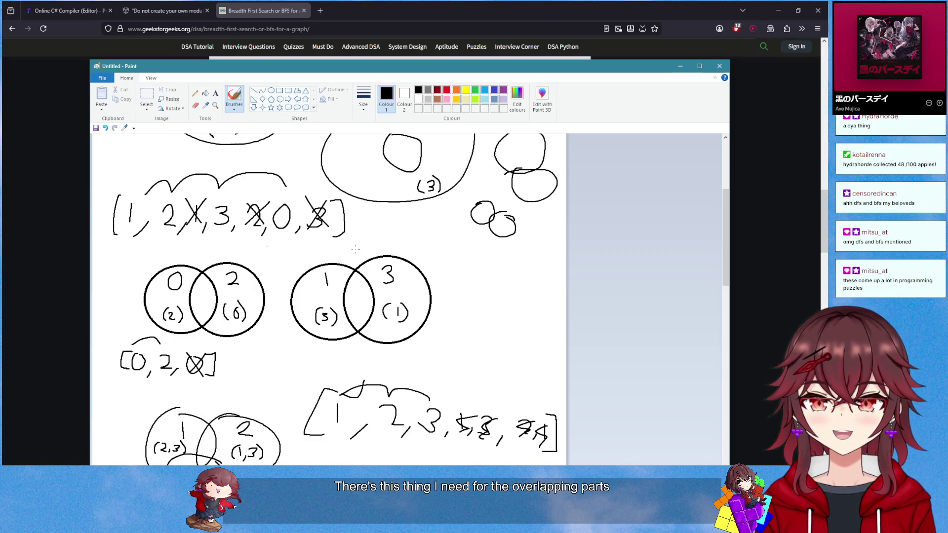
pyautogui.scroll(-7, 355, 249)
pyautogui.moveTo(308, 66)
pyautogui.mouseDown()
pyautogui.moveTo(263, 120)
pyautogui.moveTo(279, 93)
pyautogui.mouseUp()
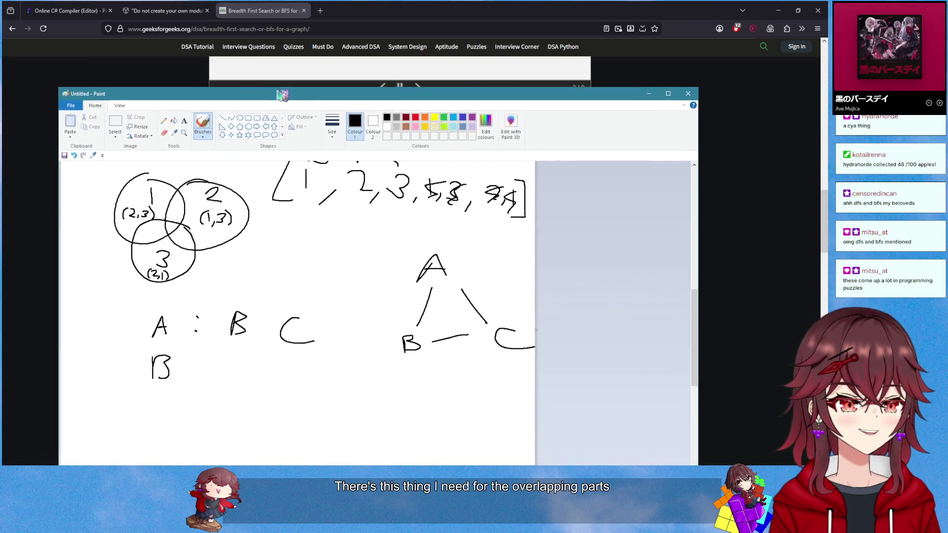
pyautogui.click(360, 84)
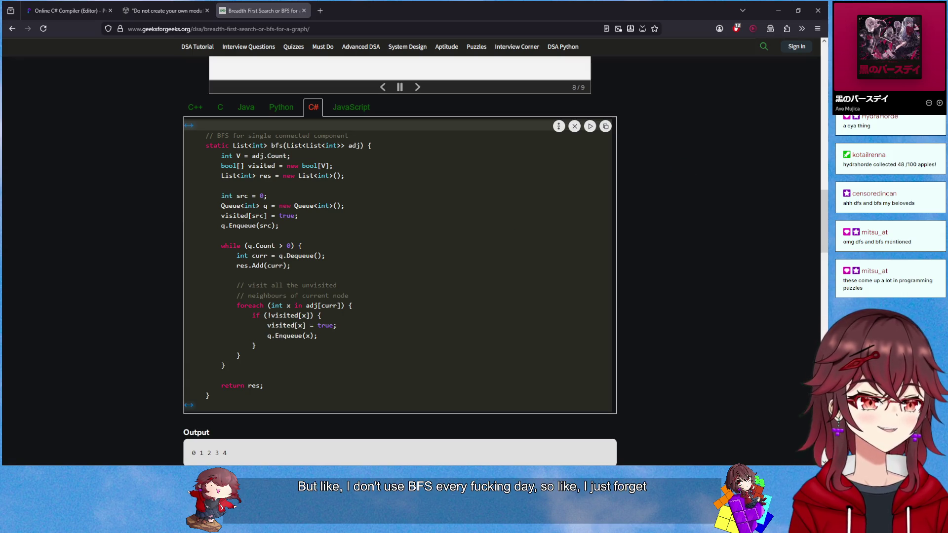
pyautogui.hotkey('alt', 'Tab')
pyautogui.scroll(-5, 418, 296)
pyautogui.scroll(3, 418, 307)
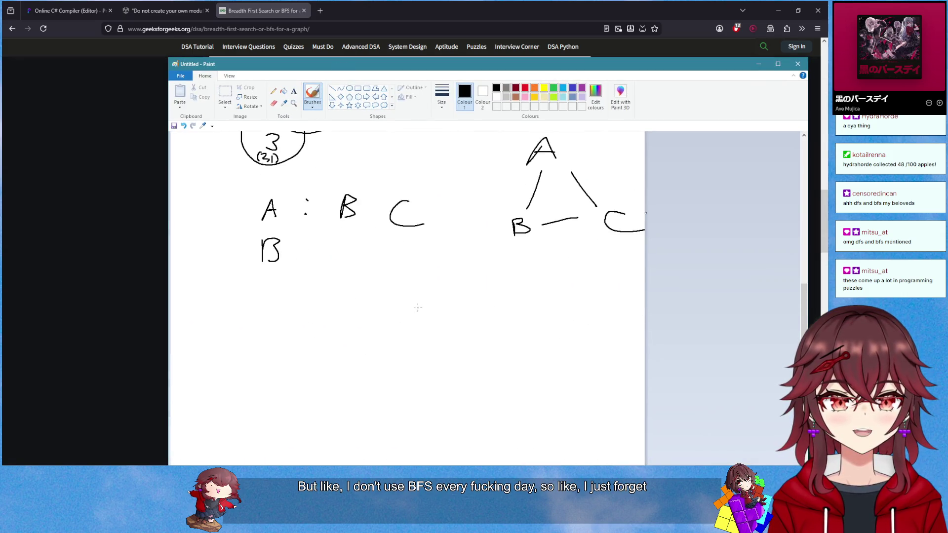
# Draw a tree in Paint: a root, two children, and two leaves under the right child
pyautogui.moveTo(356, 326); pyautogui.dragTo(393, 310)
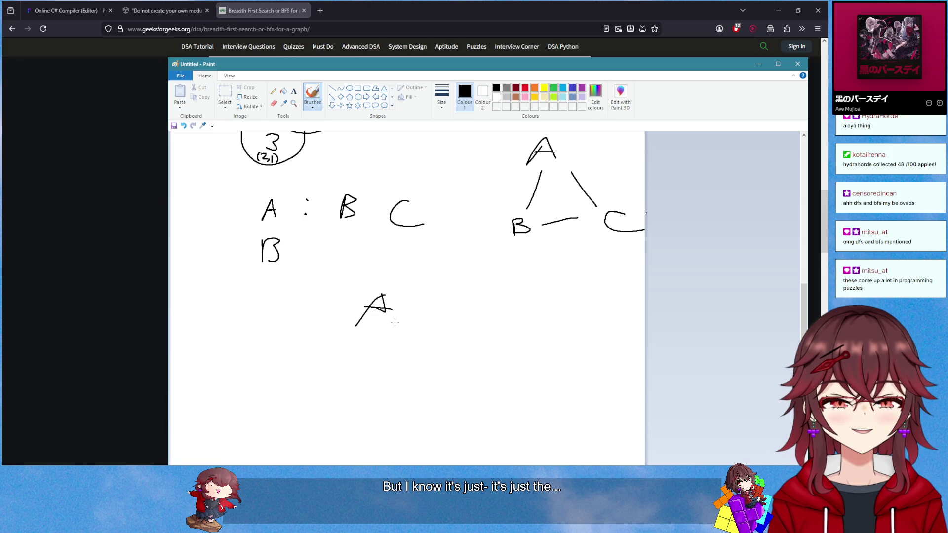
pyautogui.hotkey('ctrl', 'z')
pyautogui.hotkey('ctrl', 'z')
pyautogui.moveTo(404, 258)
pyautogui.mouseDown()
pyautogui.moveTo(399, 286)
pyautogui.moveTo(404, 256)
pyautogui.mouseUp()
pyautogui.moveTo(394, 281)
pyautogui.mouseDown()
pyautogui.moveTo(340, 335)
pyautogui.moveTo(437, 341)
pyautogui.mouseUp()
pyautogui.moveTo(339, 341)
pyautogui.mouseDown()
pyautogui.moveTo(321, 352)
pyautogui.moveTo(339, 345)
pyautogui.mouseUp()
pyautogui.moveTo(437, 342); pyautogui.dragTo(490, 410)
pyautogui.moveTo(445, 367)
pyautogui.mouseDown()
pyautogui.moveTo(414, 408)
pyautogui.moveTo(422, 414)
pyautogui.mouseUp()
pyautogui.moveTo(488, 411); pyautogui.dragTo(497, 418)
pyautogui.moveTo(405, 267); pyautogui.dragTo(331, 342)
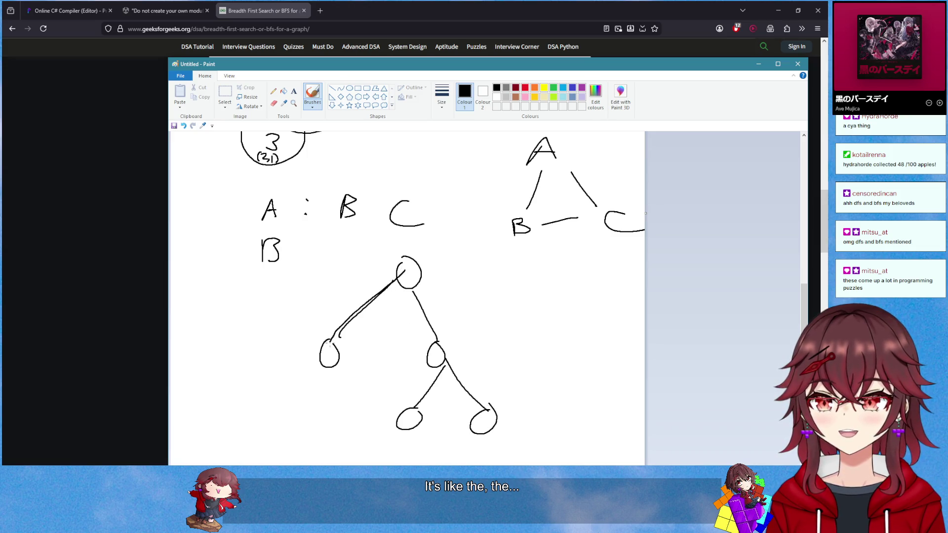
pyautogui.hotkey('ctrl', 'z')
pyautogui.moveTo(398, 287)
pyautogui.mouseDown()
pyautogui.moveTo(406, 275)
pyautogui.moveTo(433, 346)
pyautogui.mouseUp()
pyautogui.hotkey('ctrl', 'z')
pyautogui.hotkey('ctrl', 'z')
pyautogui.moveTo(403, 279)
pyautogui.mouseDown()
pyautogui.moveTo(341, 341)
pyautogui.moveTo(423, 346)
pyautogui.moveTo(427, 285)
pyautogui.mouseUp()
# Cross out the root, left child, leaves and right child to trace the BFS visit order
pyautogui.moveTo(430, 250); pyautogui.dragTo(395, 290)
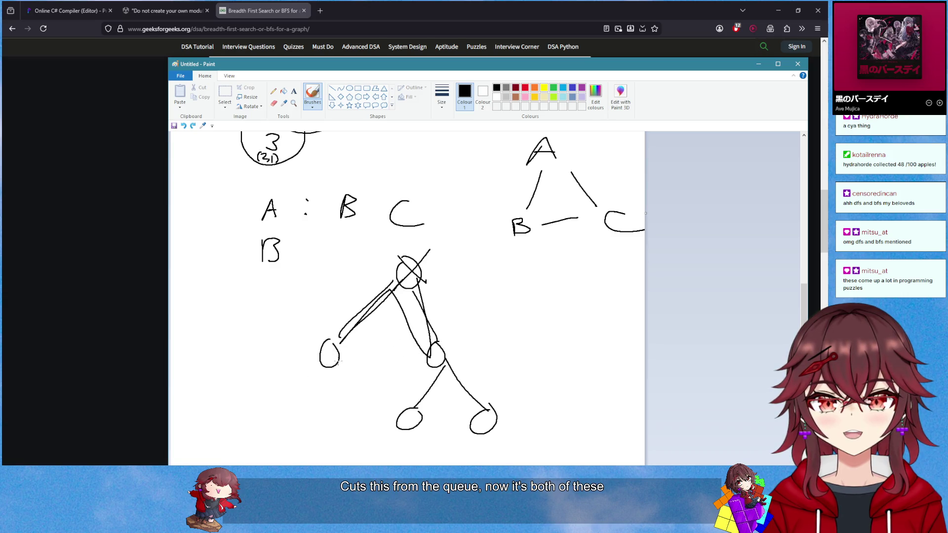
pyautogui.moveTo(316, 338); pyautogui.dragTo(350, 368)
pyautogui.moveTo(355, 339); pyautogui.dragTo(302, 371)
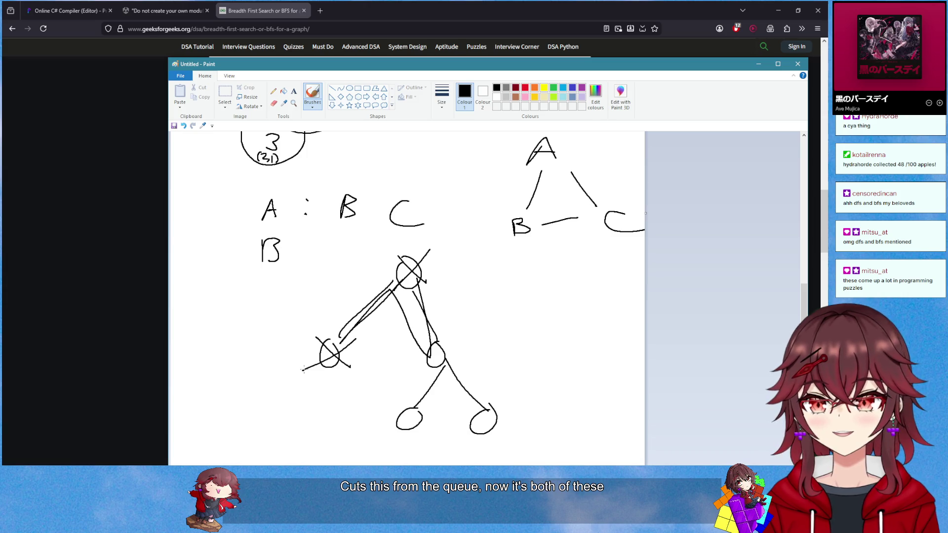
pyautogui.moveTo(438, 354); pyautogui.dragTo(410, 417)
pyautogui.moveTo(441, 395); pyautogui.dragTo(410, 416)
pyautogui.moveTo(453, 363); pyautogui.dragTo(488, 415)
pyautogui.moveTo(483, 390); pyautogui.dragTo(488, 418)
pyautogui.scroll(-3, 400, 395)
pyautogui.scroll(3, 400, 395)
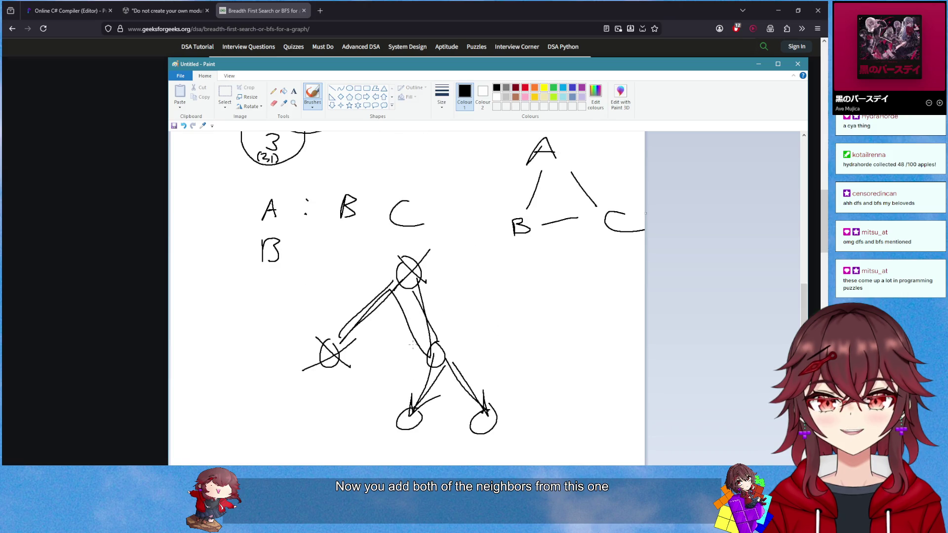
pyautogui.moveTo(395, 401)
pyautogui.mouseDown()
pyautogui.moveTo(419, 441)
pyautogui.moveTo(379, 448)
pyautogui.mouseUp()
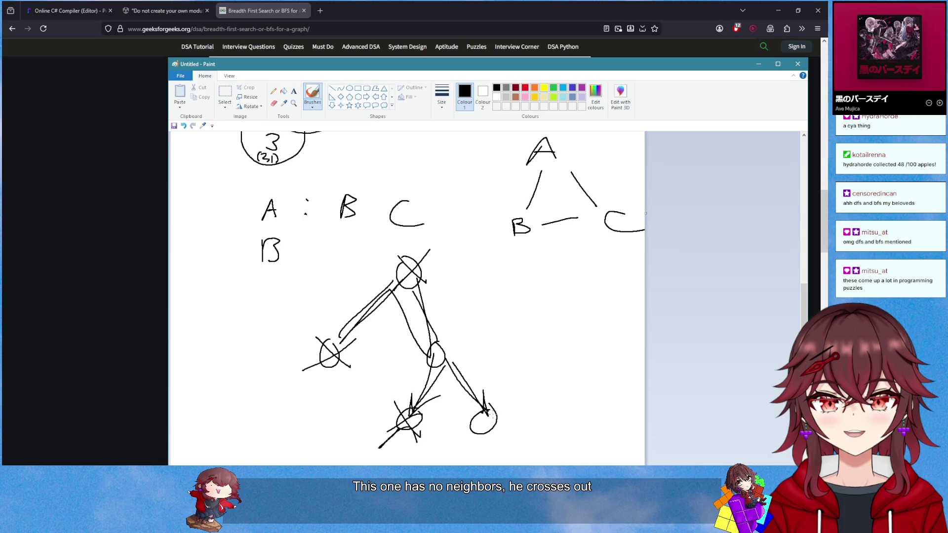
pyautogui.moveTo(468, 406)
pyautogui.mouseDown()
pyautogui.moveTo(492, 434)
pyautogui.moveTo(468, 432)
pyautogui.mouseUp()
pyautogui.moveTo(460, 342); pyautogui.dragTo(414, 373)
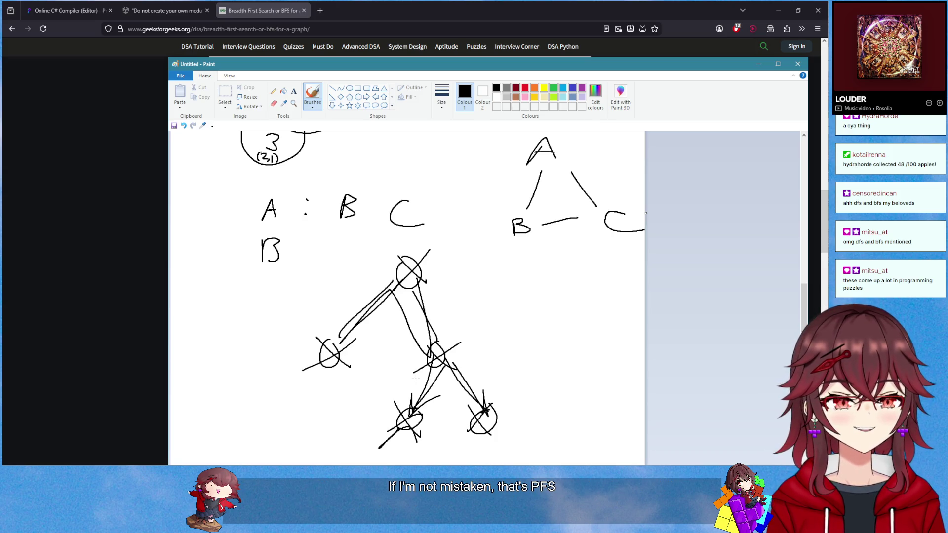
pyautogui.hotkey('alt', 'Tab')
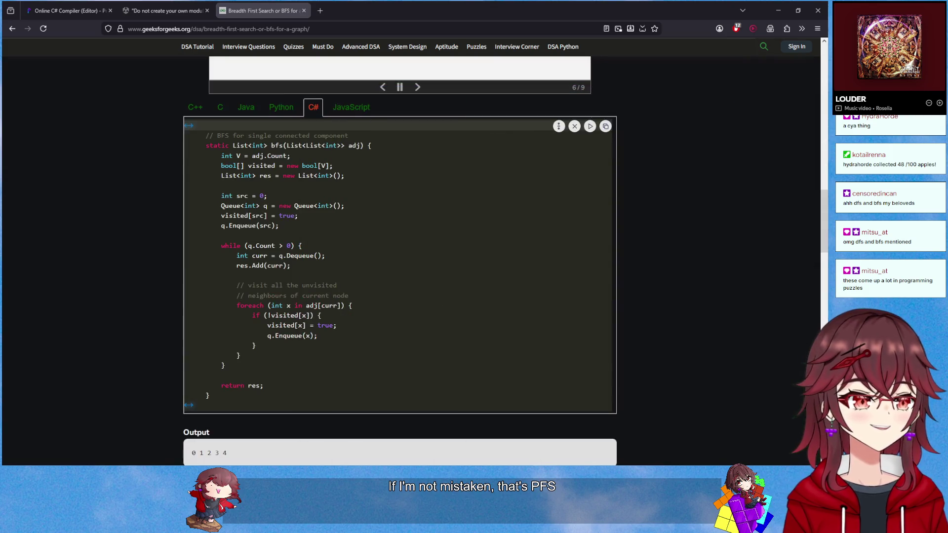
# Walk the BFS illustration from step 01 through node 4, ending on step 07
pyautogui.scroll(5, 385, 382)
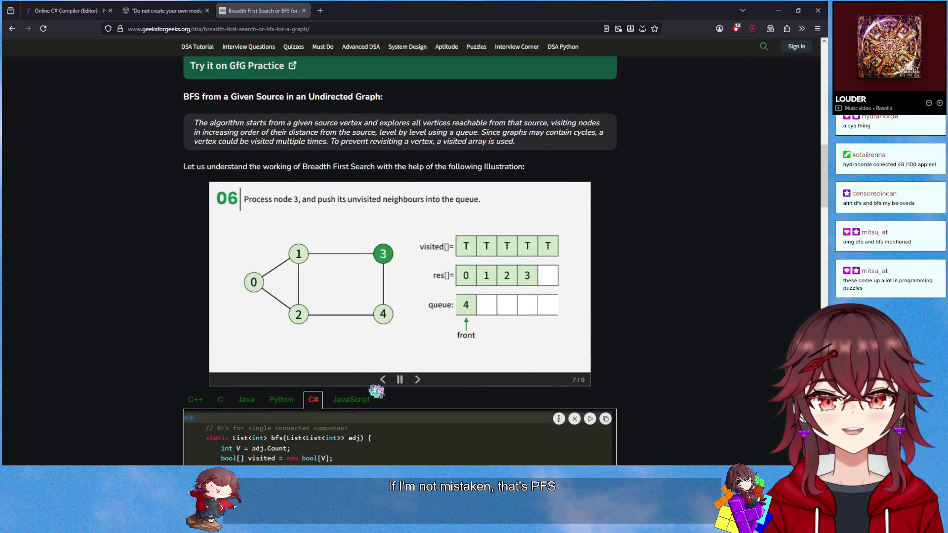
pyautogui.click(385, 380)
pyautogui.click(384, 380)
pyautogui.click(384, 379)
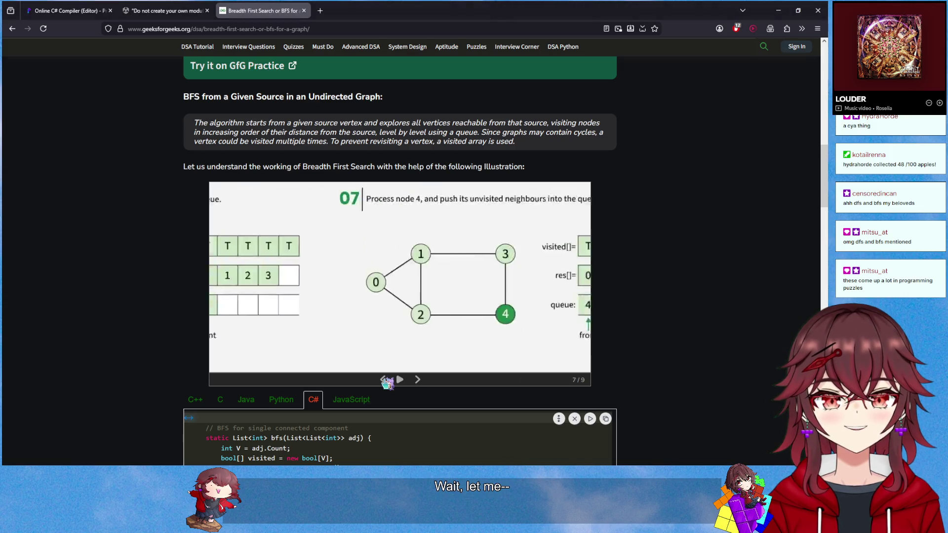
pyautogui.click(385, 380)
pyautogui.click(418, 380)
pyautogui.click(418, 380)
pyautogui.click(418, 379)
pyautogui.click(418, 380)
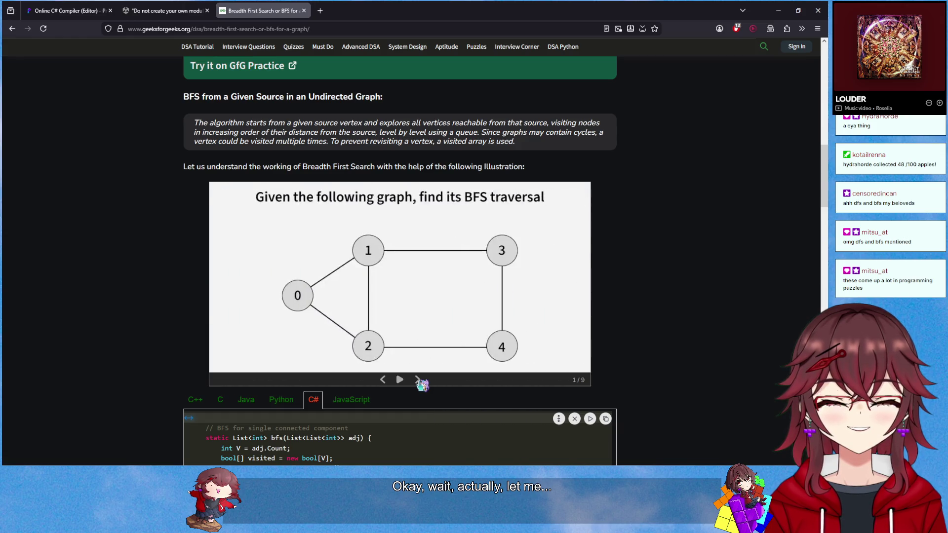
pyautogui.click(418, 380)
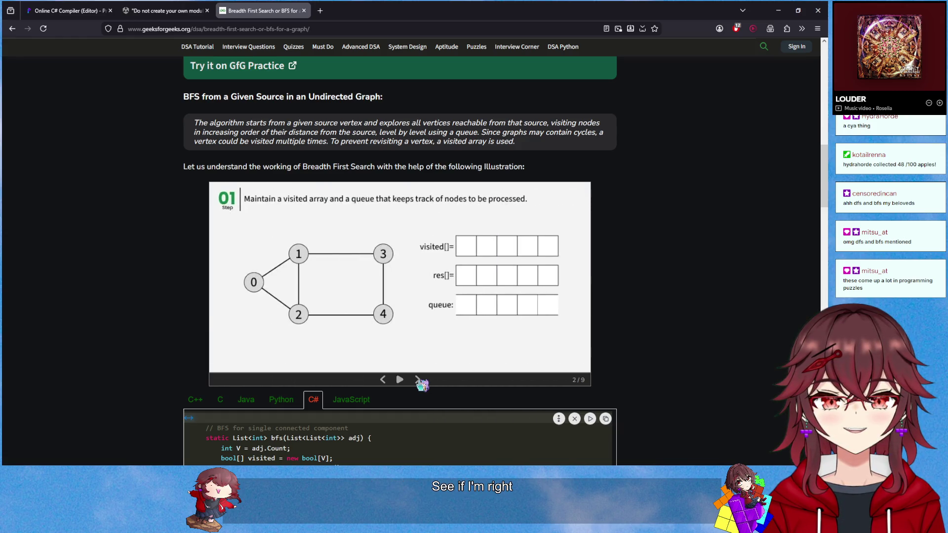
pyautogui.click(418, 380)
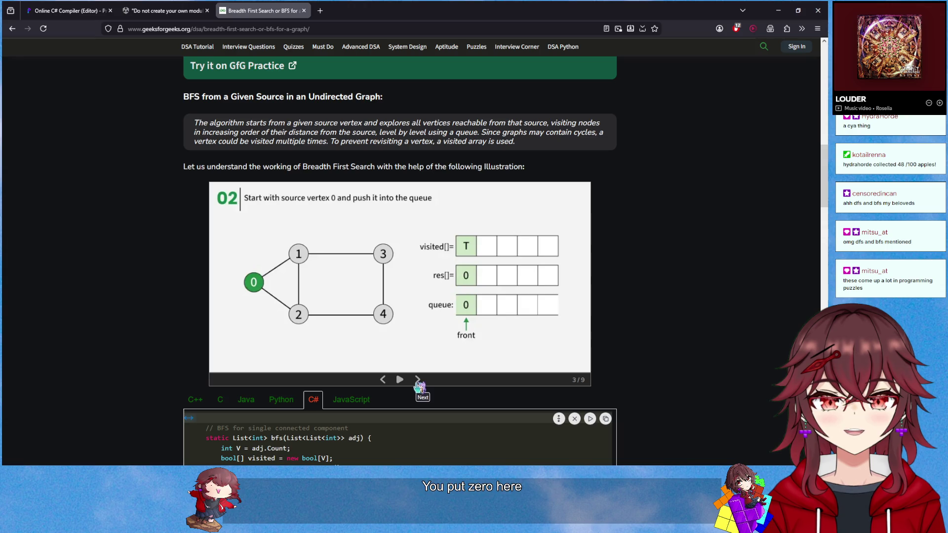
pyautogui.click(418, 380)
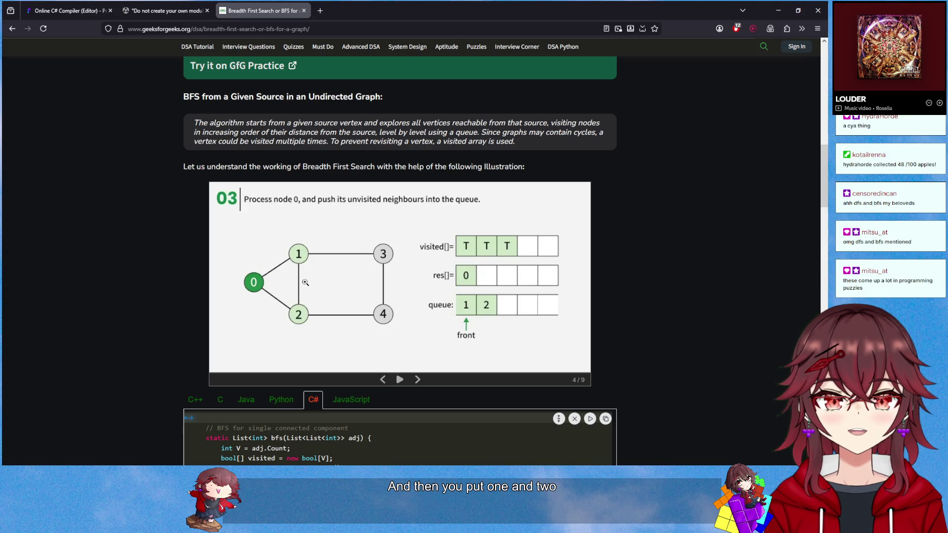
pyautogui.click(418, 380)
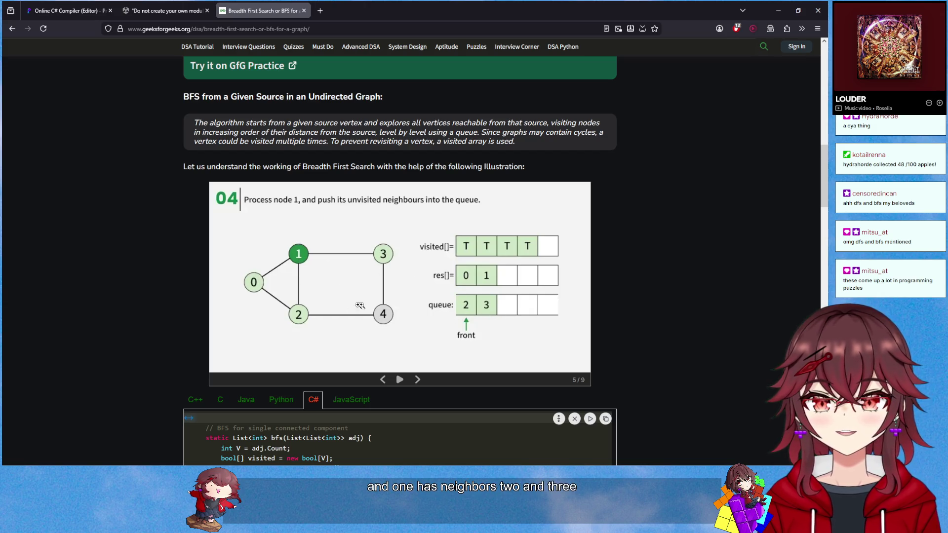
pyautogui.click(414, 382)
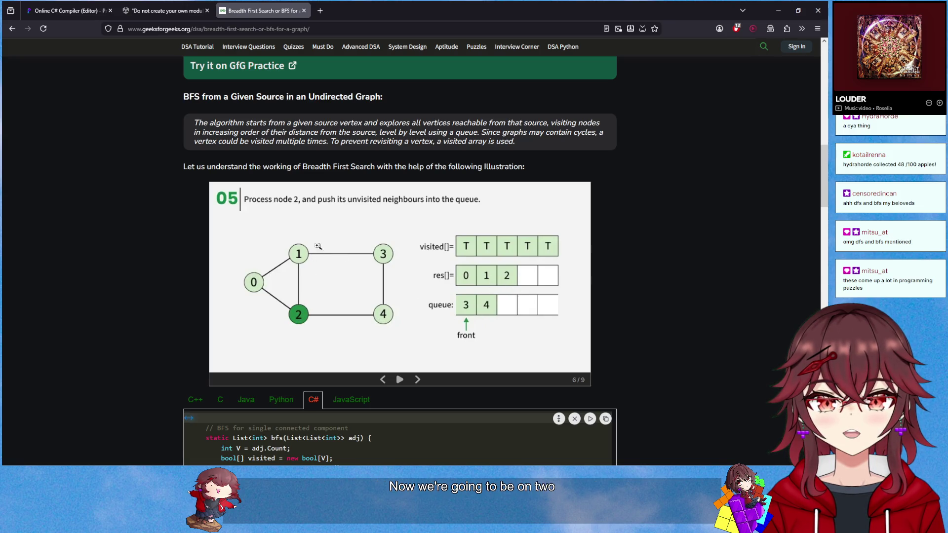
pyautogui.click(418, 381)
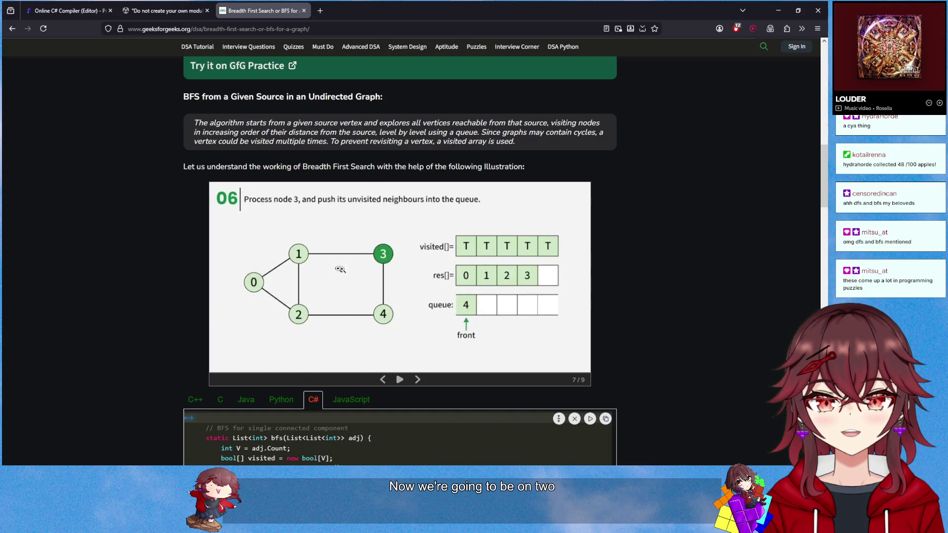
pyautogui.click(419, 380)
pyautogui.click(419, 381)
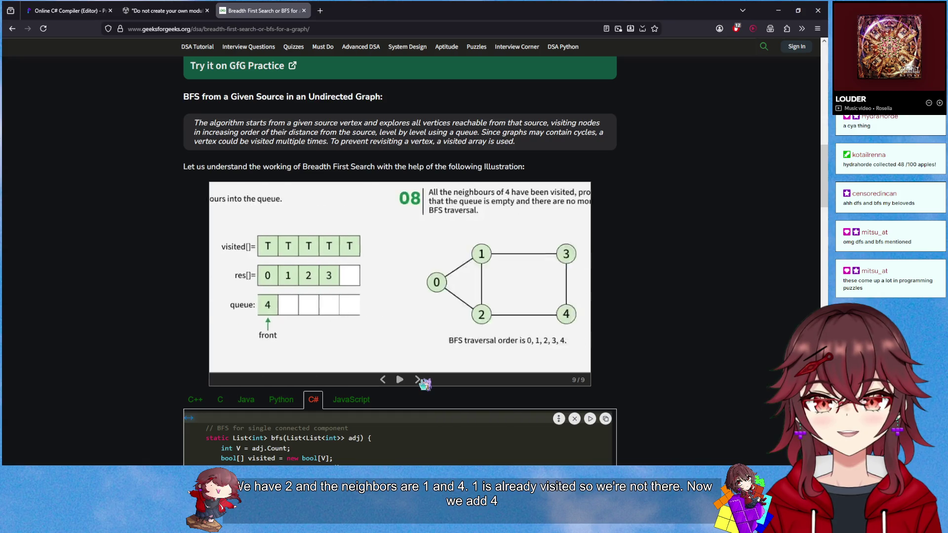
pyautogui.click(383, 380)
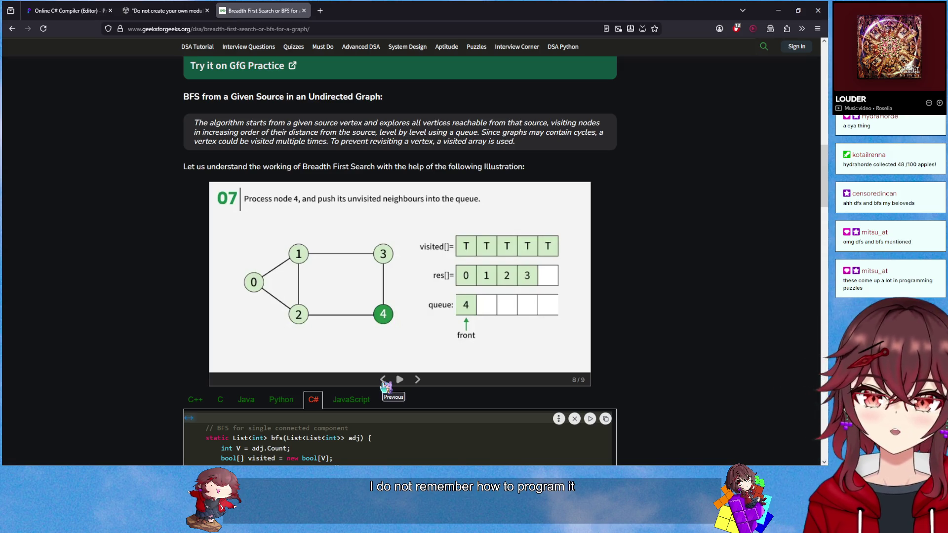
# Copy the article's C# bfs function and return to the Programiz editor
pyautogui.scroll(-5, 189, 339)
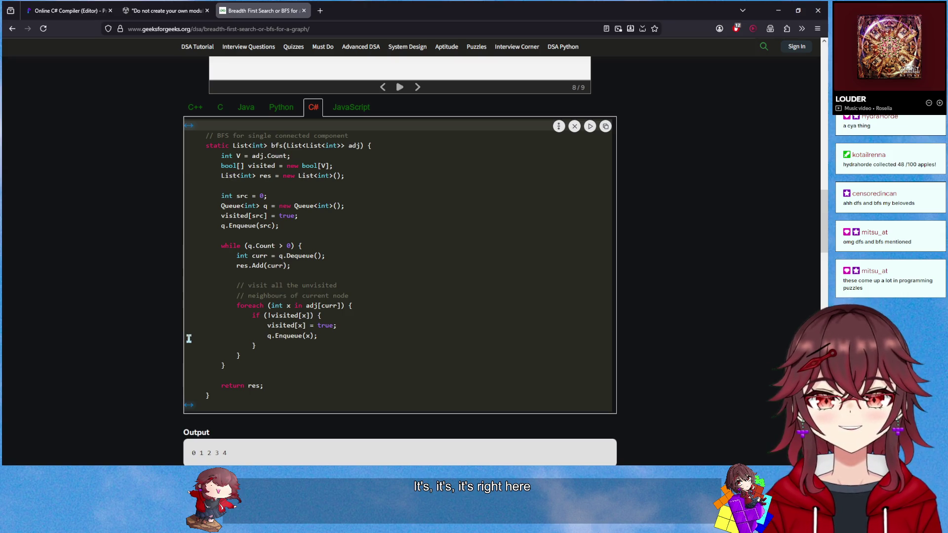
pyautogui.moveTo(224, 396)
pyautogui.mouseDown()
pyautogui.moveTo(225, 156)
pyautogui.moveTo(206, 153)
pyautogui.moveTo(219, 147)
pyautogui.mouseUp()
pyautogui.rightClick(219, 146)
pyautogui.click(252, 198)
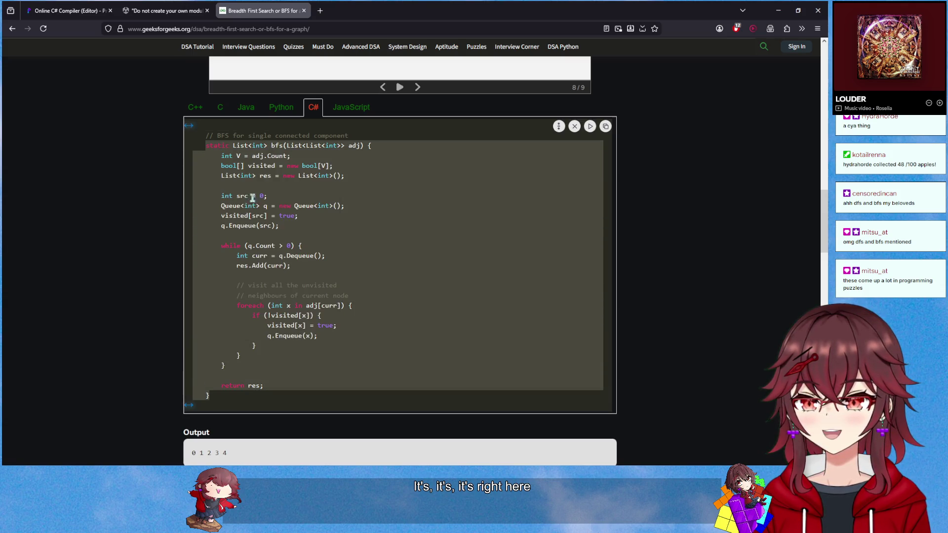
pyautogui.click(67, 10)
pyautogui.click(242, 309)
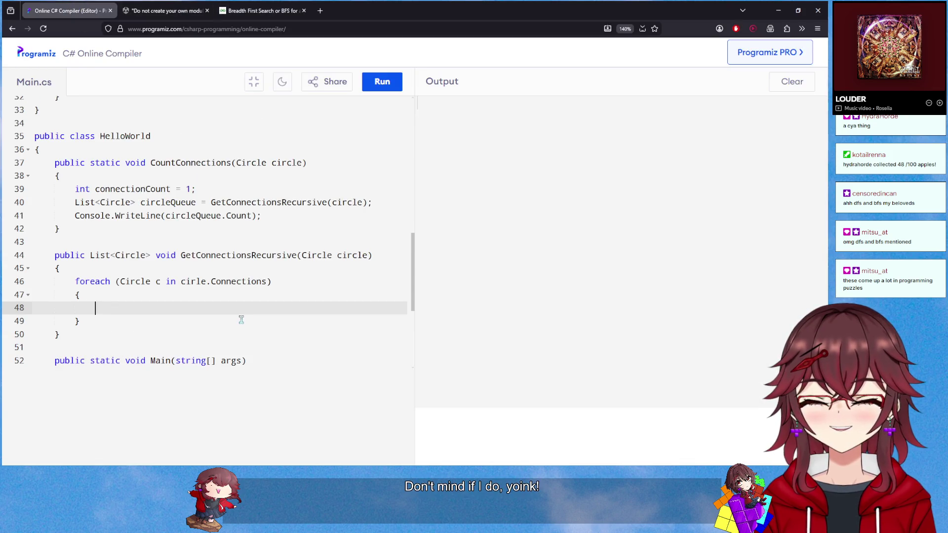
# Close the Unity discussion tab and return to the Programiz compiler code
pyautogui.scroll(-5, 237, 321)
pyautogui.scroll(5, 230, 326)
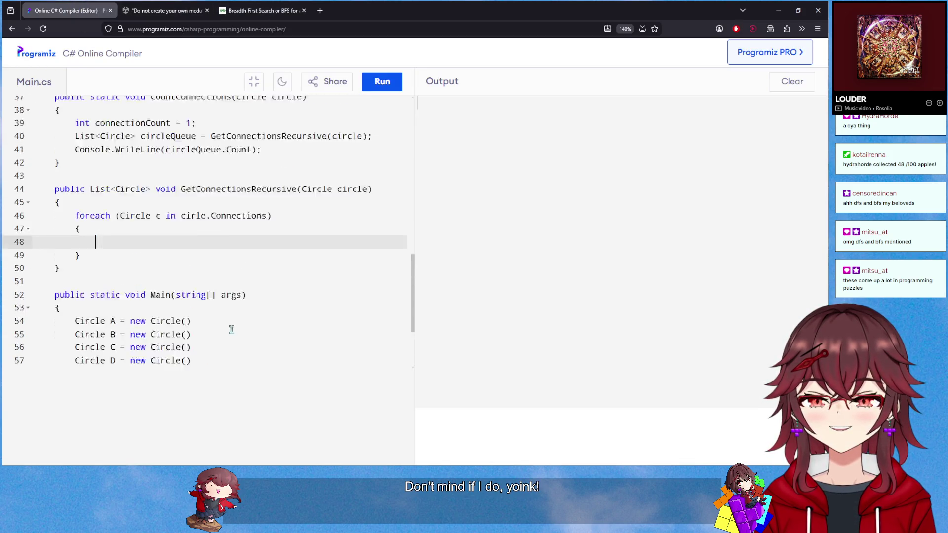
pyautogui.click(156, 10)
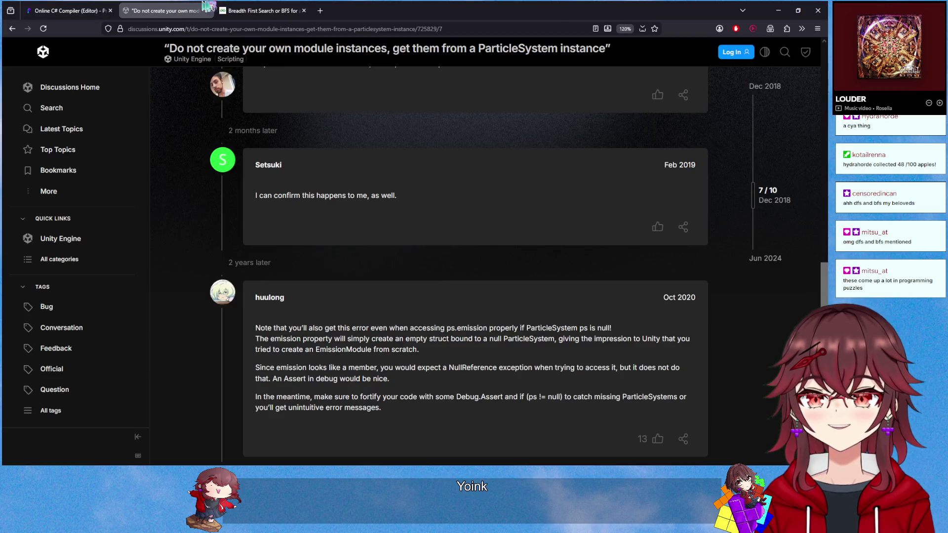
pyautogui.hotkey('ctrl', 'Tab')
pyautogui.click(207, 11)
pyautogui.click(67, 11)
# Paste the bfs function above CountConnections and make it public static
pyautogui.scroll(2, 123, 201)
pyautogui.click(123, 187)
pyautogui.press('Return')
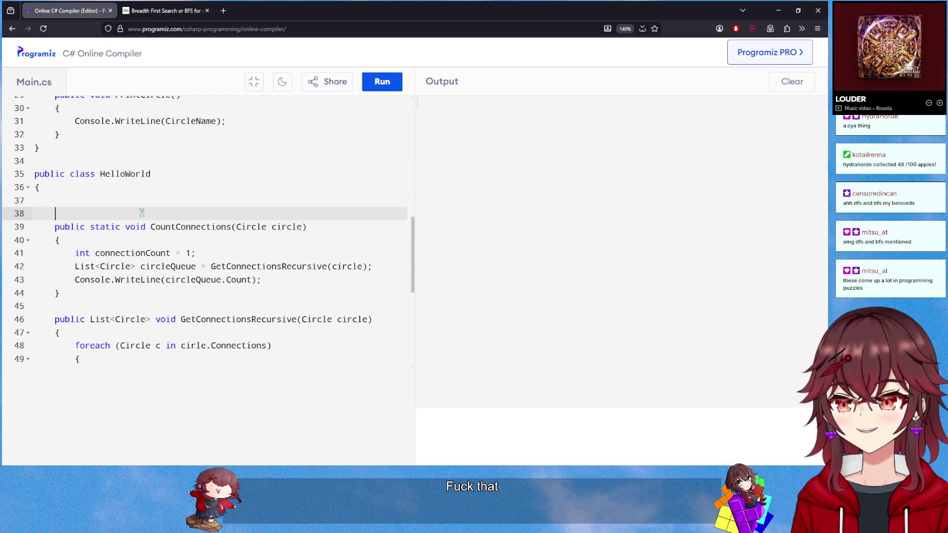
pyautogui.hotkey('ctrl', 'v')
pyautogui.scroll(4, 142, 212)
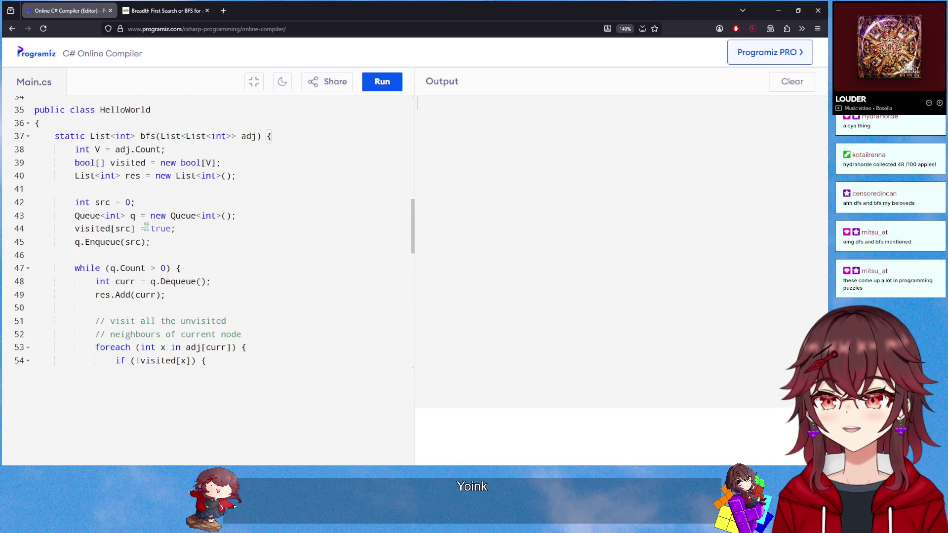
pyautogui.click(55, 137)
pyautogui.write('public')
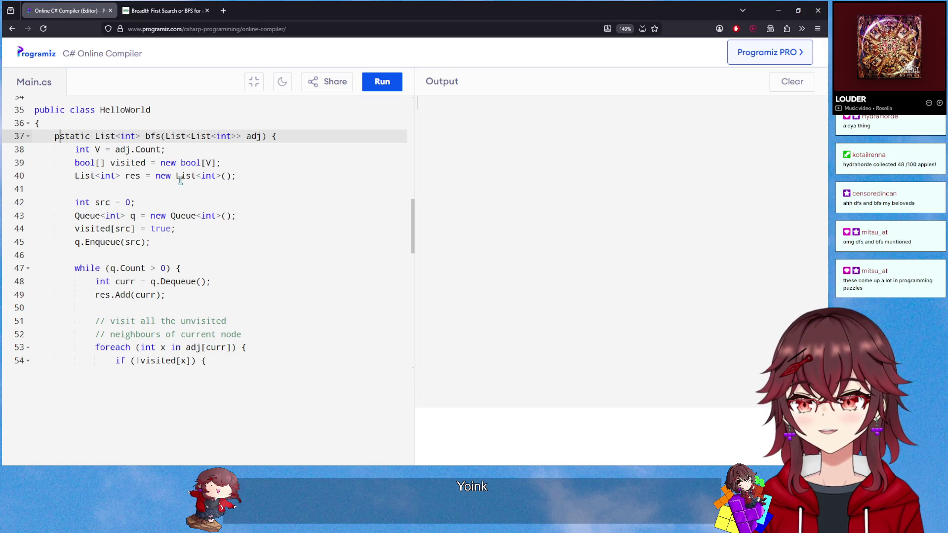
# Zoom the page out with Ctrl+minus to review the HelloWorld class
pyautogui.scroll(-5, 101, 303)
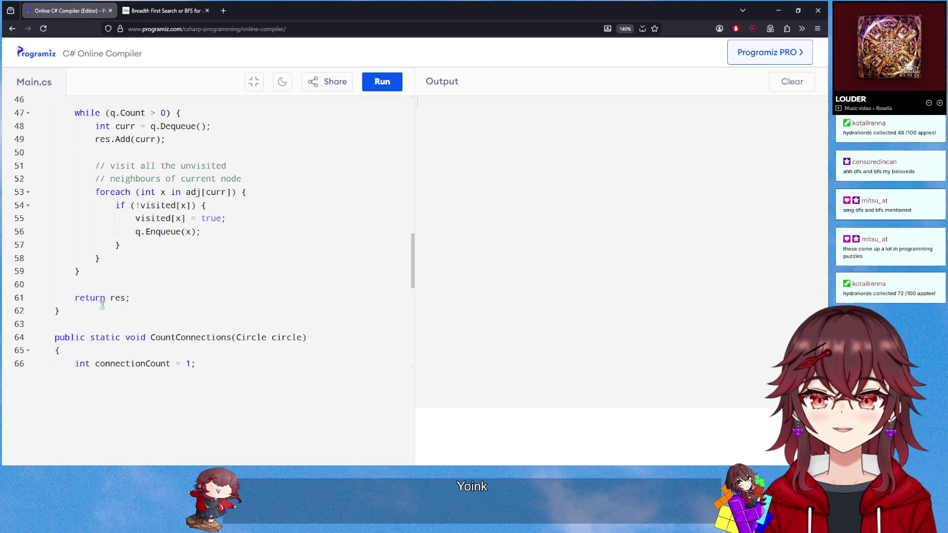
pyautogui.scroll(5, 114, 281)
pyautogui.scroll(-4, 109, 278)
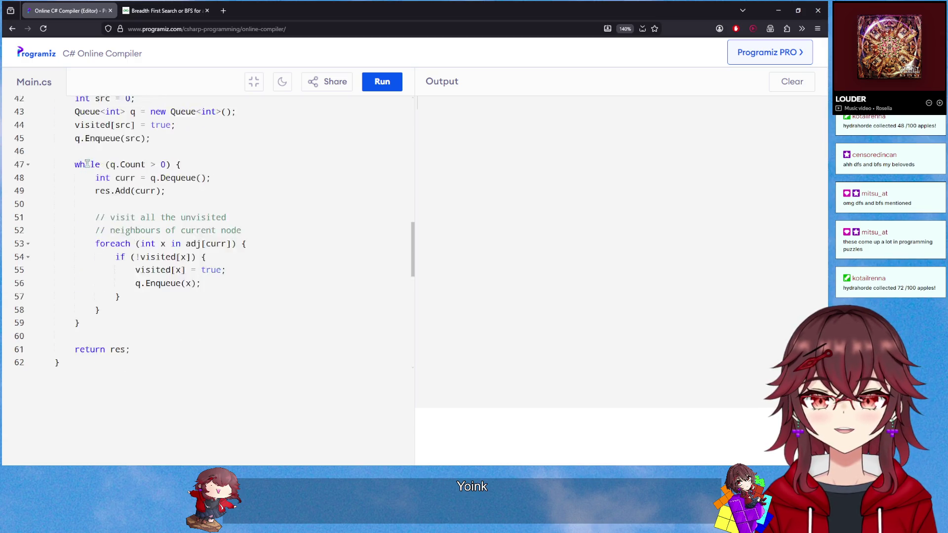
pyautogui.scroll(7, 98, 273)
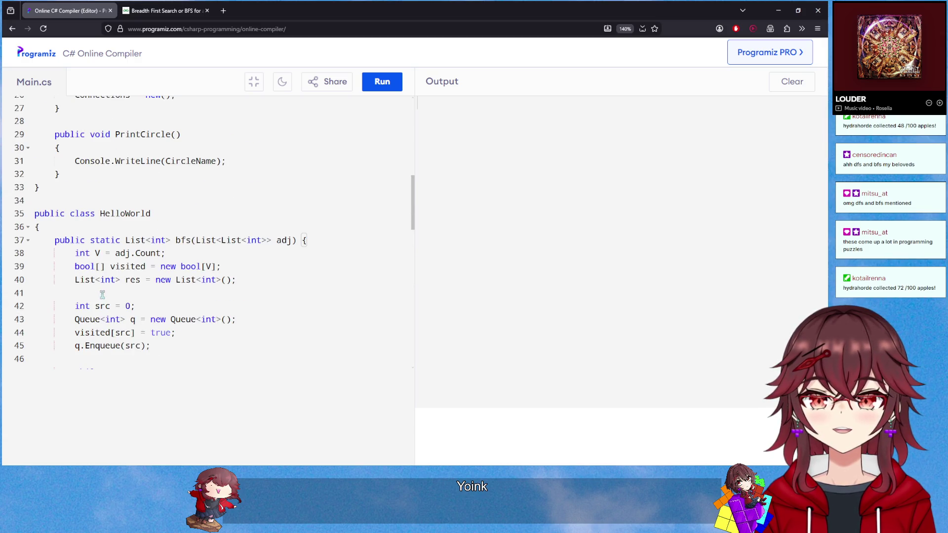
pyautogui.scroll(-5, 102, 294)
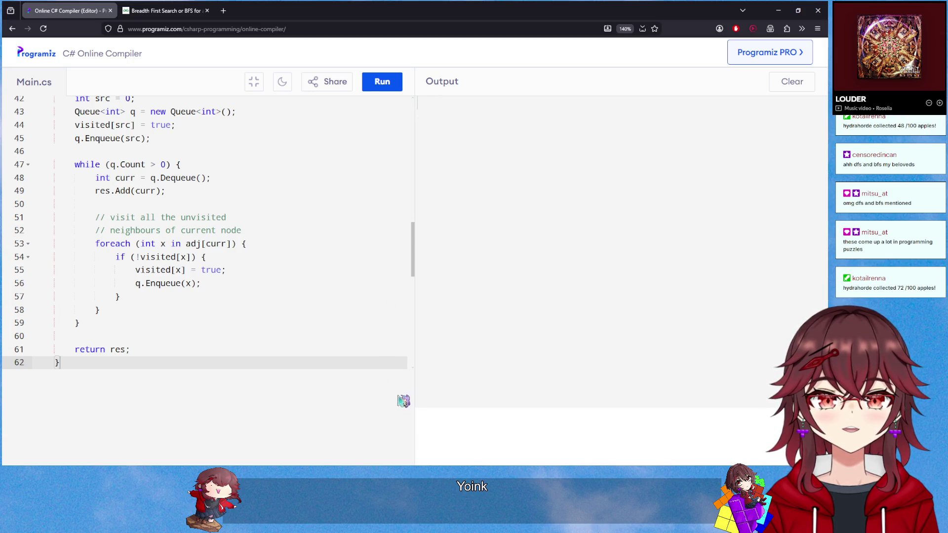
pyautogui.hotkey('ctrl', '-')
pyautogui.hotkey('ctrl', '-')
pyautogui.hotkey('ctrl', '-')
pyautogui.hotkey('ctrl', '-')
pyautogui.hotkey('ctrl', '-')
pyautogui.scroll(5, 187, 232)
pyautogui.scroll(6, 198, 235)
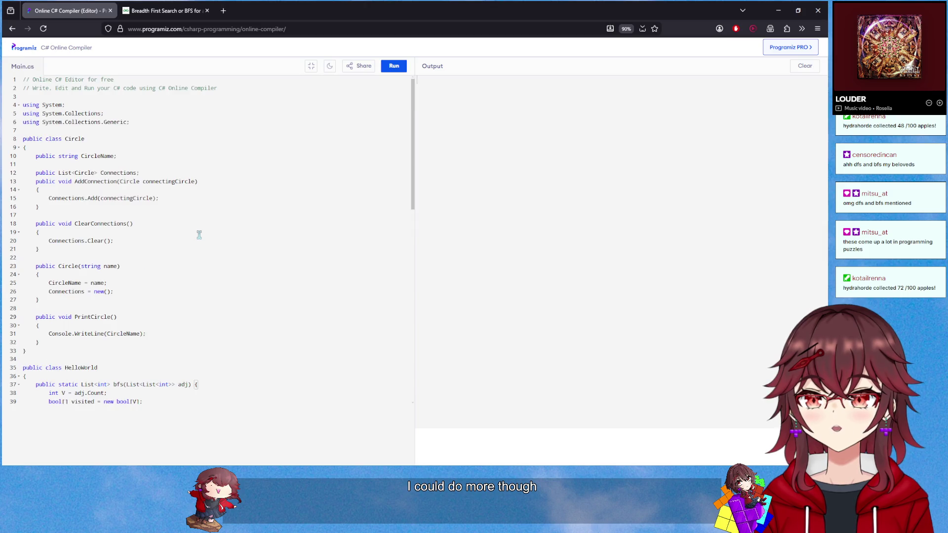
pyautogui.scroll(-7, 199, 235)
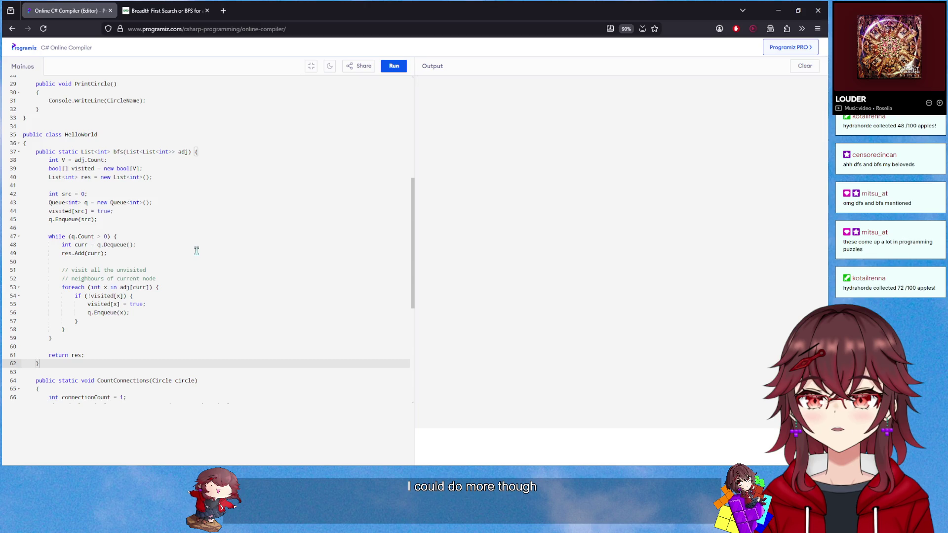
pyautogui.scroll(1, 196, 251)
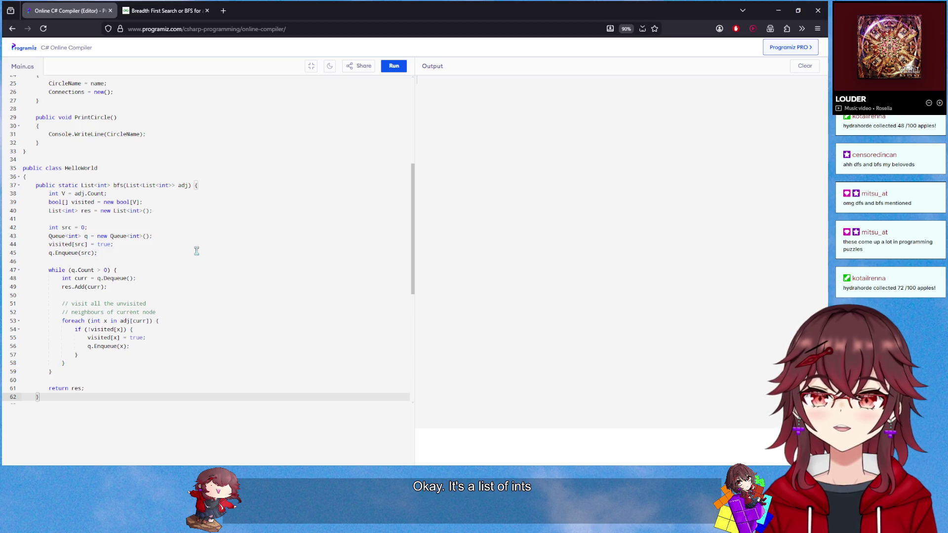
pyautogui.scroll(5, 196, 251)
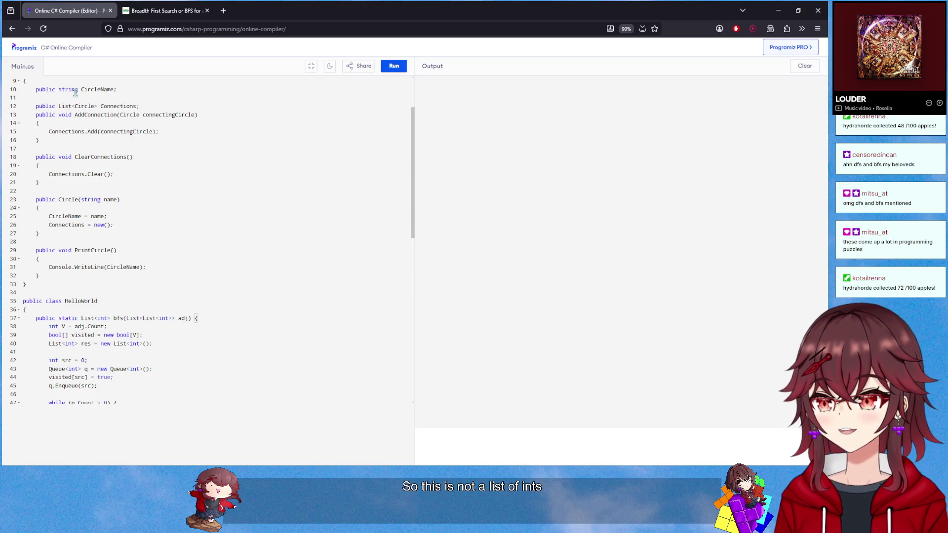
# Paste Circle over bfs's two ints, giving return type List<Circle> and parameter List<List<Circle>> adj
pyautogui.scroll(3, 101, 126)
pyautogui.click(79, 140)
pyautogui.doubleClick(79, 140)
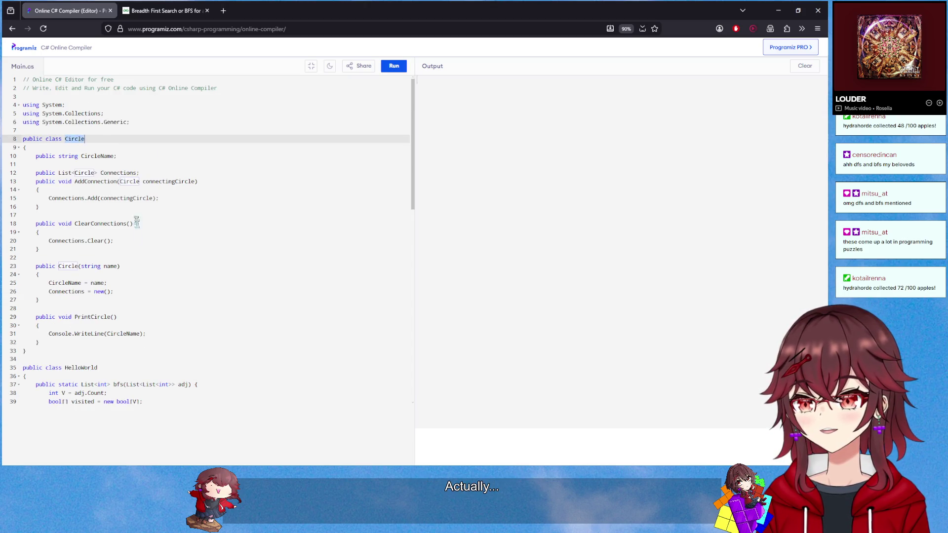
pyautogui.scroll(-5, 119, 277)
pyautogui.doubleClick(104, 252)
pyautogui.hotkey('ctrl', 'v')
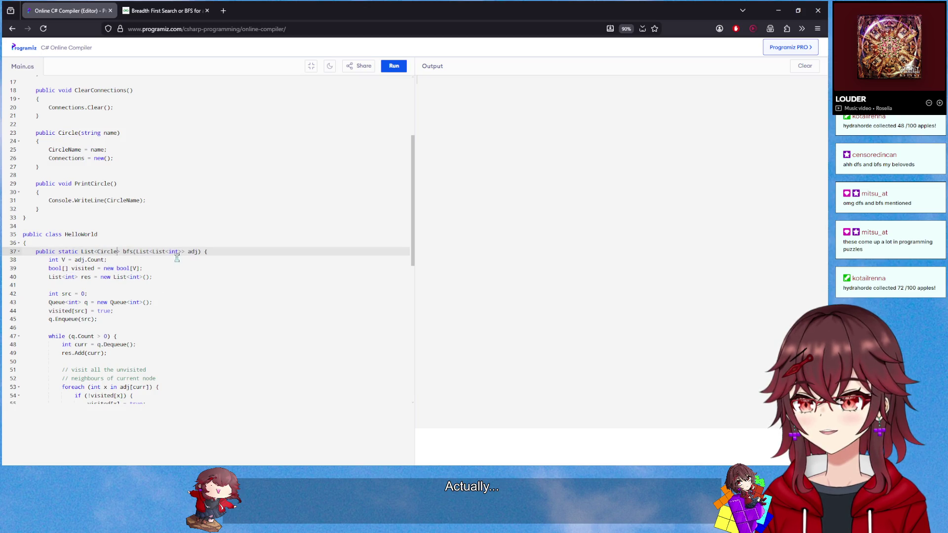
pyautogui.doubleClick(174, 252)
pyautogui.hotkey('ctrl', 'v')
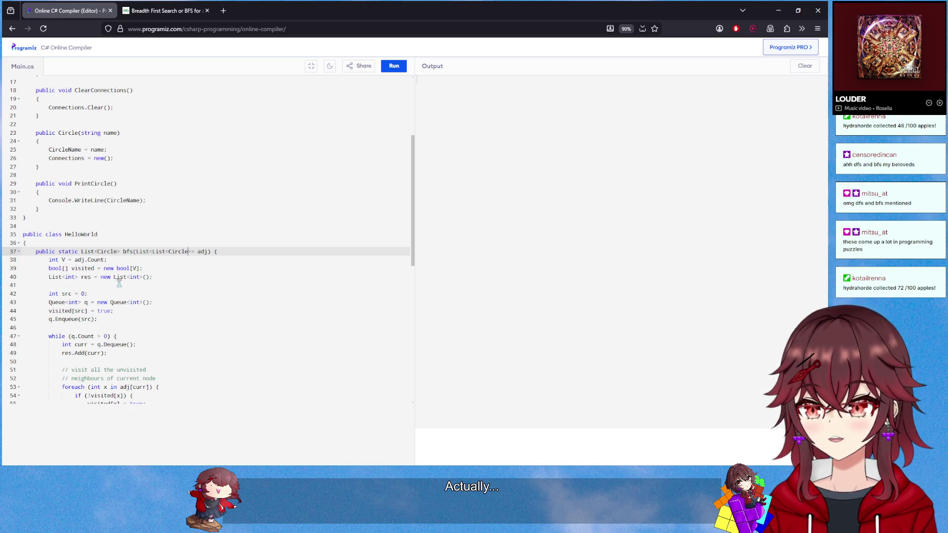
pyautogui.click(150, 269)
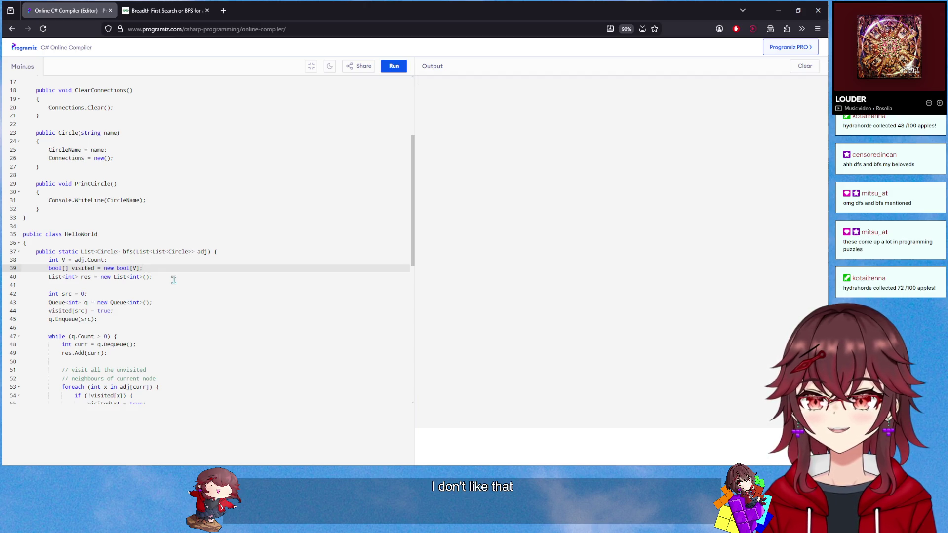
pyautogui.click(95, 286)
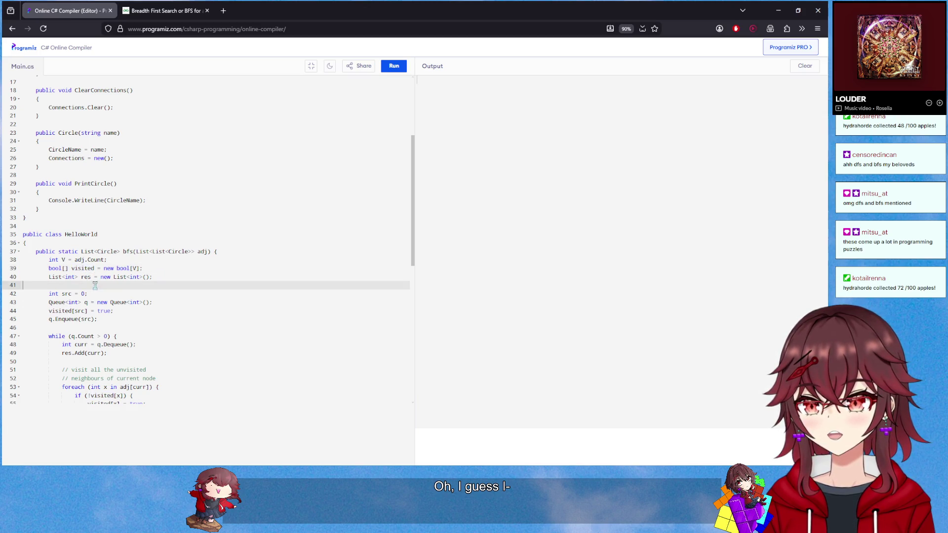
pyautogui.doubleClick(87, 277)
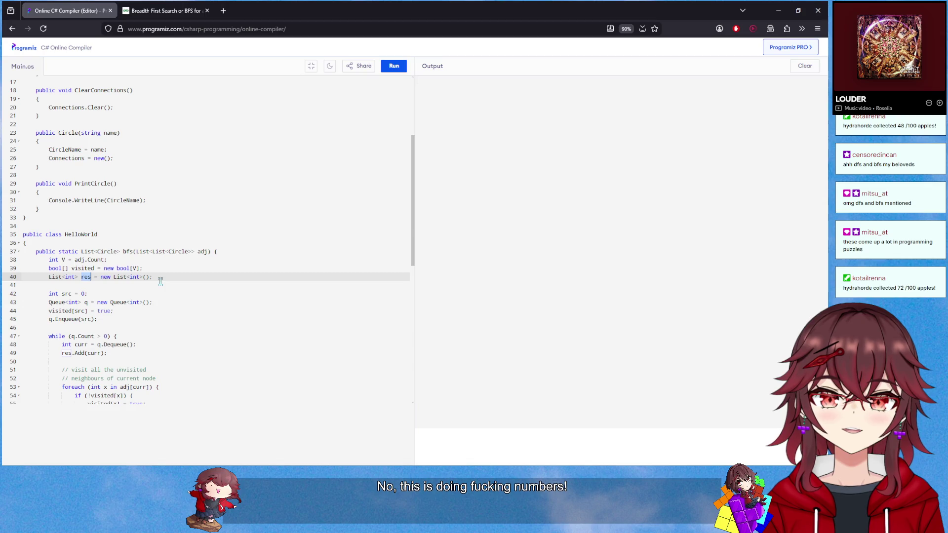
pyautogui.scroll(-5, 161, 282)
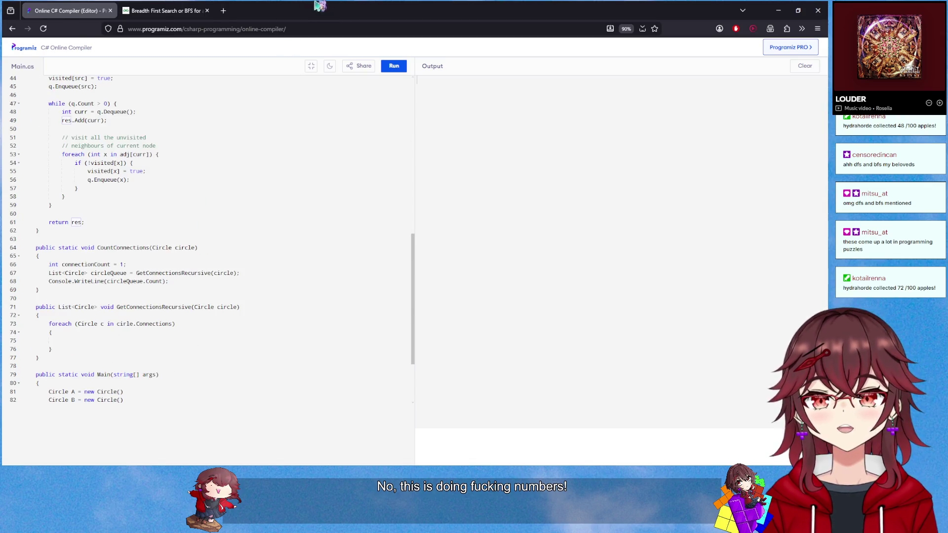
# In Visual Studio, close all documents except ChatMessage.cs
pyautogui.hotkey('alt', 'Tab')
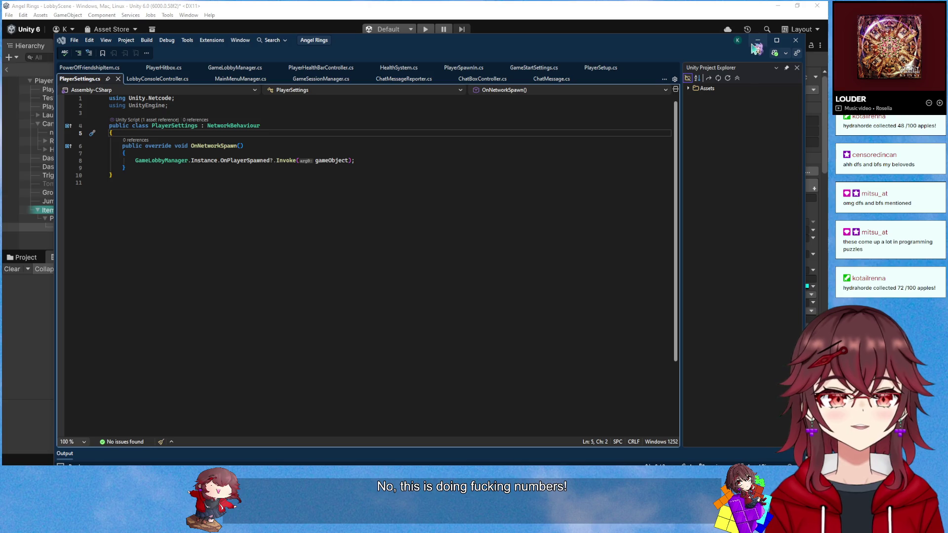
pyautogui.rightClick(548, 80)
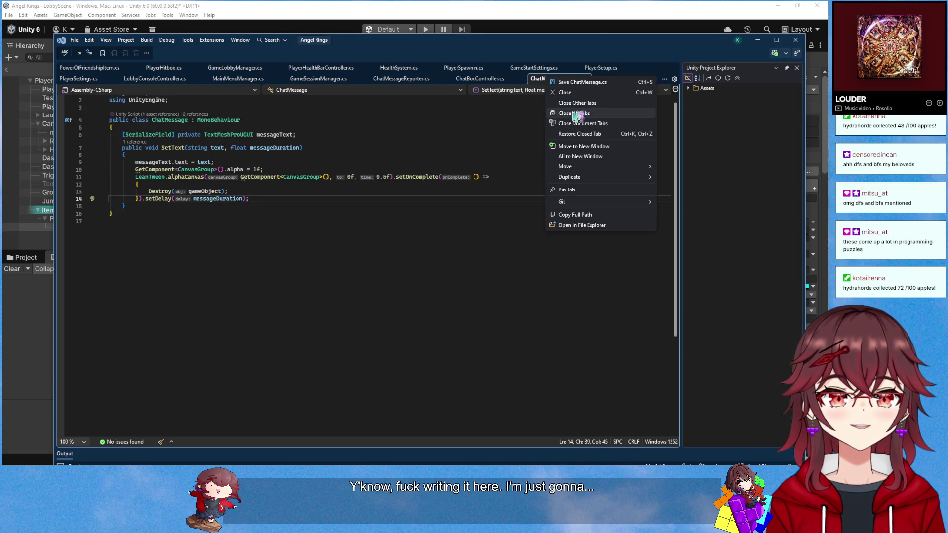
pyautogui.click(575, 102)
# Return to Unity, resize the panels, and open the Internal assets folder
pyautogui.click(557, 6)
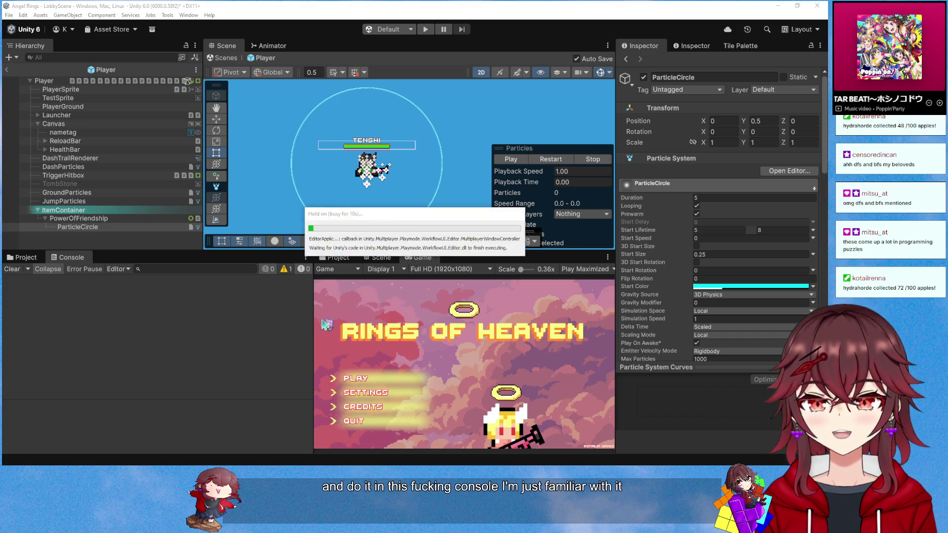
pyautogui.moveTo(314, 322)
pyautogui.mouseDown()
pyautogui.moveTo(438, 315)
pyautogui.moveTo(393, 319)
pyautogui.mouseUp()
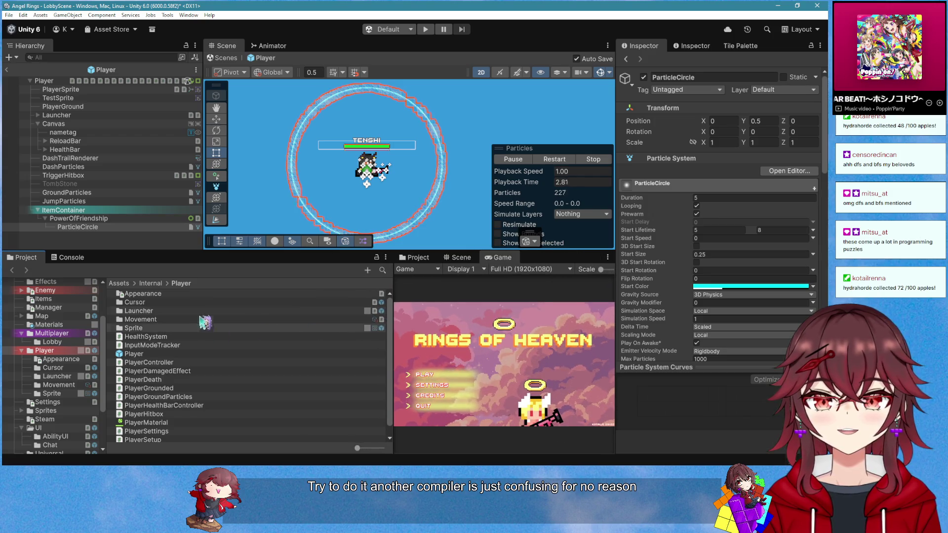
pyautogui.moveTo(152, 251)
pyautogui.mouseDown()
pyautogui.moveTo(179, 196)
pyautogui.moveTo(179, 214)
pyautogui.mouseUp()
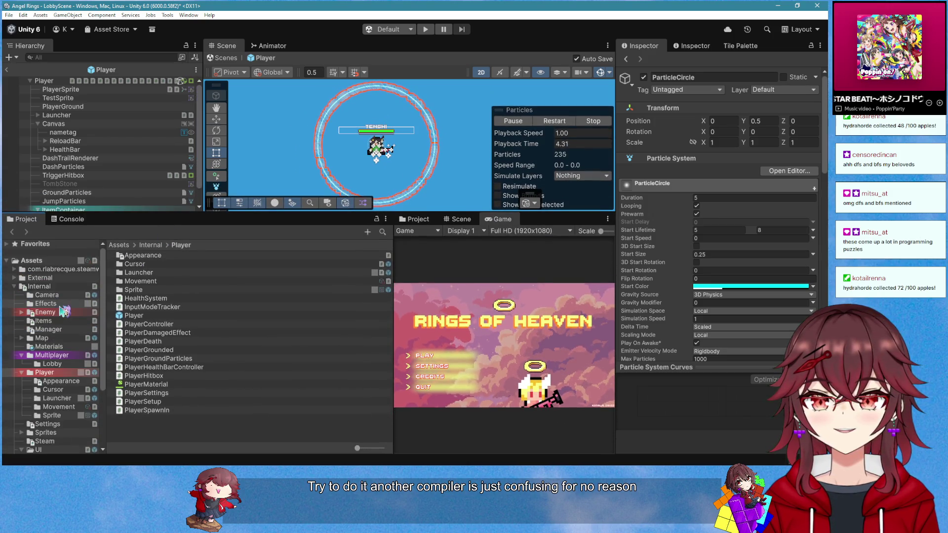
pyautogui.click(39, 287)
# Create a new MonoBehaviour script named BFS_TEST in the Internal folder
pyautogui.rightClick(199, 444)
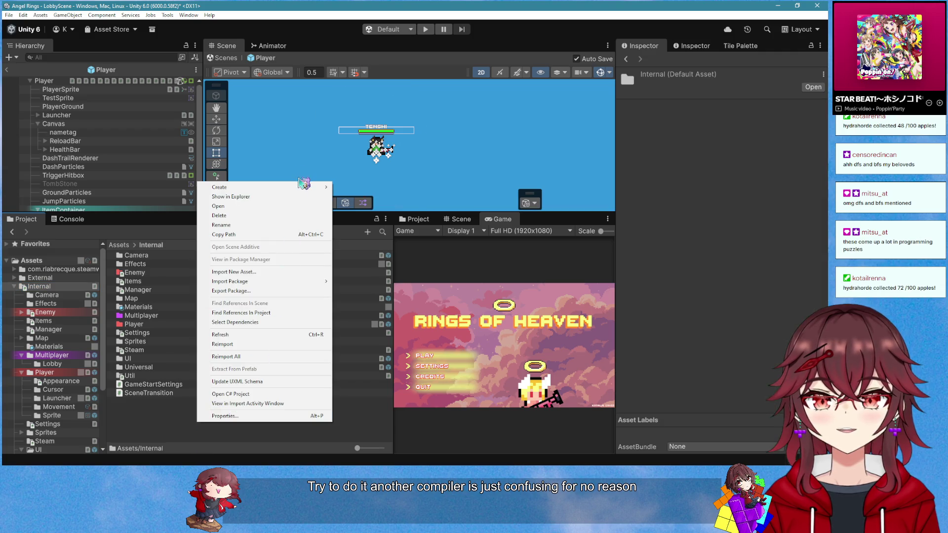
pyautogui.moveTo(300, 187)
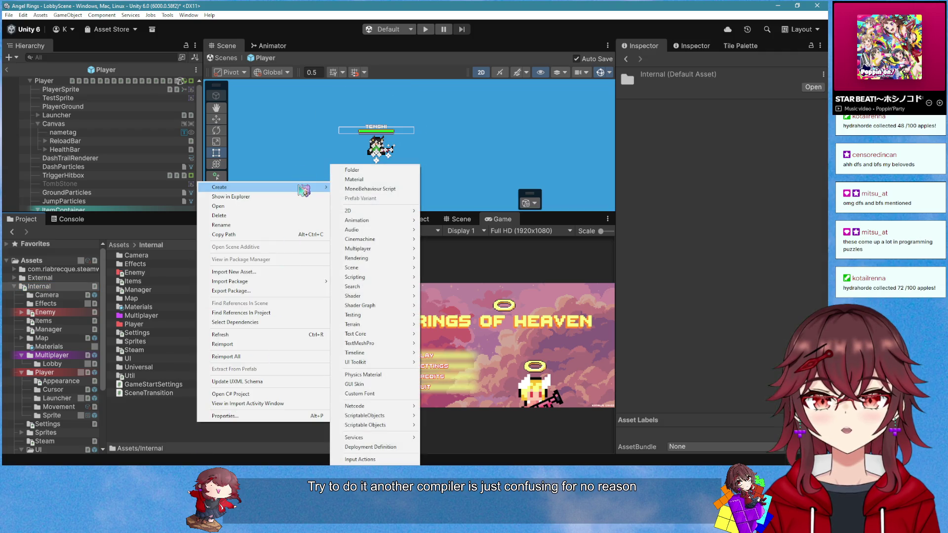
pyautogui.click(411, 191)
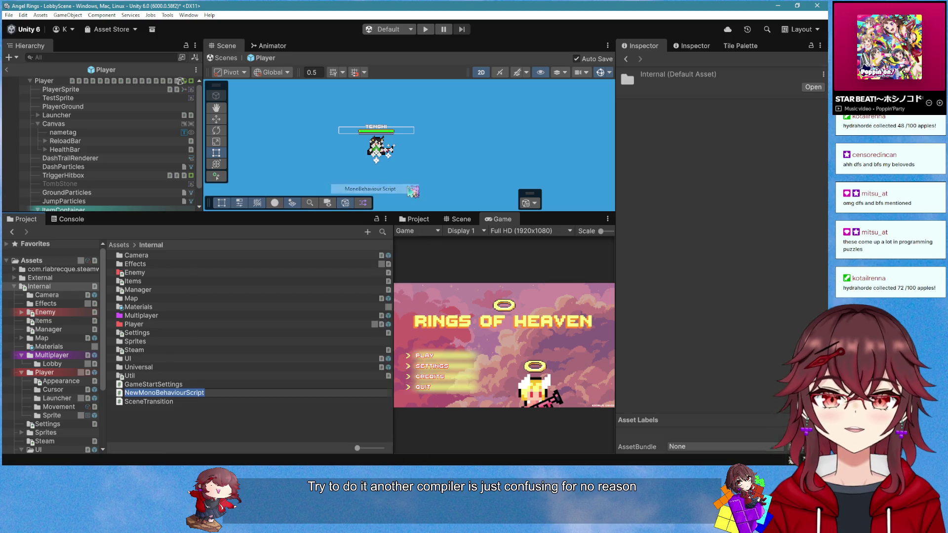
pyautogui.write('BFS')
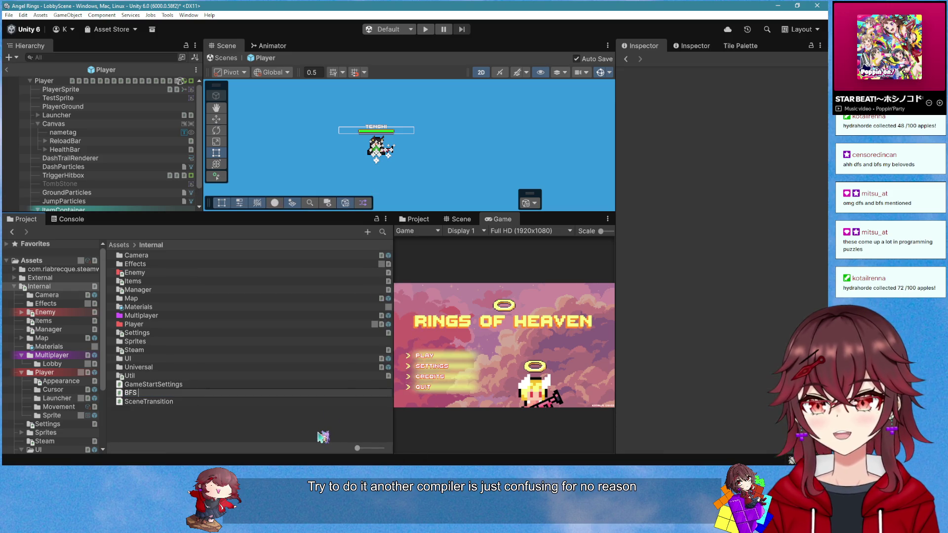
pyautogui.press('BackSpace')
pyautogui.write('_TEST')
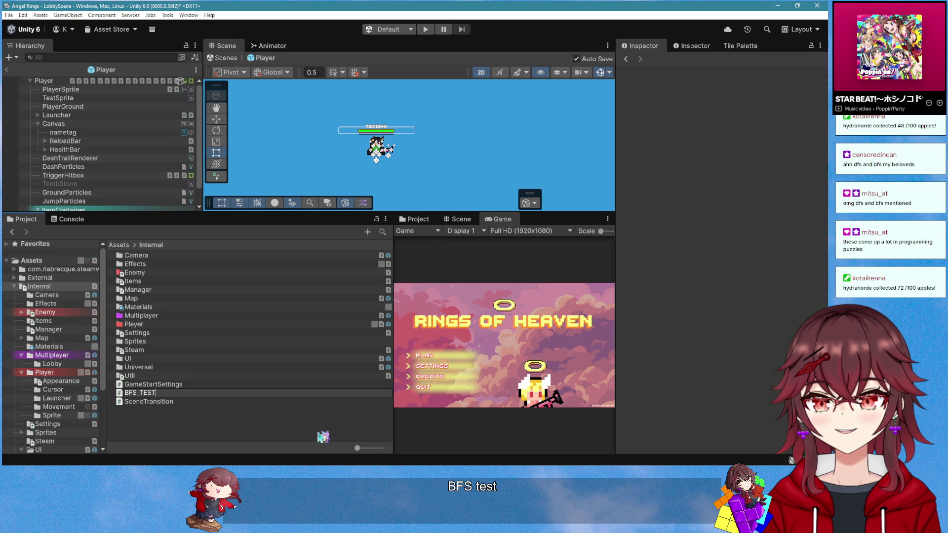
pyautogui.press('Return')
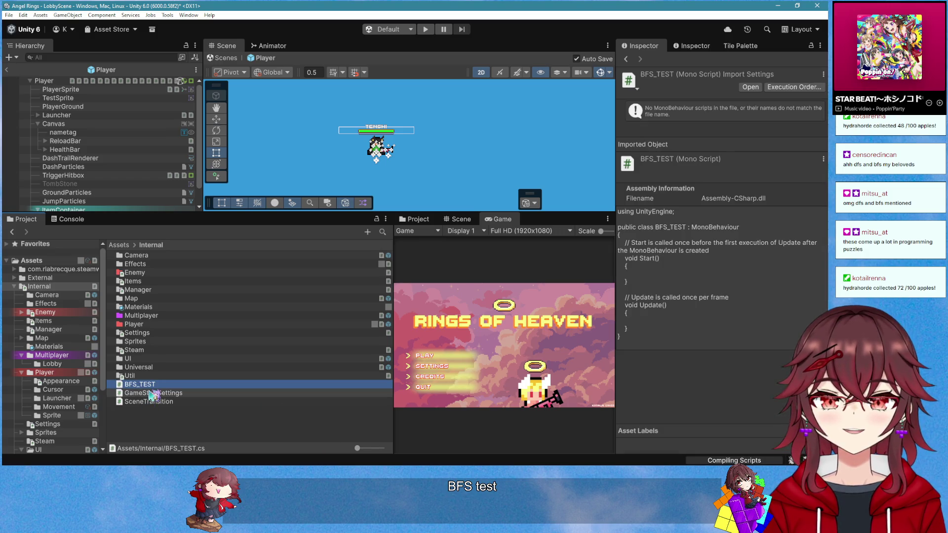
# Attach BFS_TEST to LobbyScene's EventSystem and open it in Visual Studio via Edit Script
pyautogui.click(7, 70)
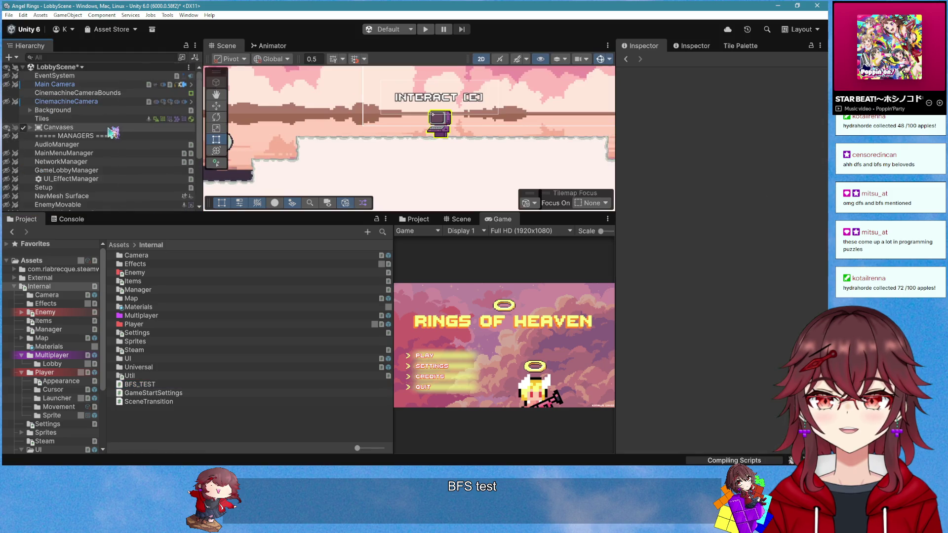
pyautogui.click(86, 77)
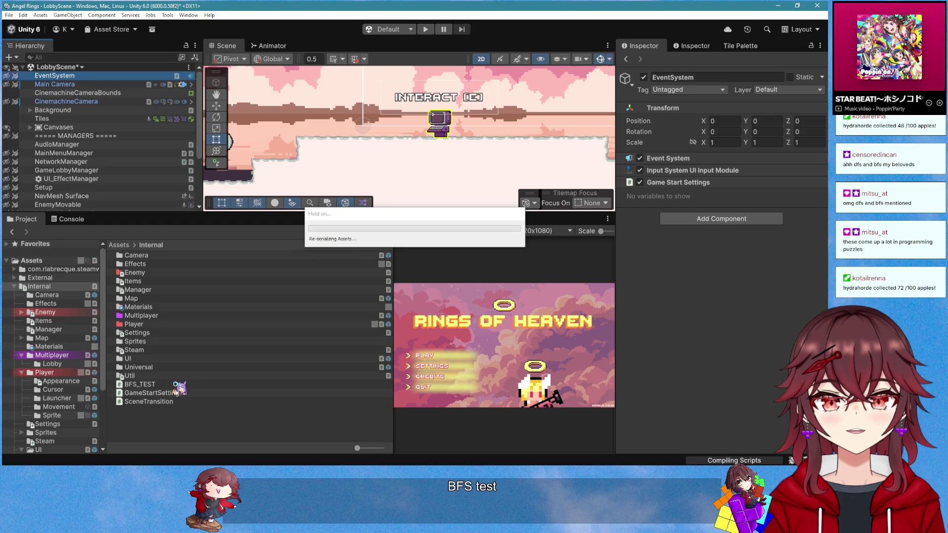
pyautogui.moveTo(180, 391); pyautogui.dragTo(662, 197)
pyautogui.rightClick(693, 213)
pyautogui.click(719, 331)
pyautogui.moveTo(151, 207)
pyautogui.mouseDown()
pyautogui.moveTo(119, 192)
pyautogui.moveTo(123, 122)
pyautogui.mouseUp()
# Replace the template Start and Update methods with an empty private void Start()
pyautogui.write('private void Sta')
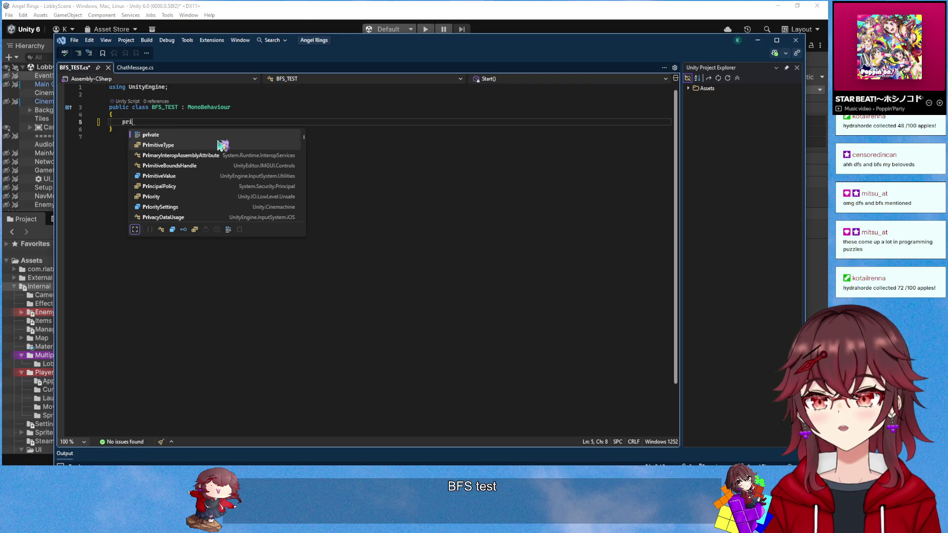
pyautogui.press('Tab')
pyautogui.press('Return')
pyautogui.write('{')
pyautogui.press('Return')
pyautogui.press('Return')
pyautogui.press('Return')
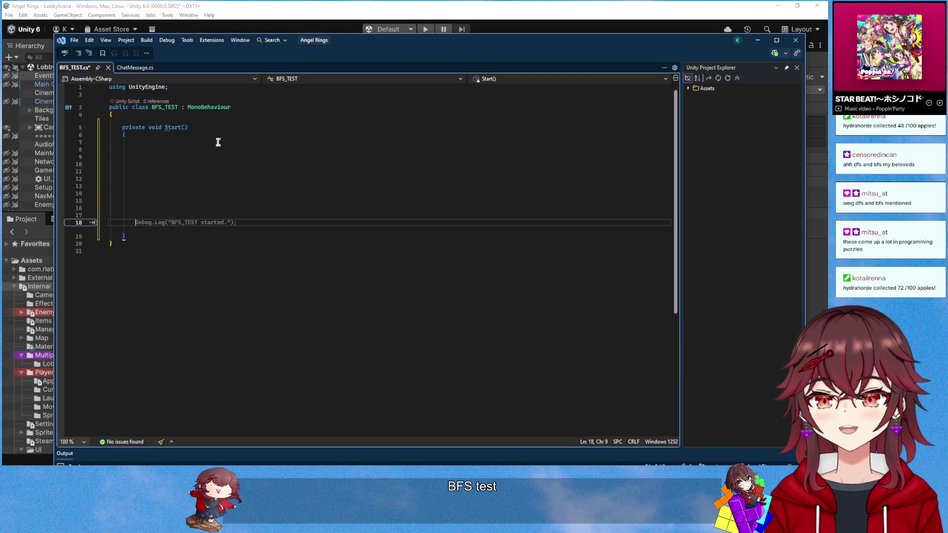
pyautogui.click(217, 142)
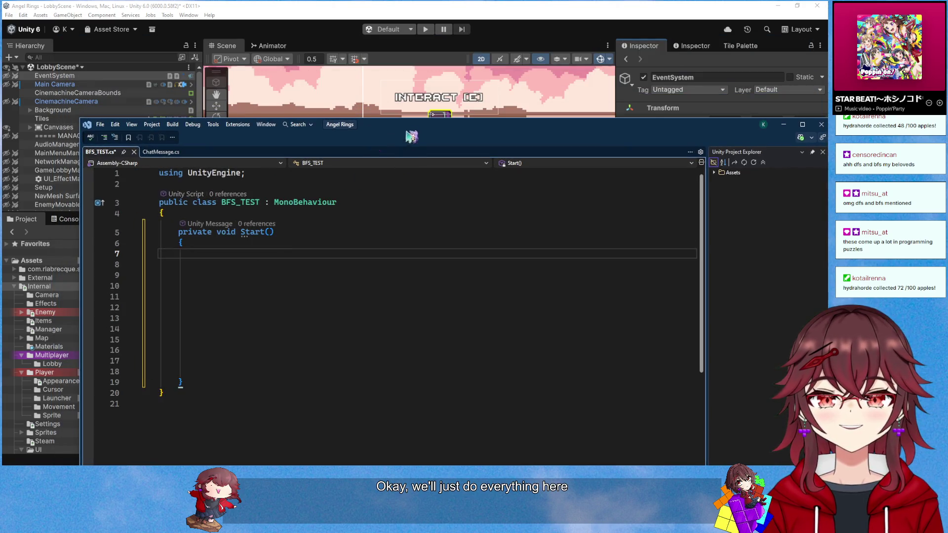
# Maximize Visual Studio and paste System, System.Collections and System.Collections.Generic usings below UnityEngine
pyautogui.doubleClick(408, 129)
pyautogui.keyDown('ctrl'); pyautogui.scroll(3, 134, 130); pyautogui.keyUp('ctrl')
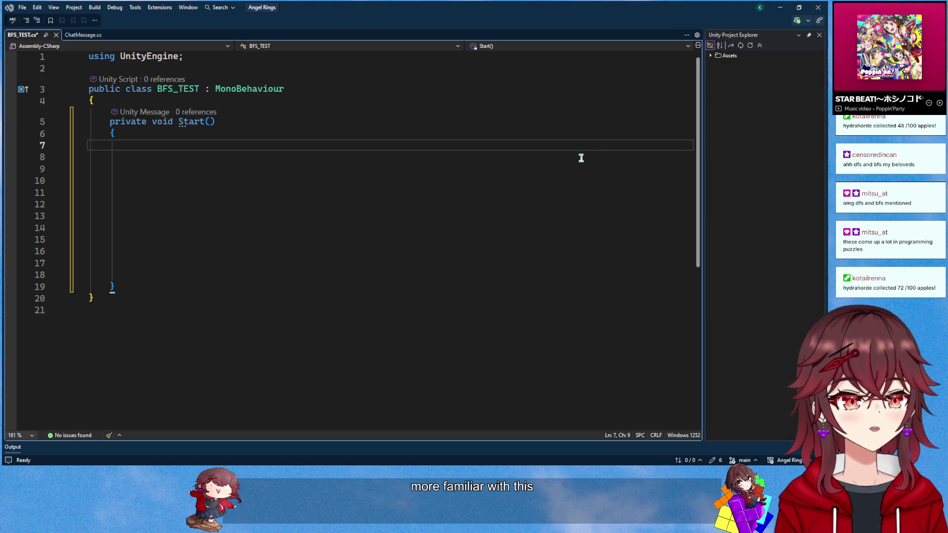
pyautogui.click(303, 70)
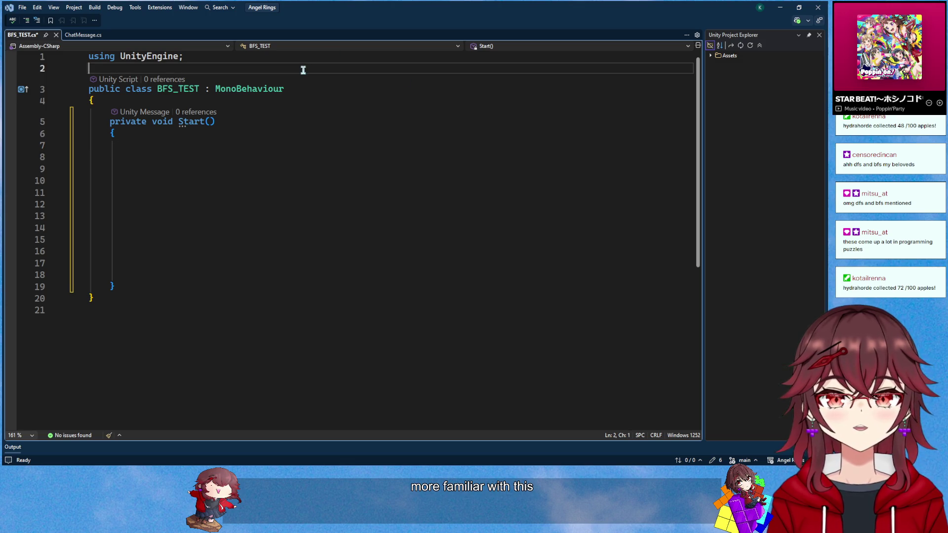
pyautogui.write('using System; using System.Collections; using System.Collections.Generic;')
pyautogui.press('Return')
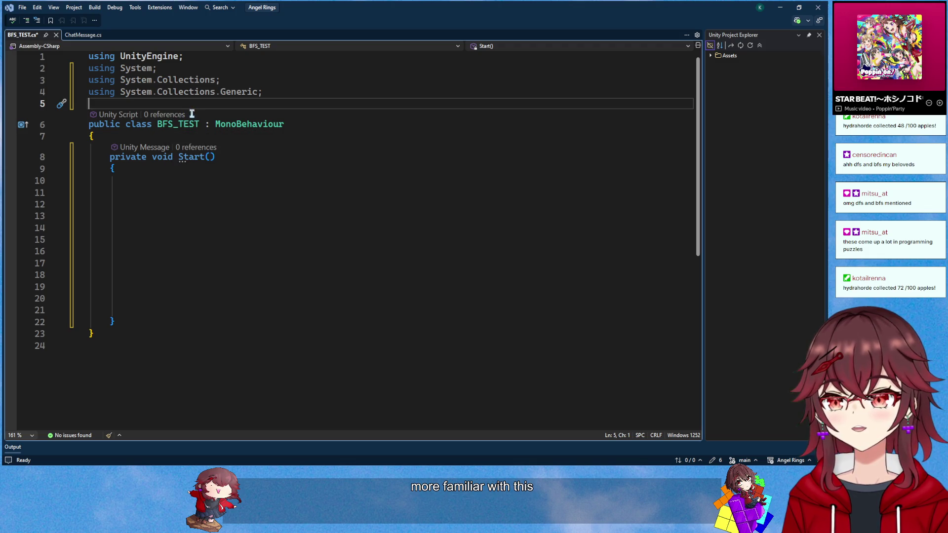
# Paste the Circle class inside the BFS_TEST class
pyautogui.moveTo(235, 124)
pyautogui.press('Down')
pyautogui.press('Down')
pyautogui.press('End')
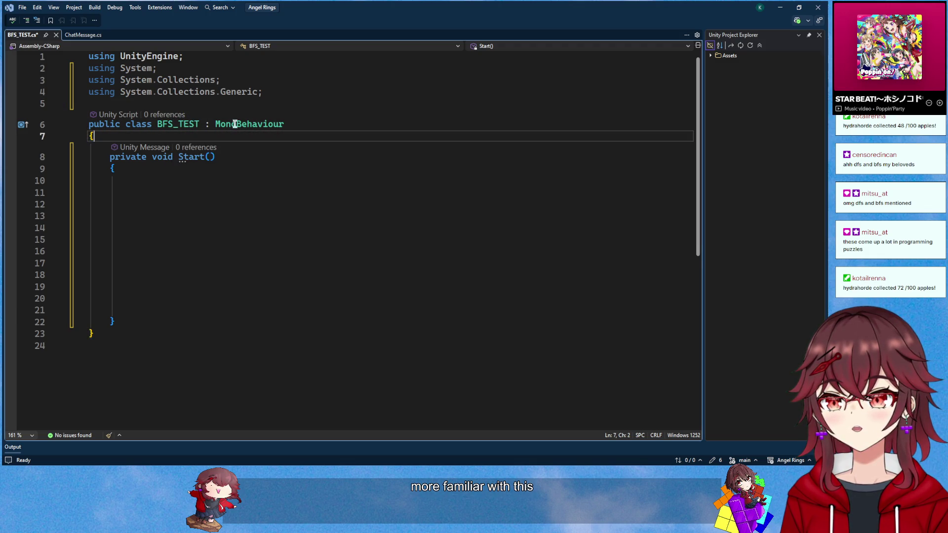
pyautogui.hotkey('ctrl', 'v')
# Collapse AddConnection and its Connections.Add call onto a single line
pyautogui.scroll(-5, 260, 123)
pyautogui.scroll(6, 261, 191)
pyautogui.scroll(-4, 281, 193)
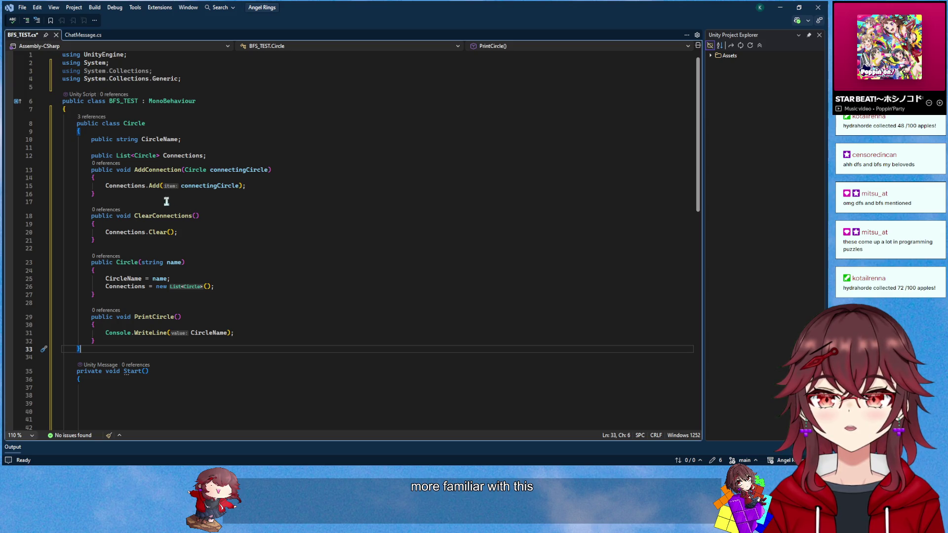
pyautogui.moveTo(189, 194); pyautogui.dragTo(254, 181)
pyautogui.moveTo(113, 176)
pyautogui.mouseDown()
pyautogui.moveTo(103, 178)
pyautogui.moveTo(287, 170)
pyautogui.mouseUp()
pyautogui.press('Right')
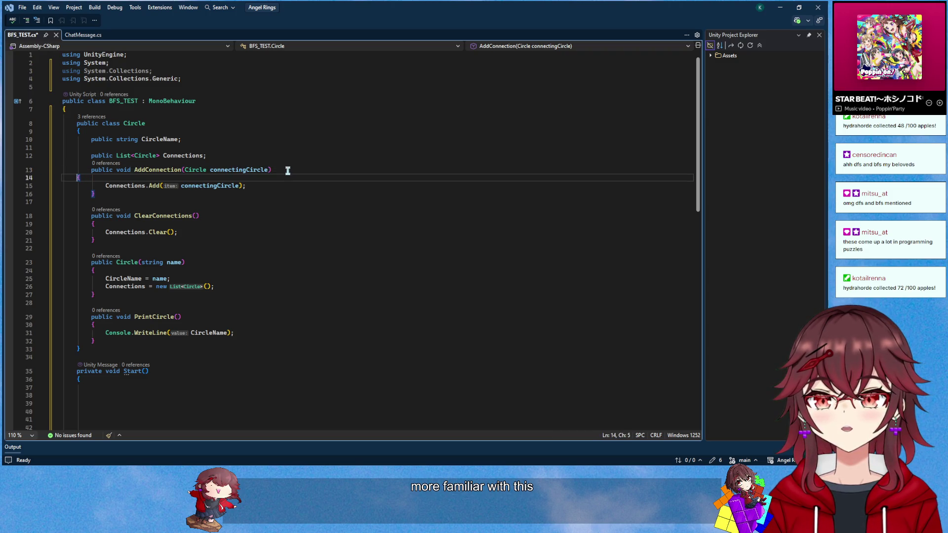
pyautogui.press('BackSpace')
pyautogui.click(105, 177)
pyautogui.press('BackSpace')
pyautogui.press('BackSpace')
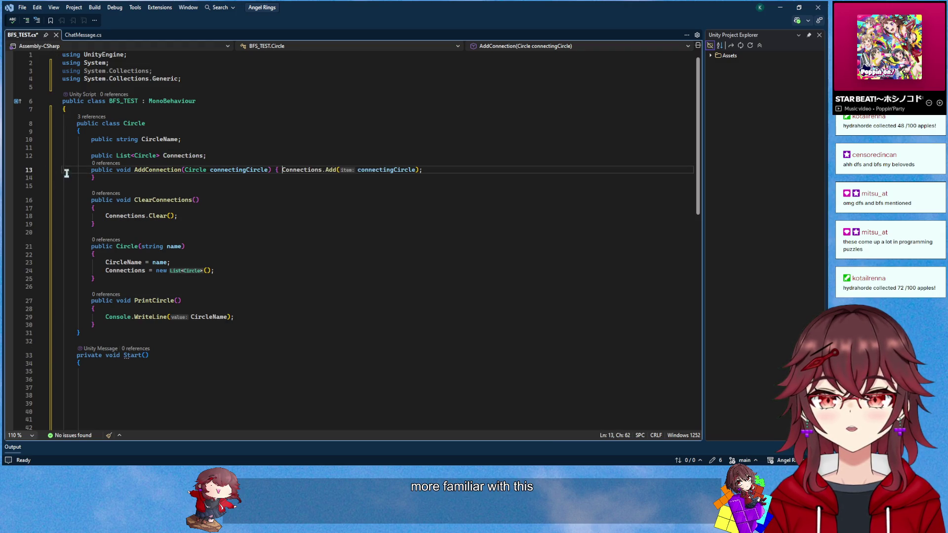
pyautogui.moveTo(92, 178)
pyautogui.mouseDown()
pyautogui.moveTo(97, 159)
pyautogui.moveTo(467, 157)
pyautogui.mouseUp()
pyautogui.click(463, 165)
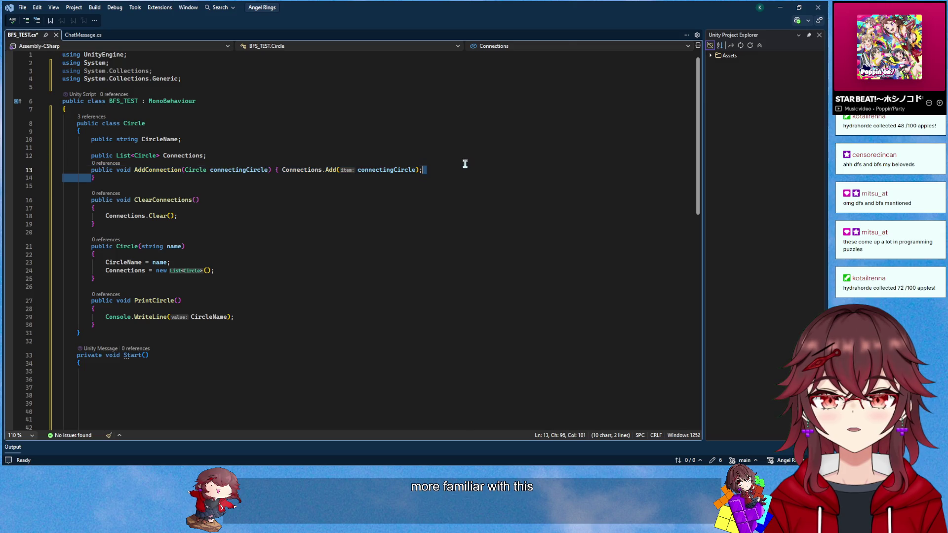
pyautogui.press('Delete')
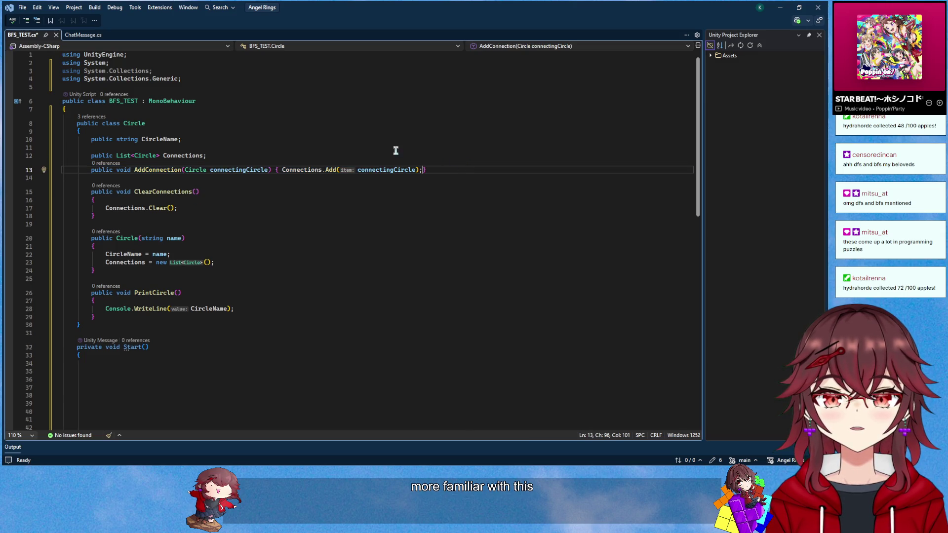
# Remove the blank line between the CircleName and Connections fields
pyautogui.click(231, 157)
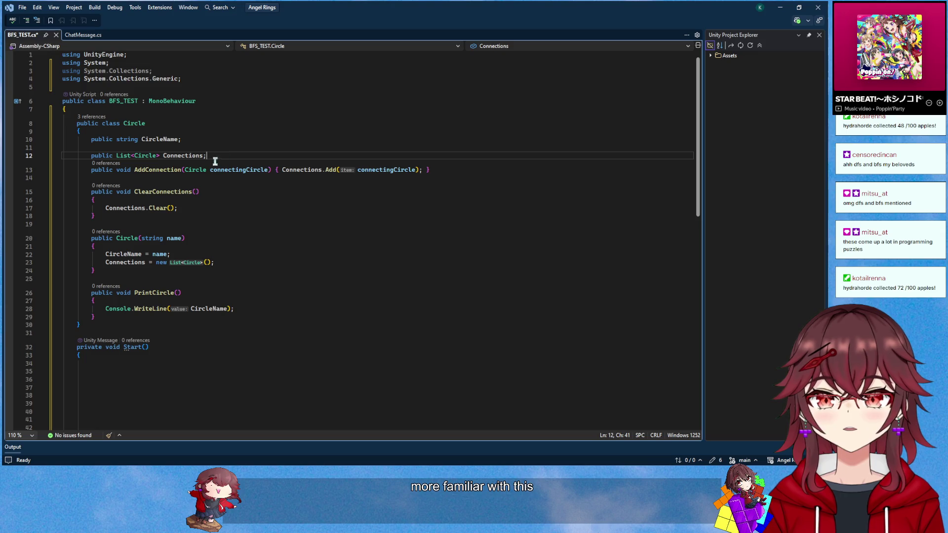
pyautogui.moveTo(197, 146); pyautogui.dragTo(203, 142)
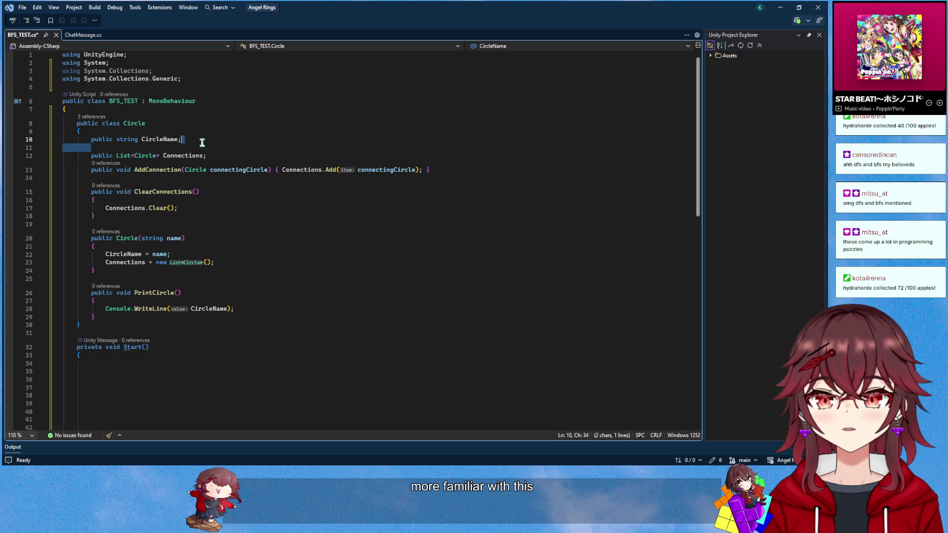
pyautogui.press('Delete')
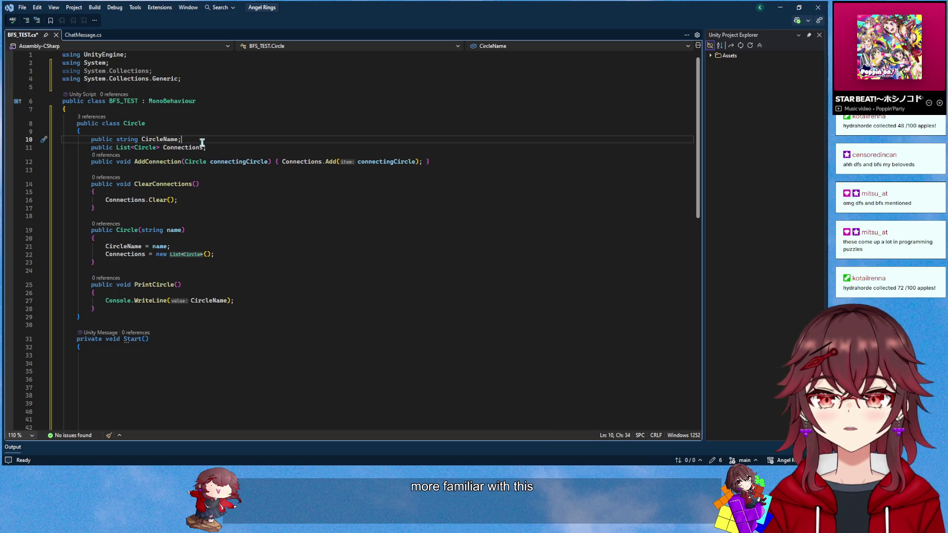
# Rewrite ClearConnections as one line { Connections.Clear(); } and close AddConnection's brace
pyautogui.moveTo(105, 210); pyautogui.dragTo(217, 184)
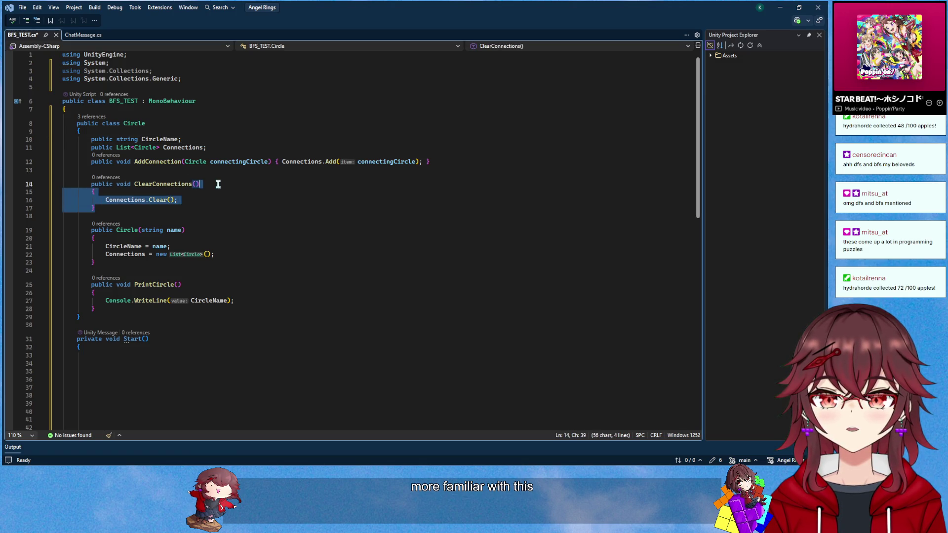
pyautogui.write(' { }')
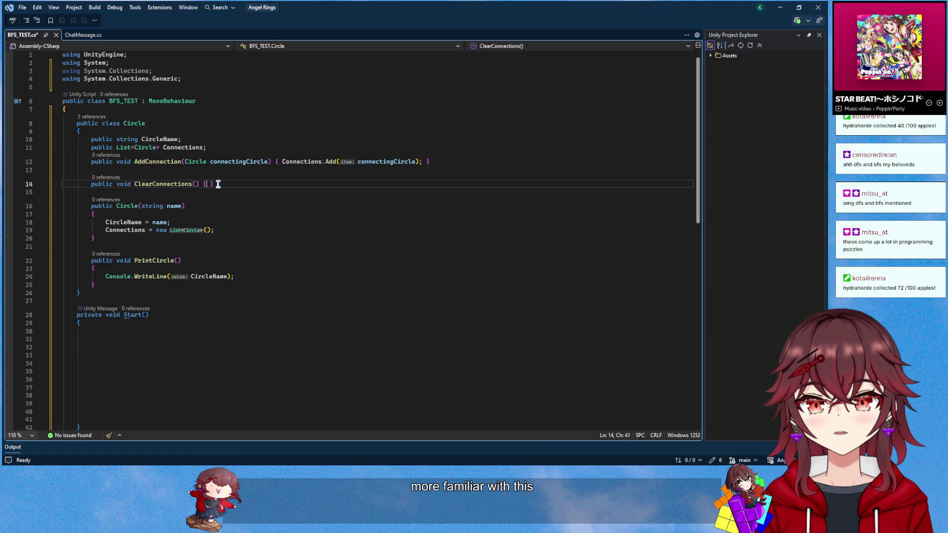
pyautogui.write('Connections.Cl')
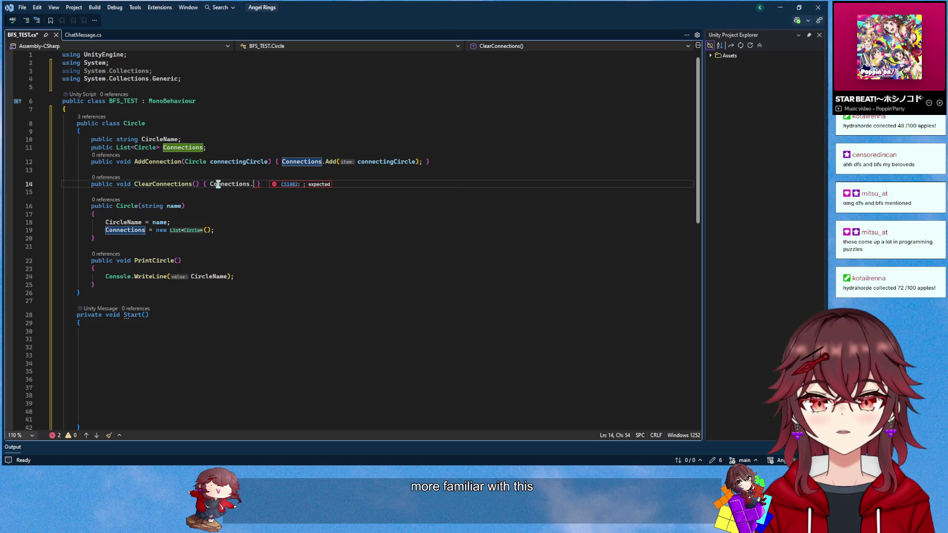
pyautogui.press('Tab')
pyautogui.write('();')
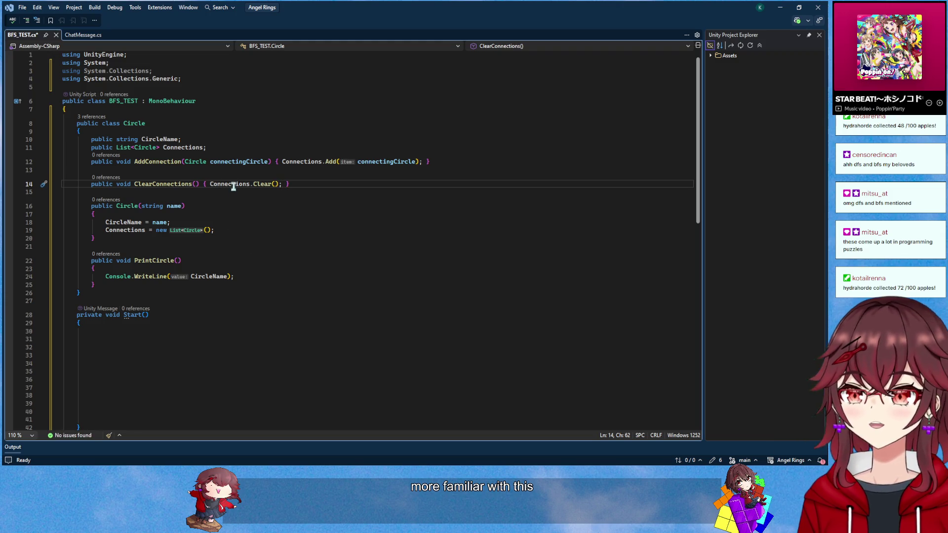
pyautogui.click(232, 163)
pyautogui.click(188, 173)
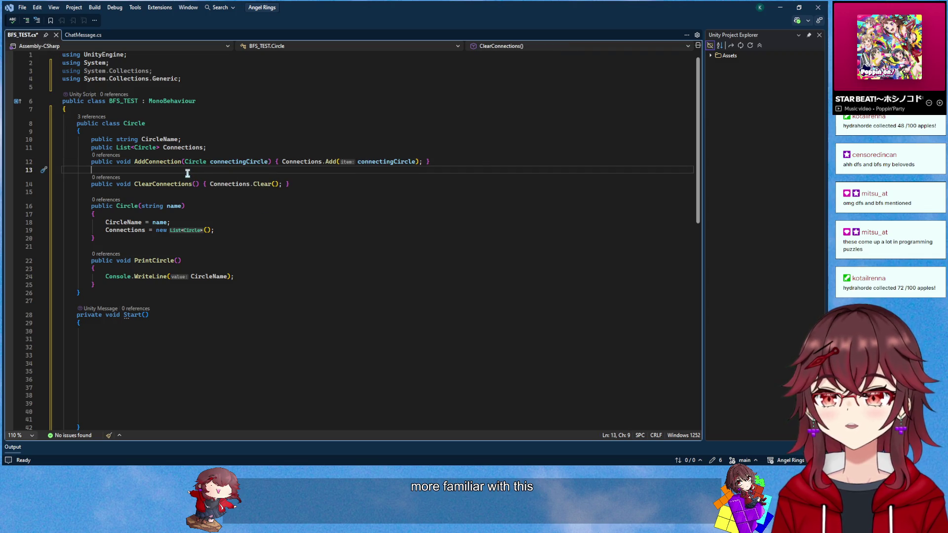
pyautogui.press('BackSpace')
pyautogui.press('BackSpace')
pyautogui.click(320, 177)
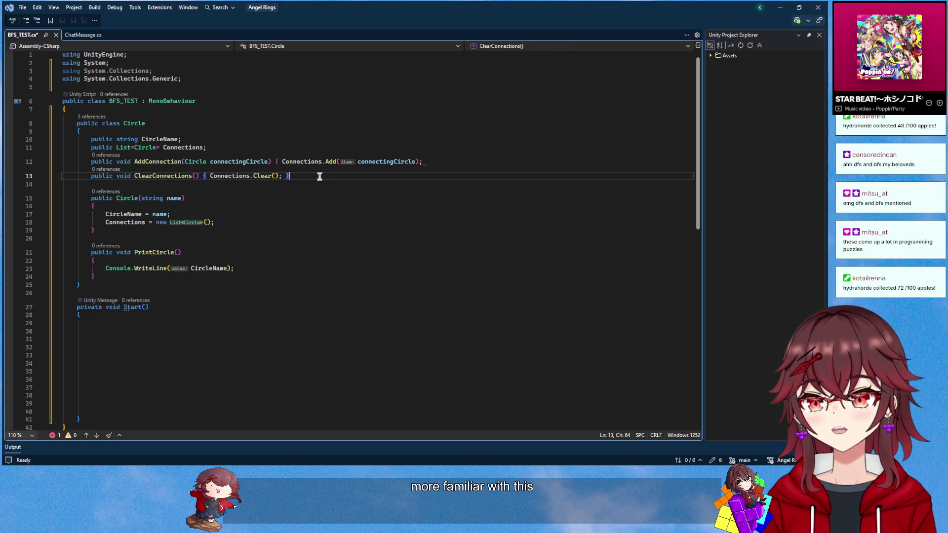
pyautogui.click(434, 161)
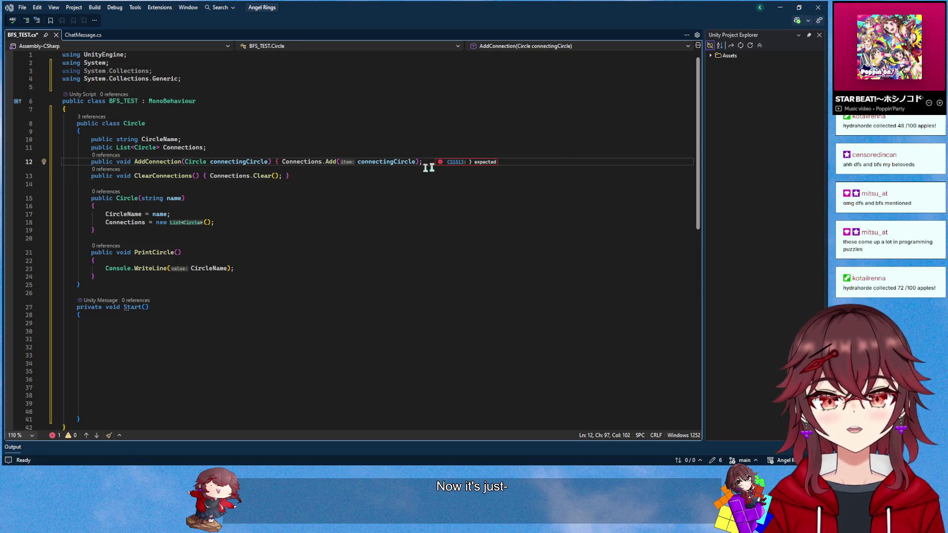
pyautogui.write('}')
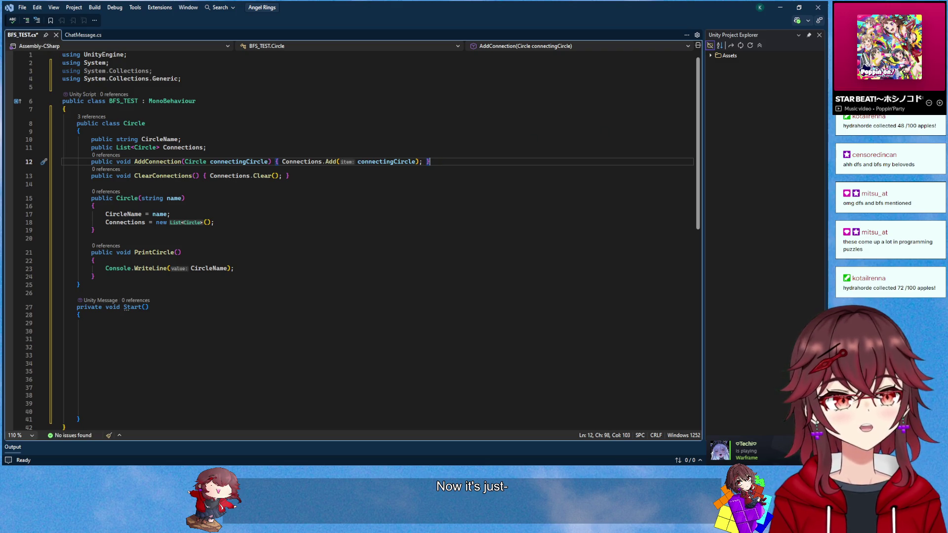
# Add a ToString override to Circle that returns CircleName
pyautogui.click(356, 199)
pyautogui.click(261, 162)
pyautogui.click(323, 182)
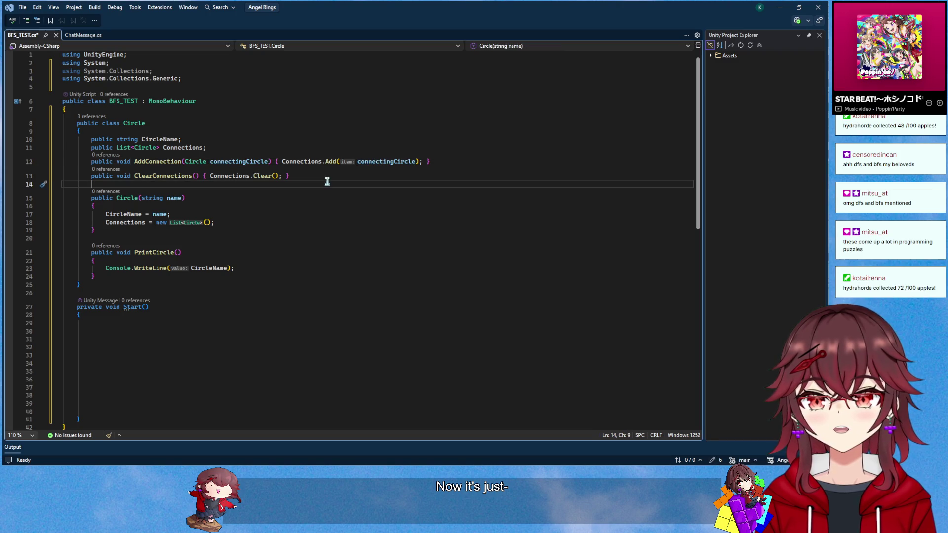
pyautogui.press('Return')
pyautogui.write('public override void')
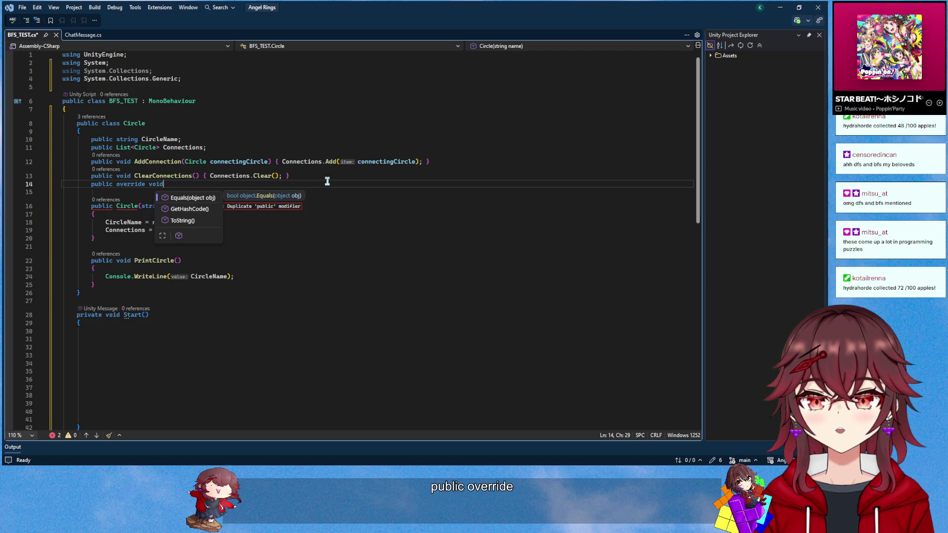
pyautogui.press('BackSpace')
pyautogui.press('BackSpace')
pyautogui.press('BackSpace')
pyautogui.press('BackSpace')
pyautogui.write('str')
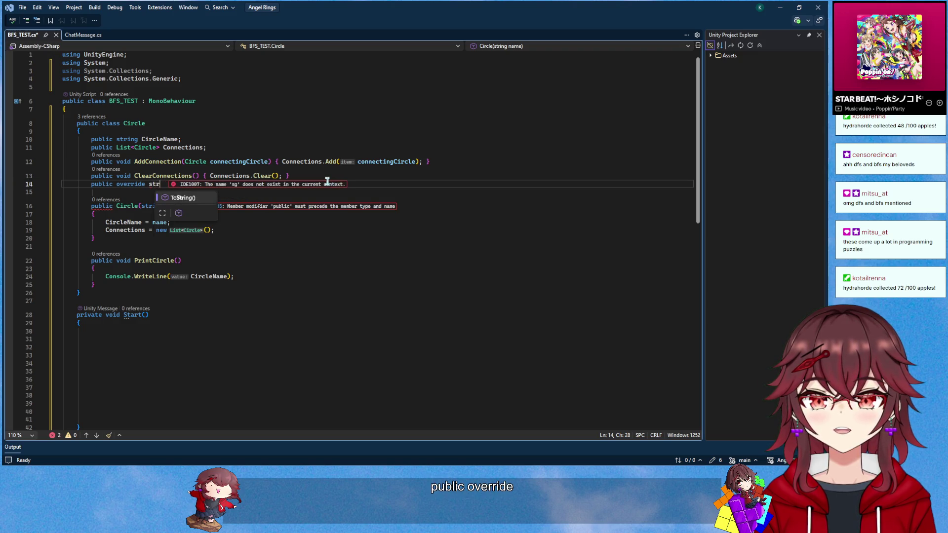
pyautogui.press('Tab')
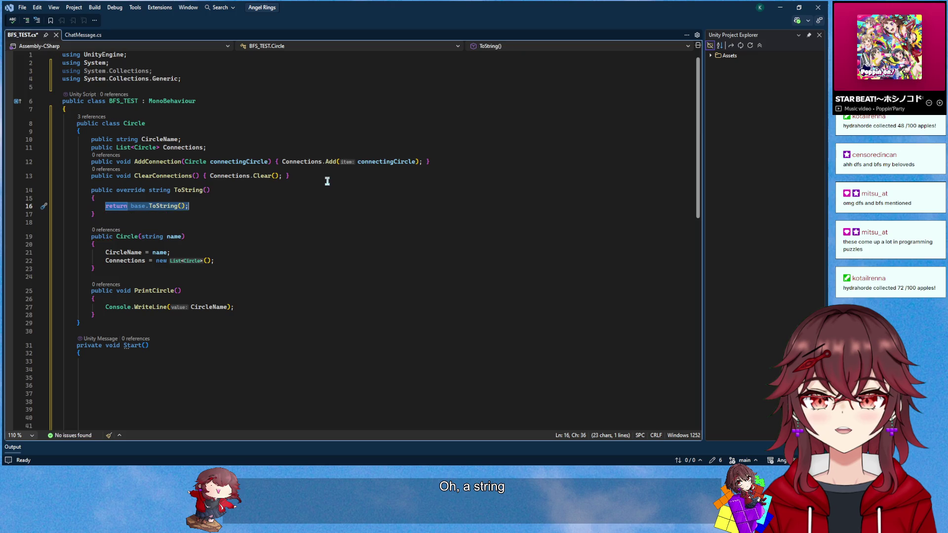
pyautogui.write('return CircleN')
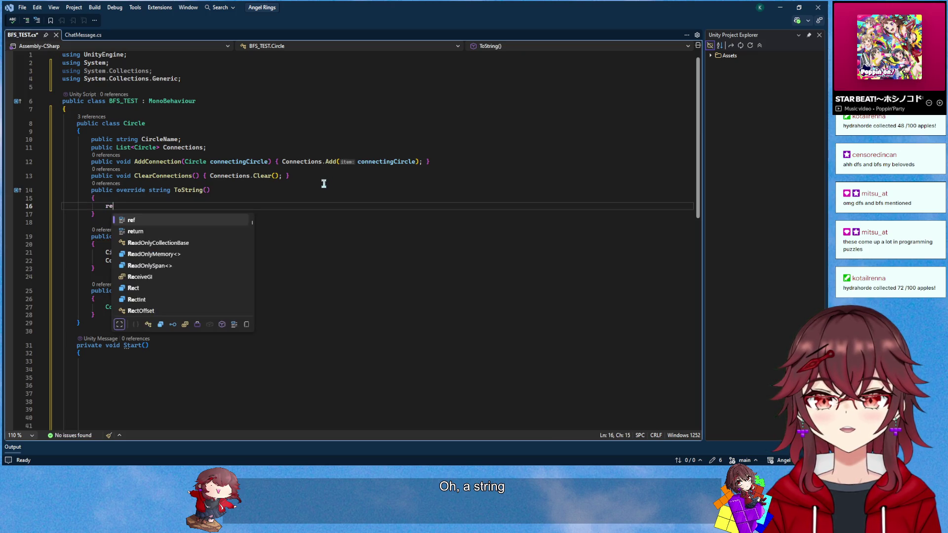
pyautogui.press('Tab')
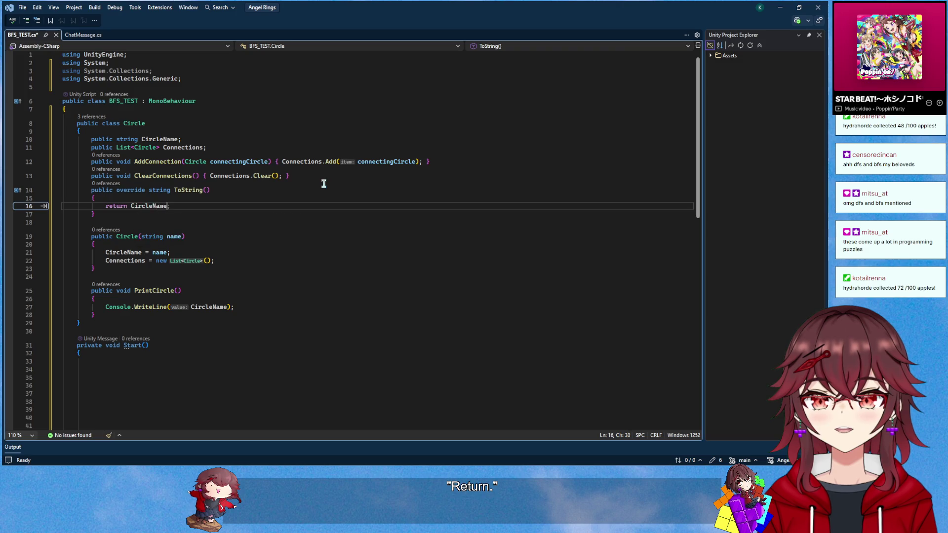
pyautogui.write(';')
# Delete the PrintCircle method from the Circle class
pyautogui.moveTo(107, 310); pyautogui.dragTo(121, 269)
pyautogui.press('Delete')
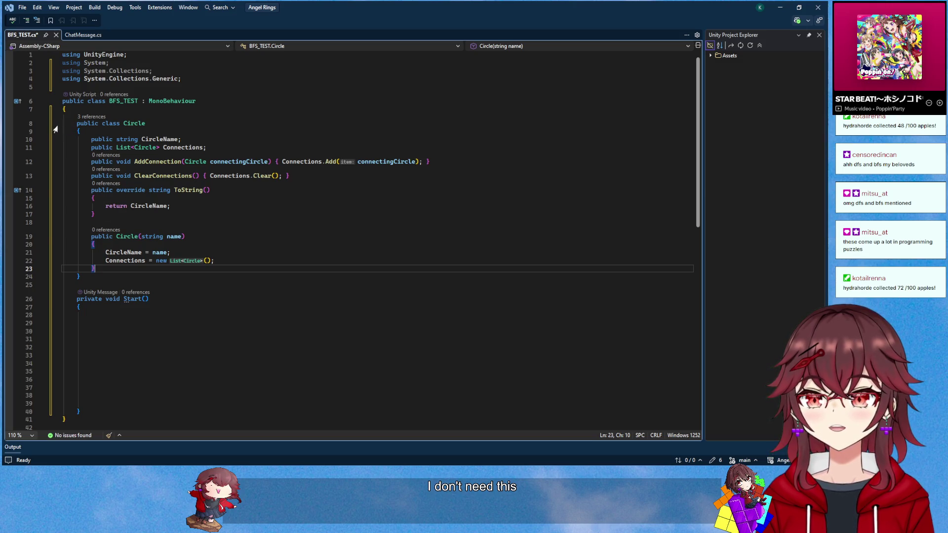
pyautogui.scroll(-4, 192, 207)
pyautogui.click(185, 227)
# Paste the prepared circle test code into the Start method body
pyautogui.click(186, 218)
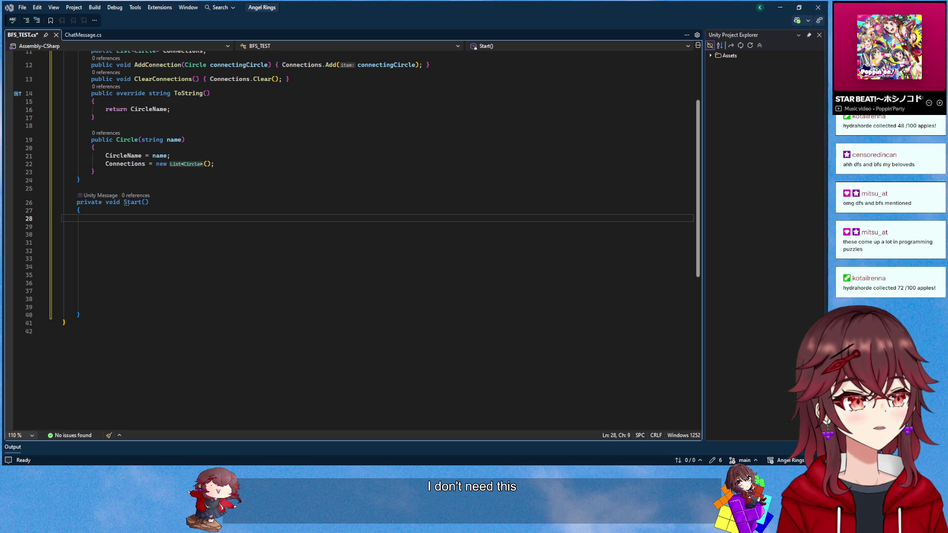
pyautogui.write('Circle A = new Circle()         Circle B = new Circle()         Circle C = new Circle()         Circle D = new Circle()           A.AddConnection(C);         C.AddConnection(A);          CountConnections(A);         CountConnections(C);')
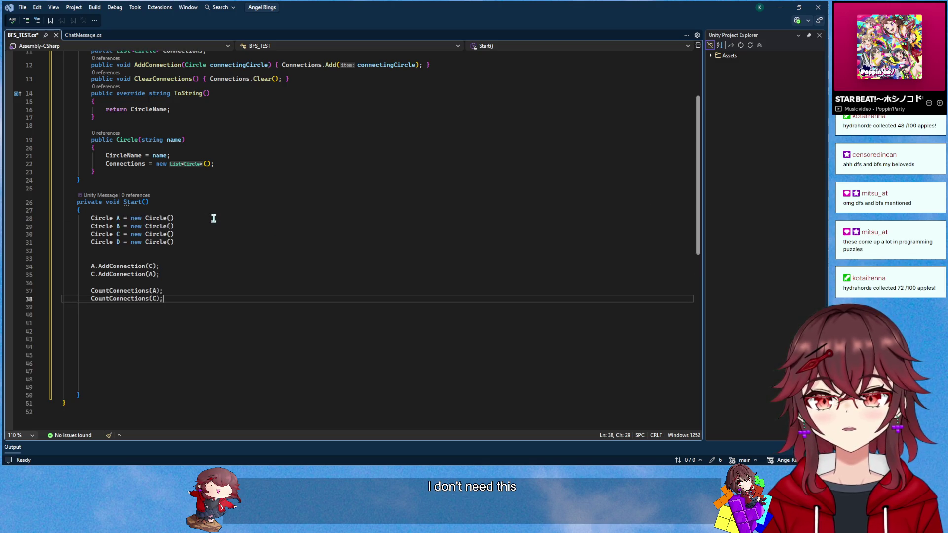
pyautogui.scroll(-1, 214, 222)
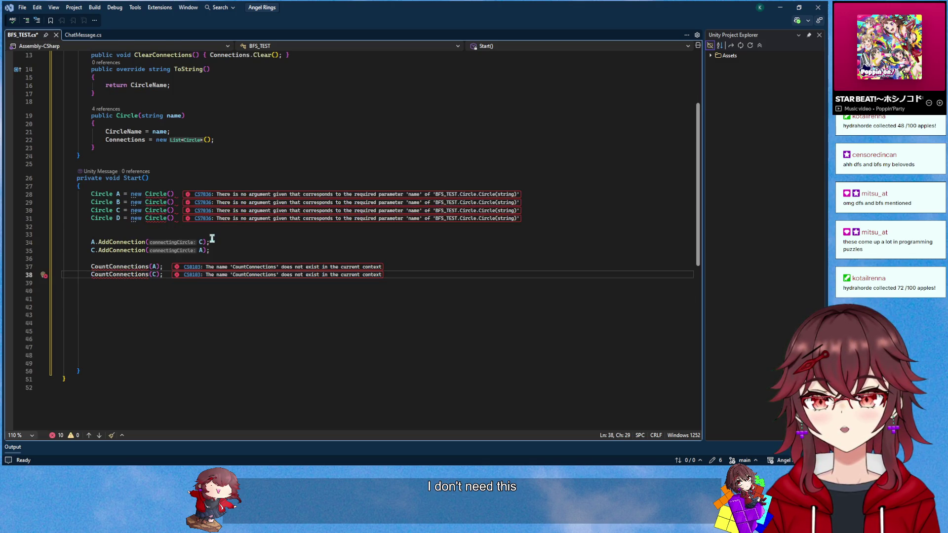
pyautogui.scroll(2, 212, 239)
# Name circle A "A" and add the missing semicolons to the Circle declarations
pyautogui.click(169, 243)
pyautogui.write('"A")')
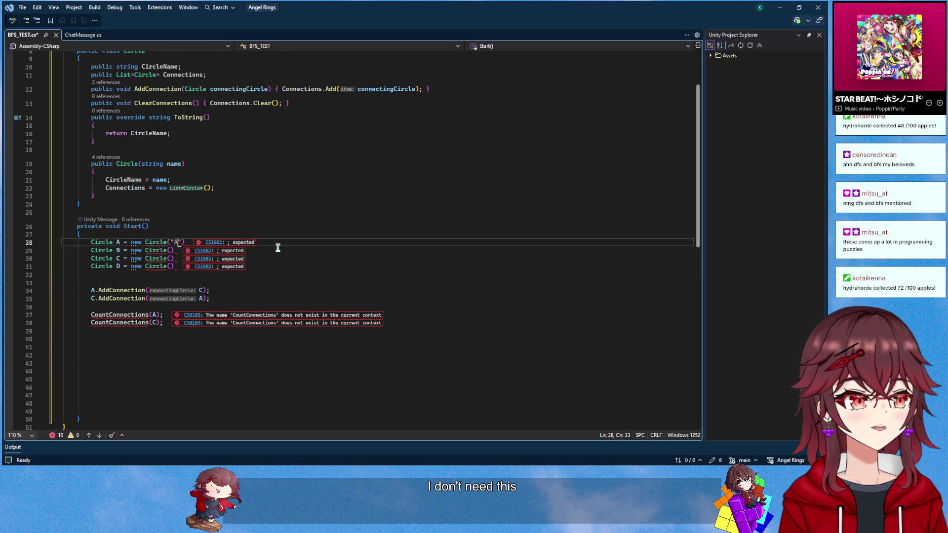
pyautogui.write(';')
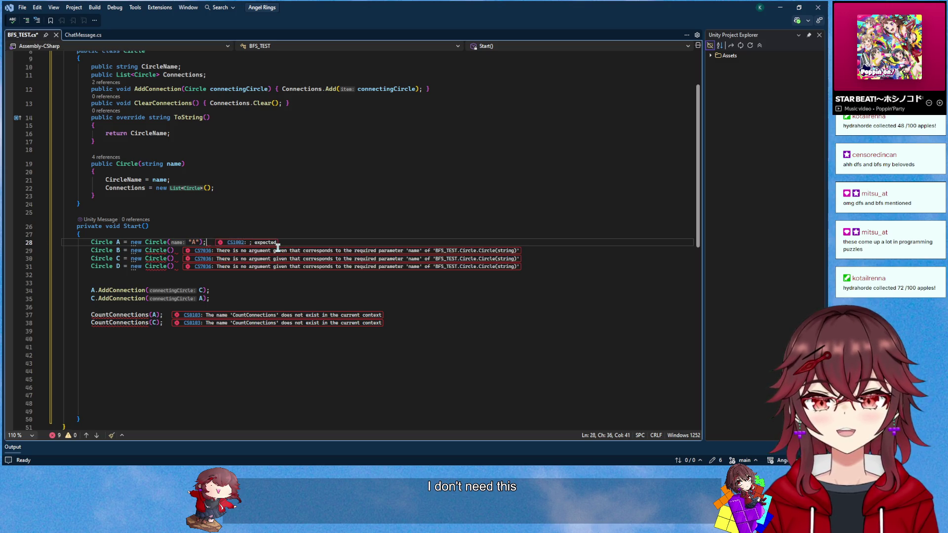
pyautogui.press('Down')
pyautogui.write(';')
pyautogui.press('Down')
pyautogui.write(';')
pyautogui.press('Down')
pyautogui.write(';')
# Name circles B, C and D as "B", "C" and "D"
pyautogui.press('Up')
pyautogui.press('Up')
pyautogui.press('Left')
pyautogui.press('Left')
pyautogui.write('"B"')
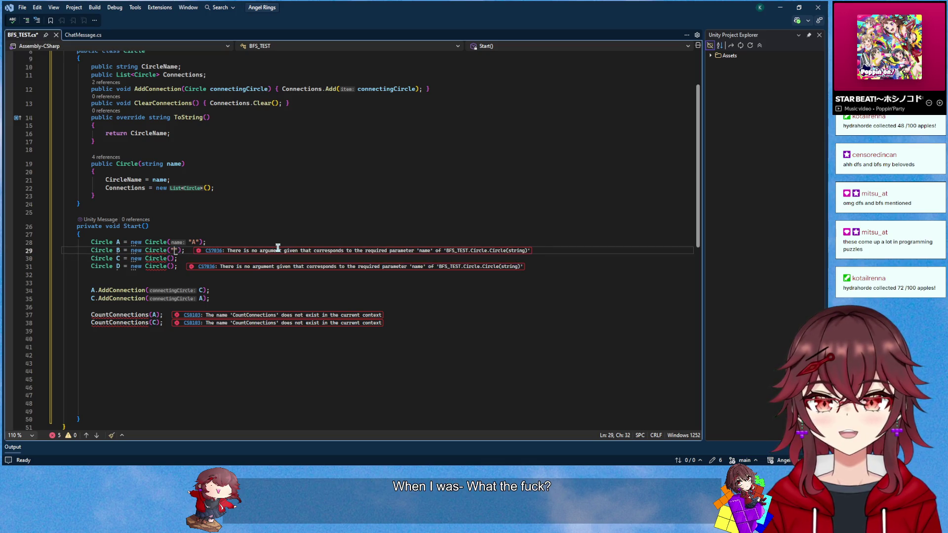
pyautogui.press('Down')
pyautogui.write('"C"')
pyautogui.press('Down')
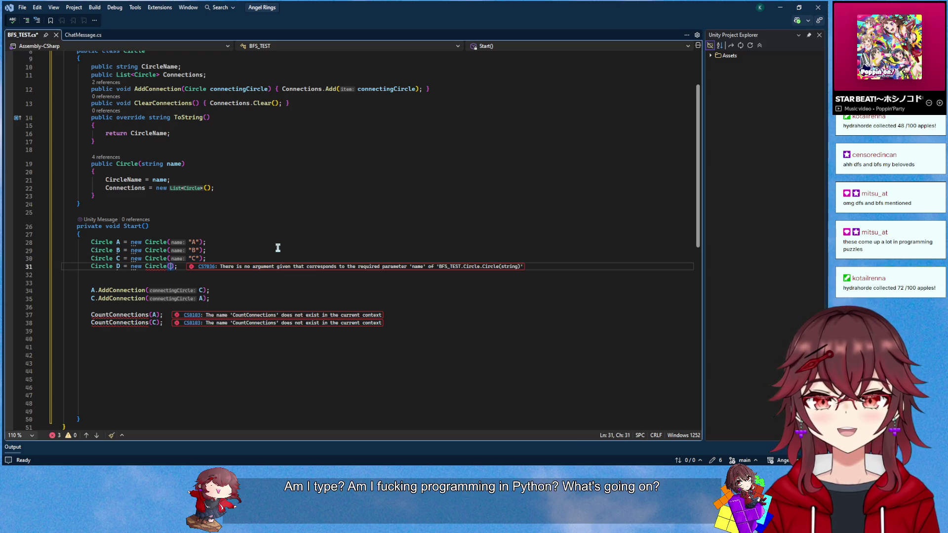
pyautogui.write('"D"')
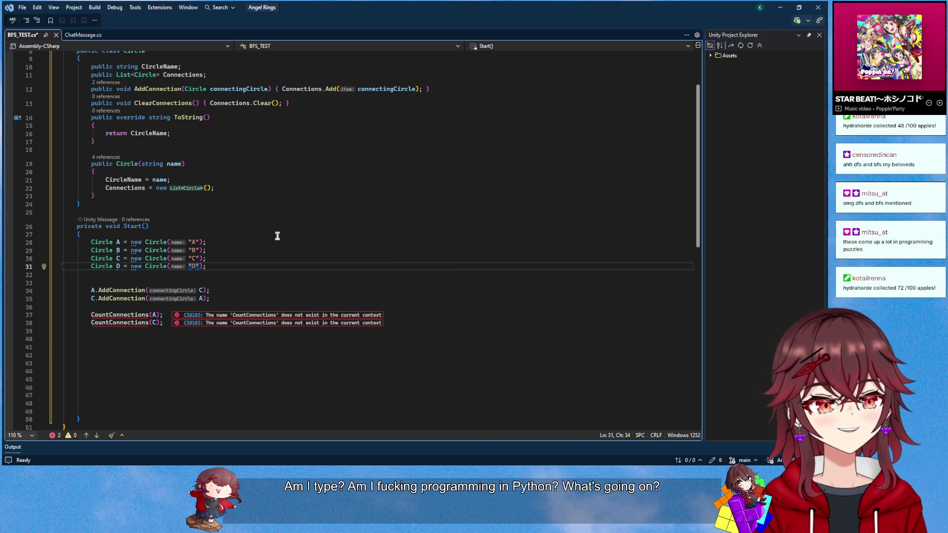
pyautogui.click(243, 291)
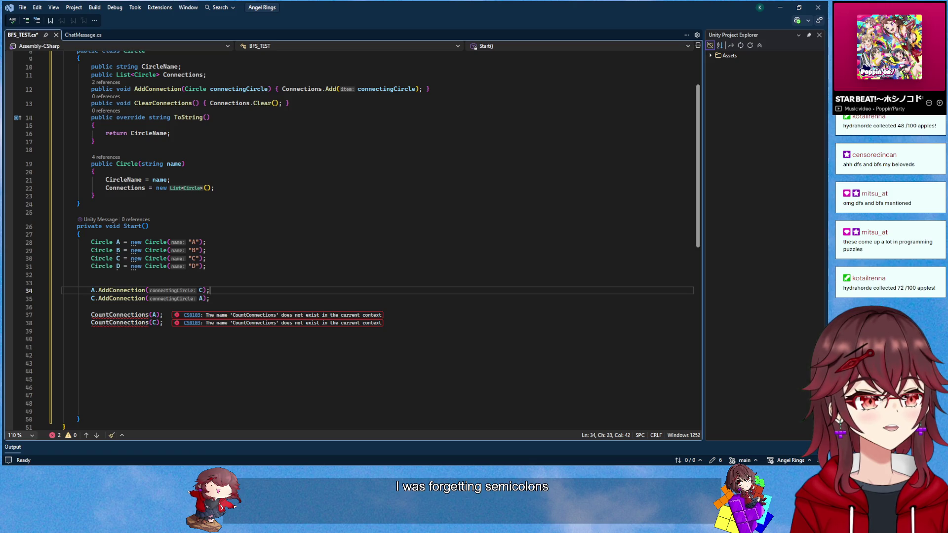
# Paste the CountConnections method after the Circle class and remove its static modifier
pyautogui.click(216, 204)
pyautogui.write('public static void CountConnections(Circle circle)     {         int connectionCount = 1;         List<Circle> circleQueue = GetConnectionsRecursive(circle);         Console.WriteLine(circleQueue.Count);     }')
pyautogui.doubleClick(110, 227)
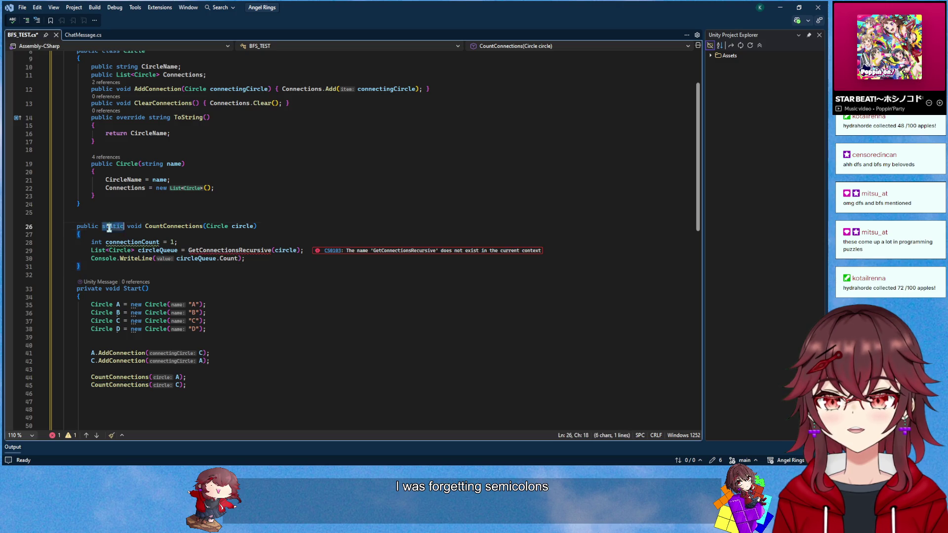
pyautogui.press('Delete')
pyautogui.scroll(-2, 225, 181)
pyautogui.click(259, 242)
pyautogui.doubleClick(255, 203)
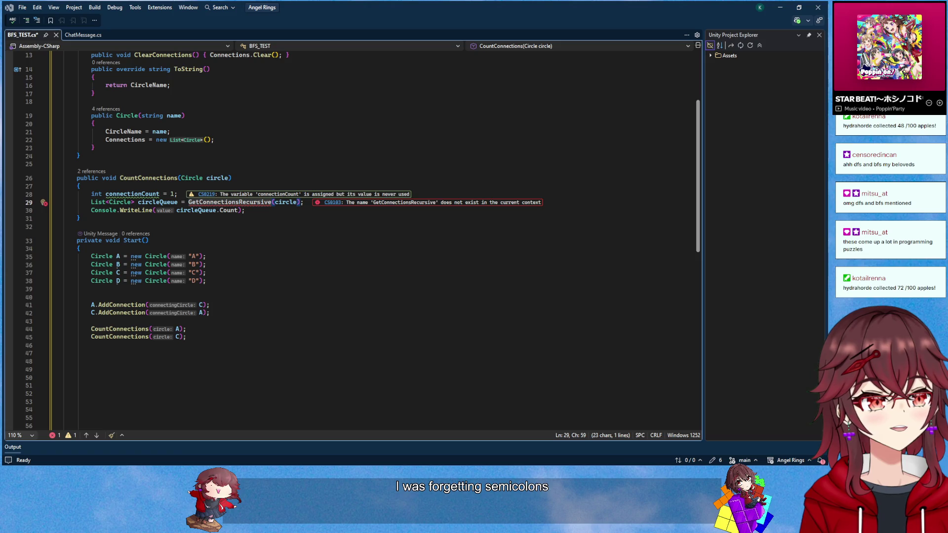
# Add an empty public void BFS() method below CountConnections
pyautogui.click(251, 219)
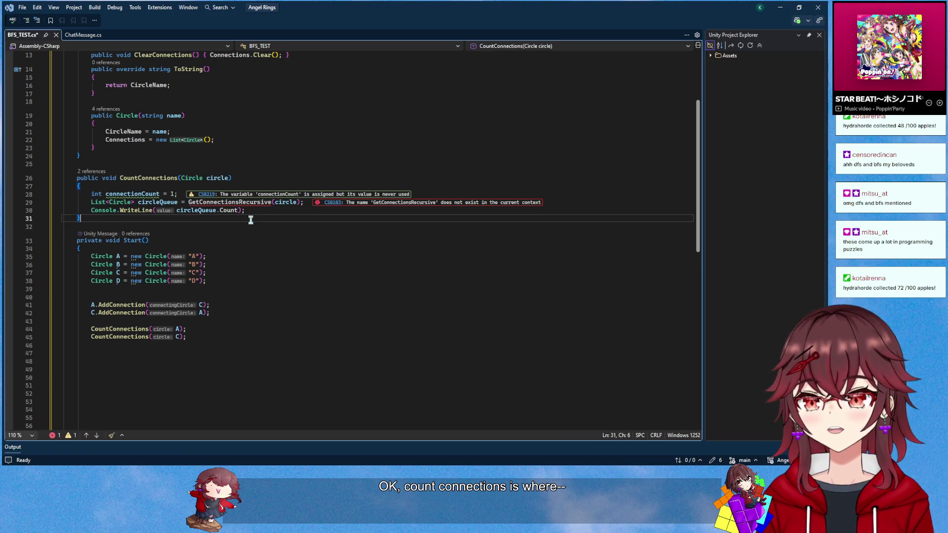
pyautogui.press('Return')
pyautogui.press('Return')
pyautogui.write('public void ')
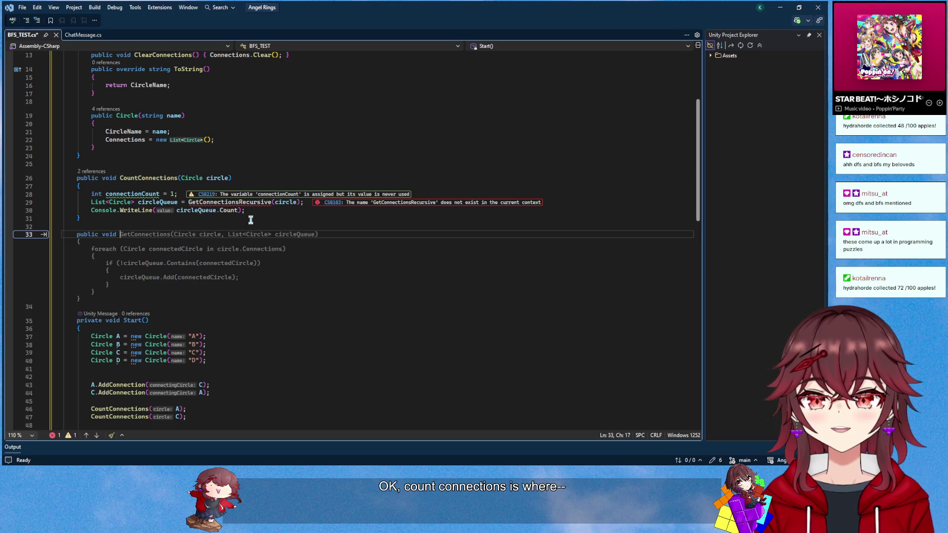
pyautogui.write('BFS()')
pyautogui.press('Return')
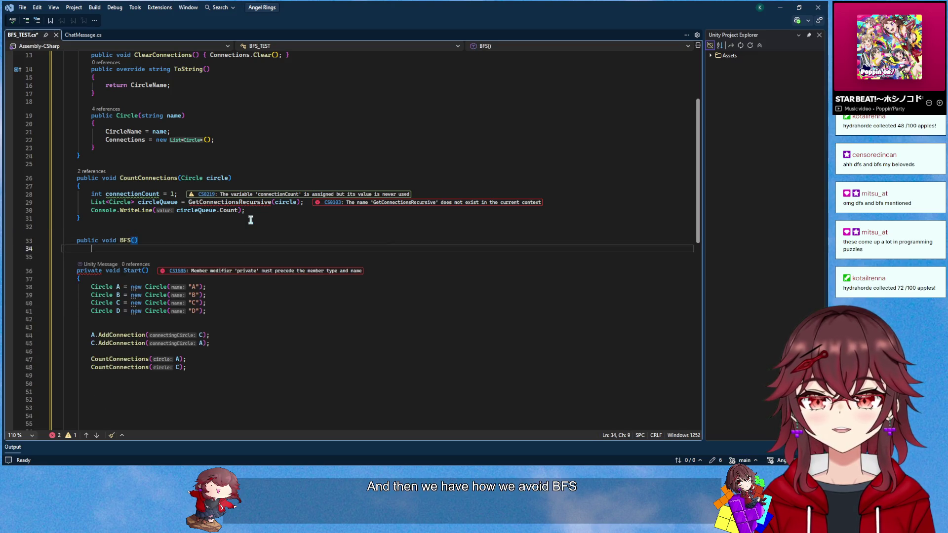
pyautogui.write('{')
pyautogui.press('Return')
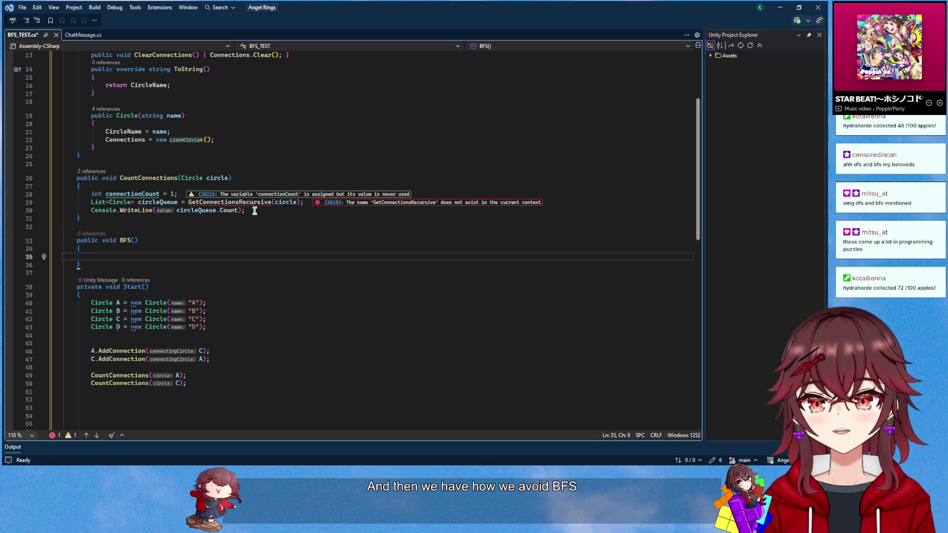
# Empty the CountConnections body and delete the trailing blank lines at the end of the file
pyautogui.moveTo(254, 212); pyautogui.dragTo(91, 194)
pyautogui.press('Delete')
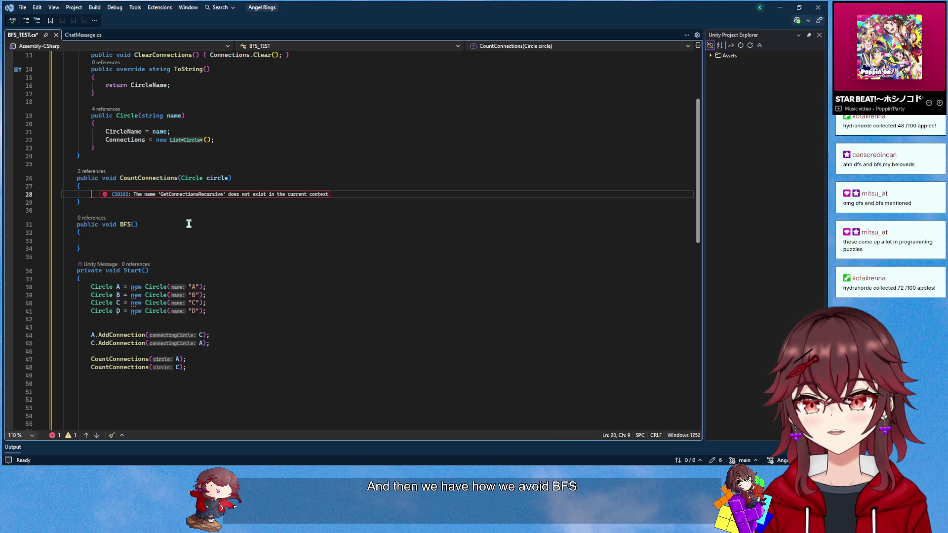
pyautogui.click(216, 234)
pyautogui.scroll(-2, 218, 235)
pyautogui.moveTo(129, 404)
pyautogui.mouseDown()
pyautogui.moveTo(205, 343)
pyautogui.moveTo(211, 321)
pyautogui.mouseUp()
pyautogui.press('Delete')
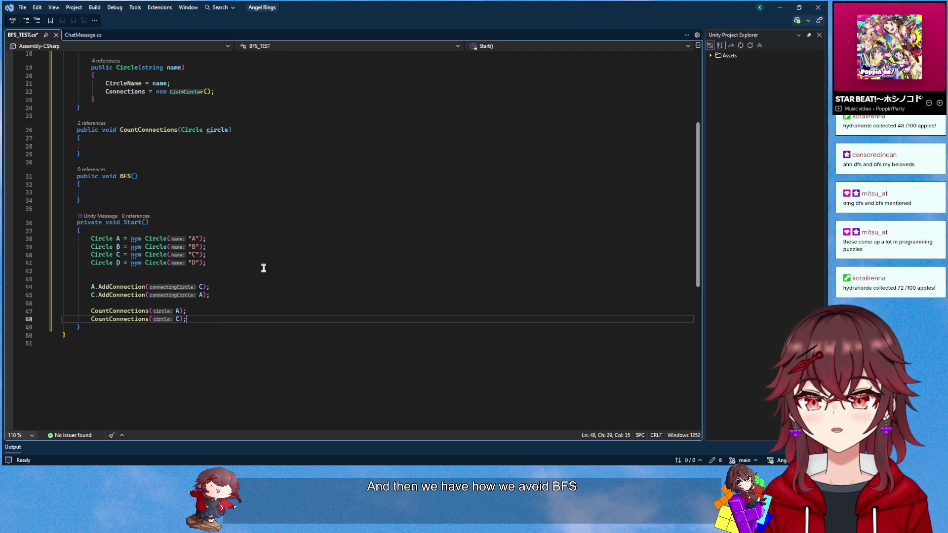
pyautogui.scroll(2, 264, 268)
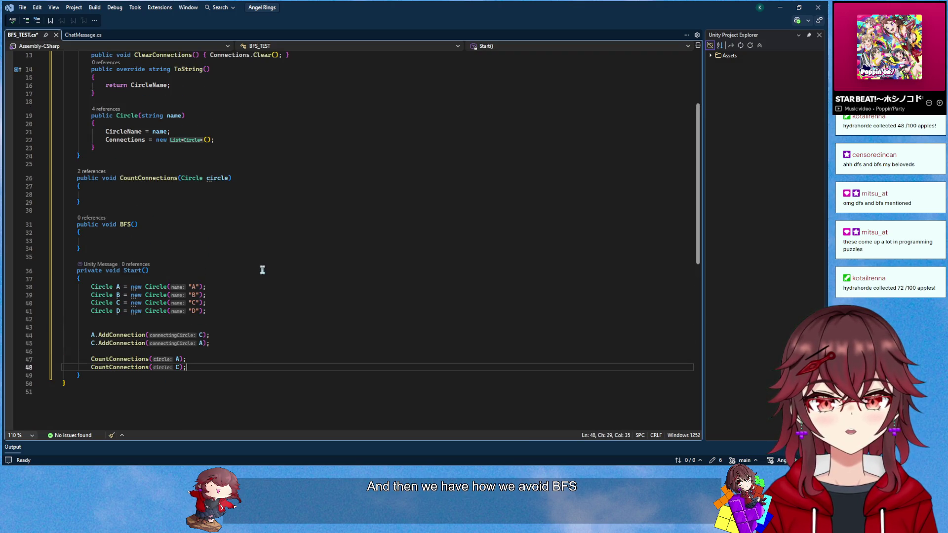
pyautogui.scroll(1, 262, 270)
pyautogui.click(192, 218)
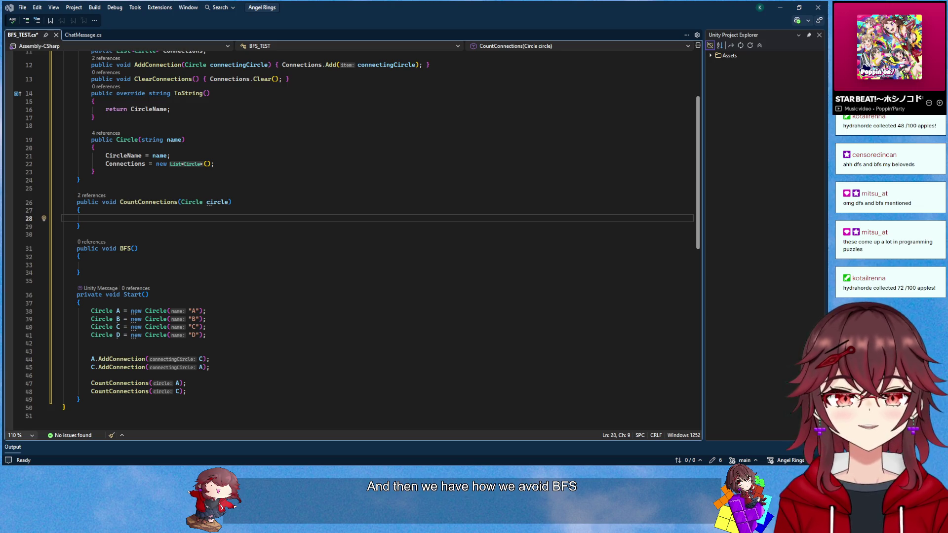
# Make BFS return List<Circle> and take a List<List<Circle>> connections parameter
pyautogui.doubleClick(110, 248)
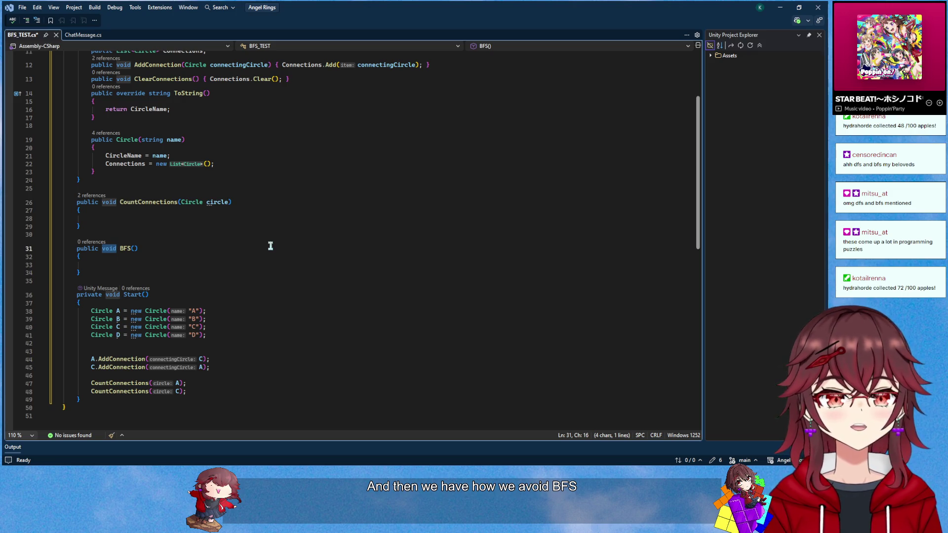
pyautogui.write('List<C')
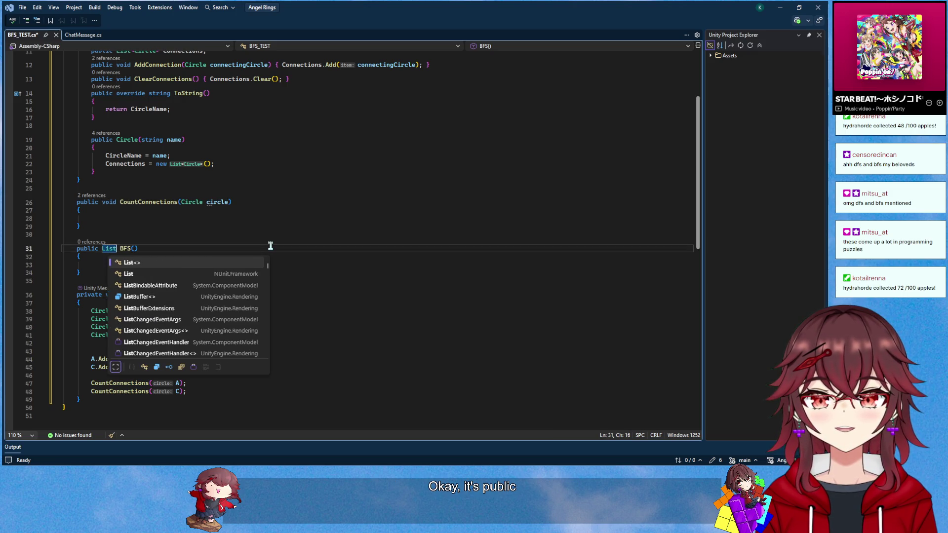
pyautogui.write('ircle>')
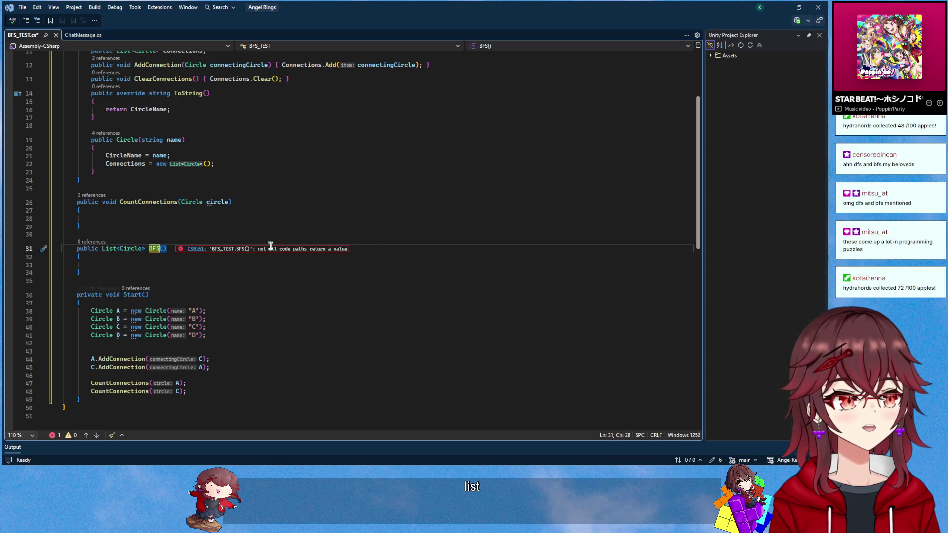
pyautogui.press('Right')
pyautogui.write('List<Lis')
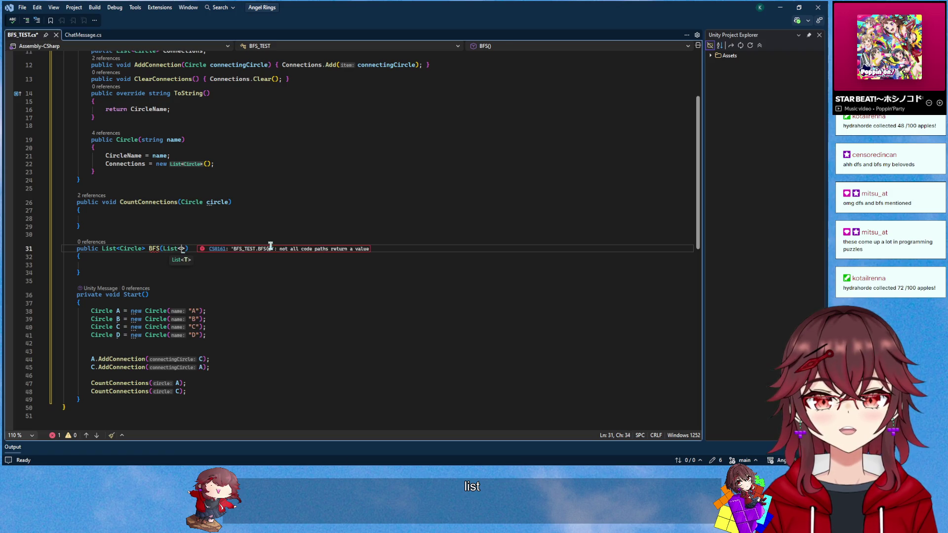
pyautogui.write('t<Circl')
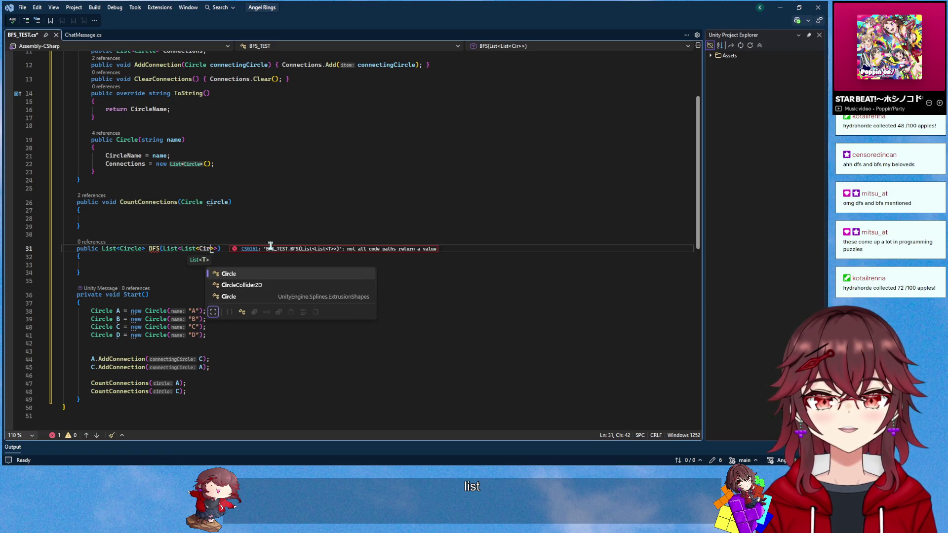
pyautogui.write('e>> ')
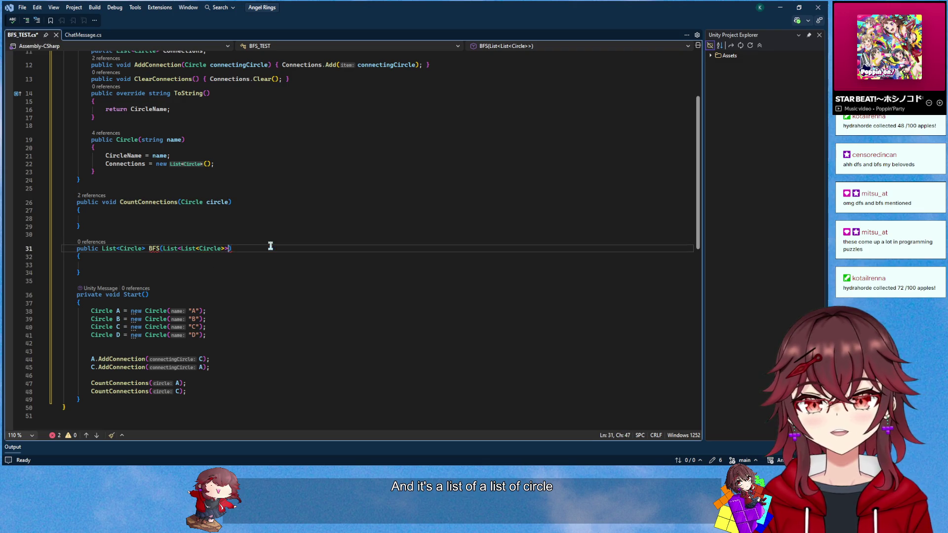
pyautogui.write('connections')
pyautogui.press('Down')
pyautogui.press('Down')
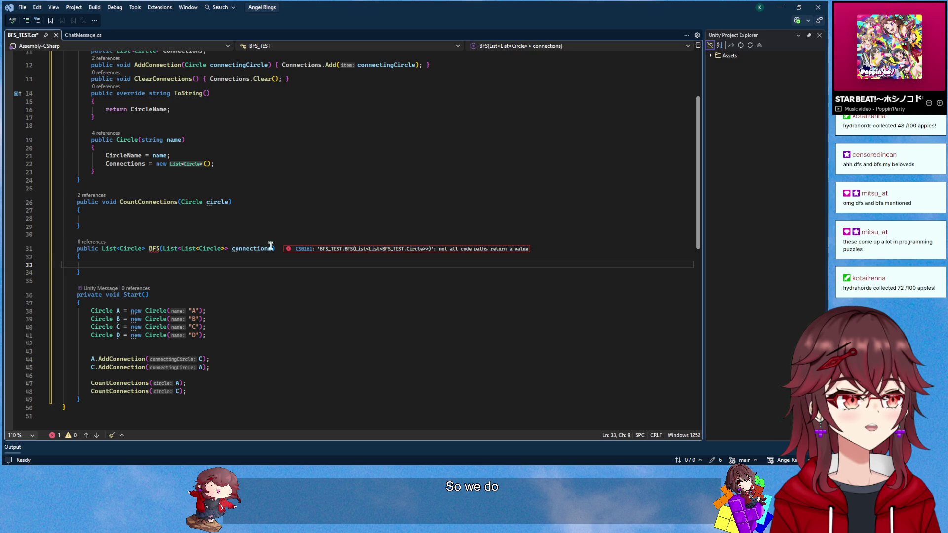
# Declare List<Circle> visited = new List<Circle>() inside BFS using the IntelliCode suggestion
pyautogui.write('List<Circle> visited = new List<Circle>();')
pyautogui.press('Tab')
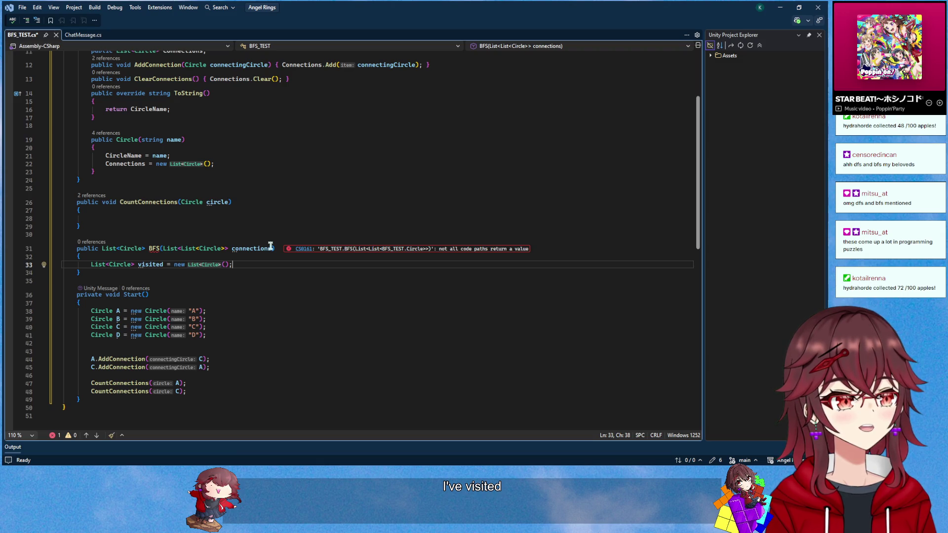
pyautogui.hotkey('alt', 'Tab')
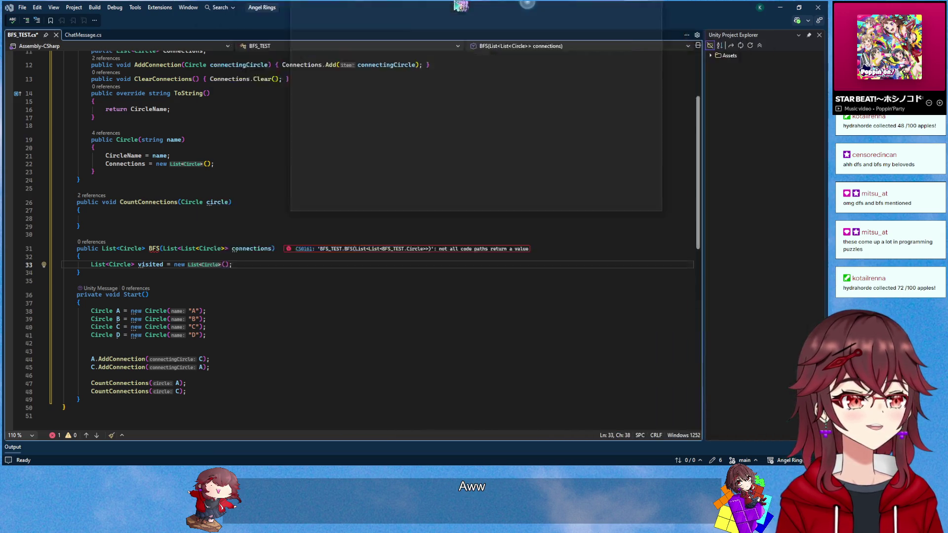
pyautogui.scroll(1, 294, 168)
pyautogui.click(280, 166)
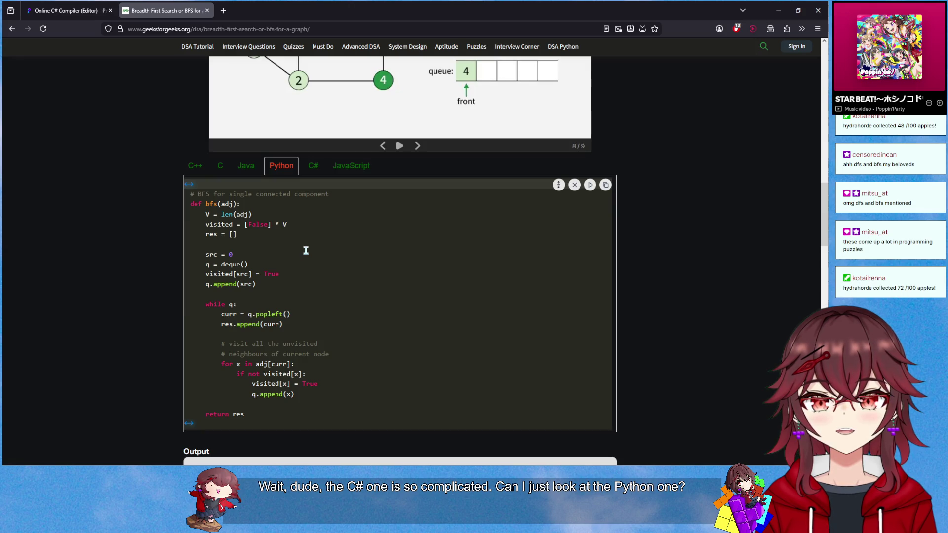
pyautogui.scroll(-1, 335, 391)
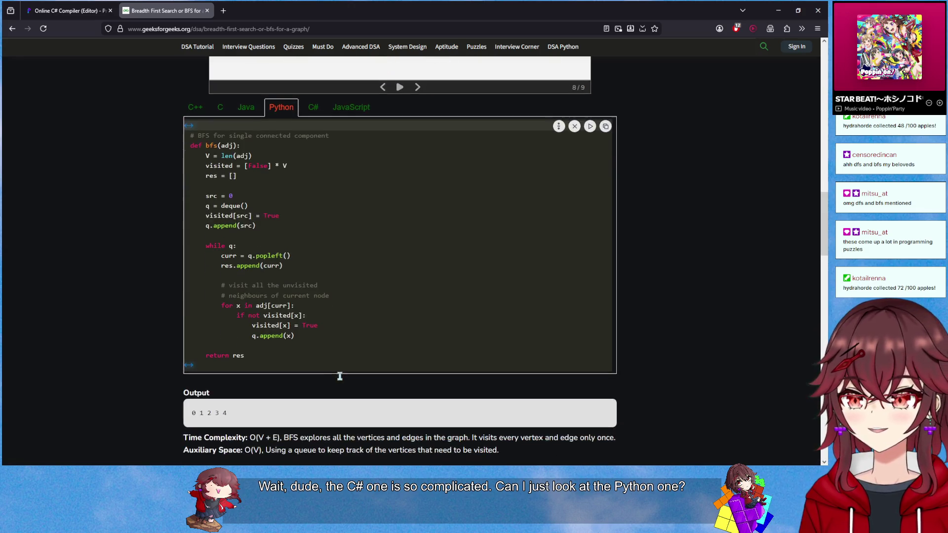
pyautogui.scroll(1, 320, 373)
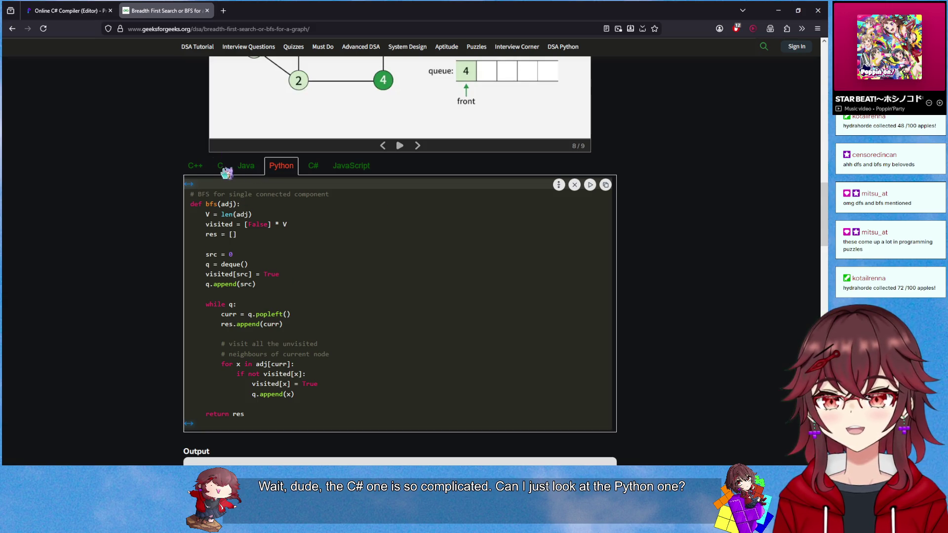
pyautogui.click(221, 166)
pyautogui.scroll(-3, 335, 260)
pyautogui.scroll(3, 335, 260)
pyautogui.scroll(-1, 335, 260)
pyautogui.scroll(1, 335, 260)
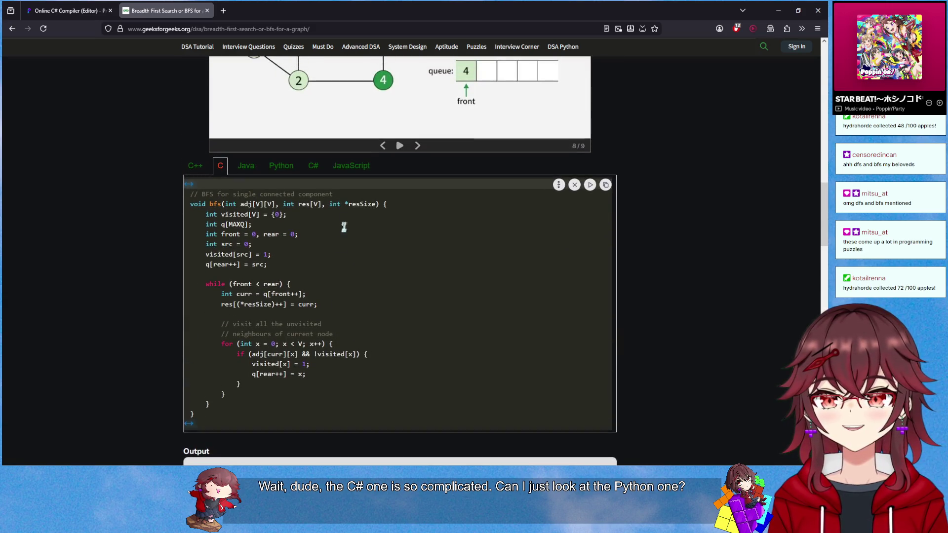
pyautogui.click(348, 171)
pyautogui.scroll(-2, 354, 257)
pyautogui.scroll(2, 341, 232)
pyautogui.click(313, 166)
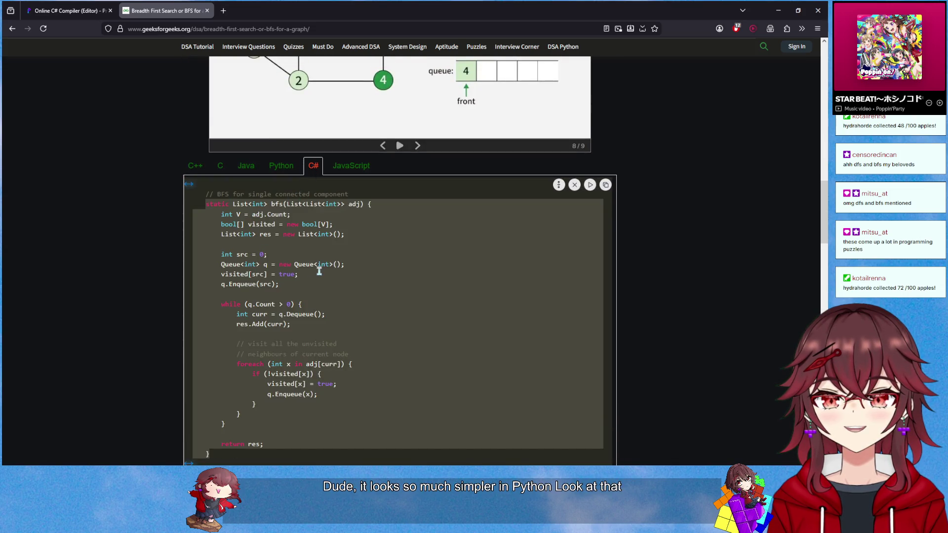
pyautogui.click(319, 272)
pyautogui.moveTo(214, 235); pyautogui.dragTo(317, 334)
pyautogui.click(346, 296)
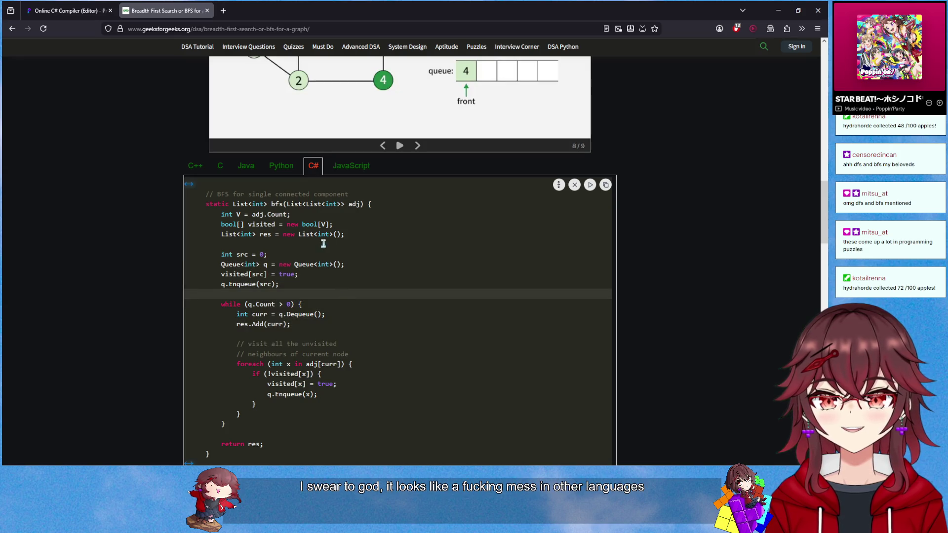
pyautogui.click(228, 214)
pyautogui.moveTo(227, 214); pyautogui.dragTo(340, 225)
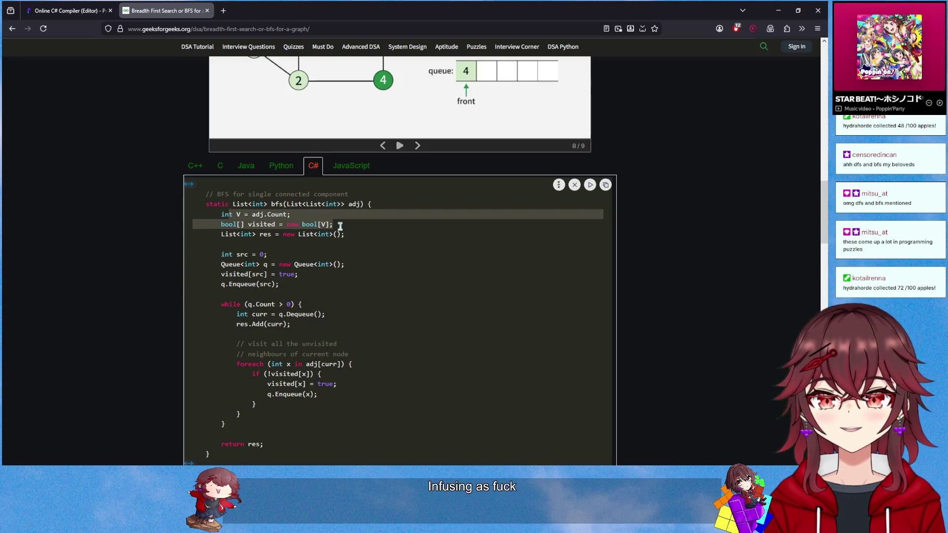
pyautogui.moveTo(221, 214); pyautogui.dragTo(272, 227)
pyautogui.click(286, 167)
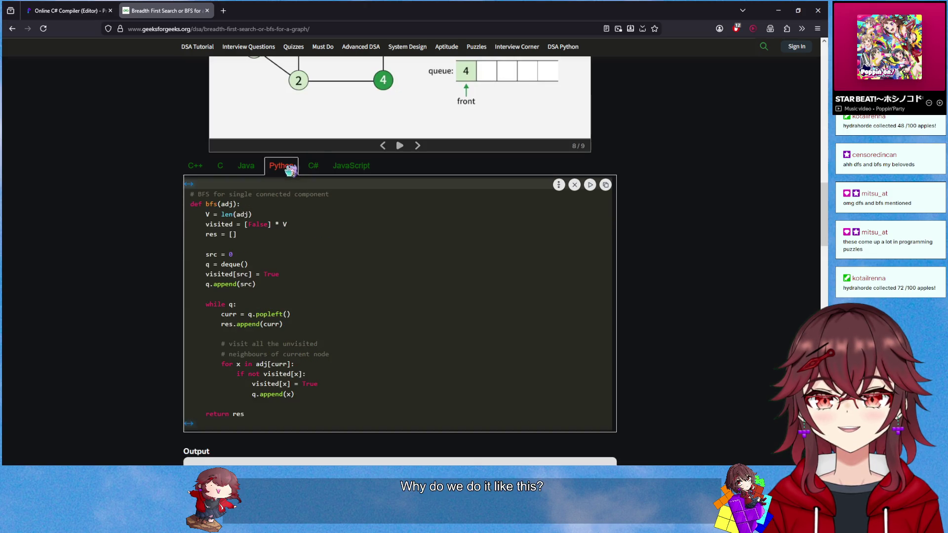
pyautogui.moveTo(212, 214); pyautogui.dragTo(317, 269)
pyautogui.click(326, 272)
pyautogui.moveTo(207, 214); pyautogui.dragTo(297, 249)
pyautogui.click(341, 275)
pyautogui.doubleClick(433, 11)
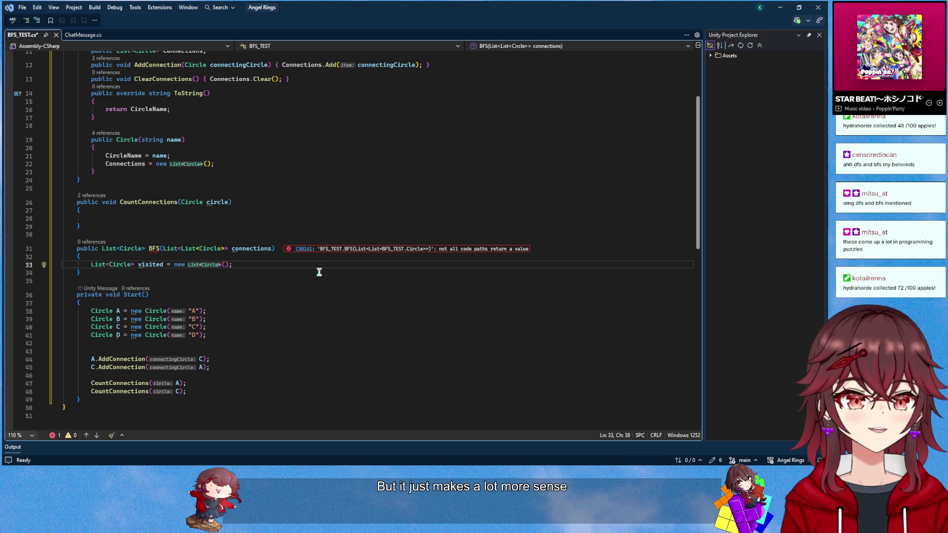
# Add a Queue<Circle> queue = new() line to BFS and place the GeeksforGeeks article over the editor
pyautogui.press('Return')
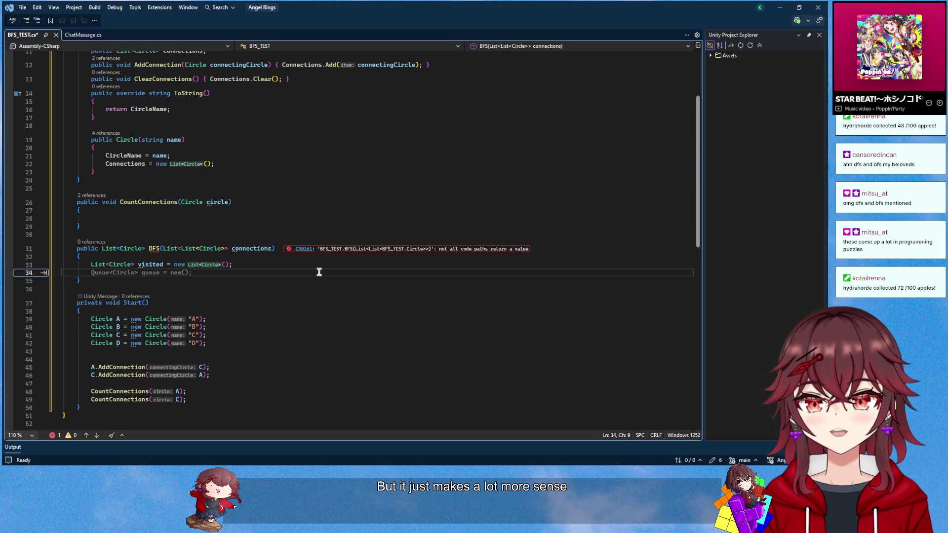
pyautogui.press('Tab')
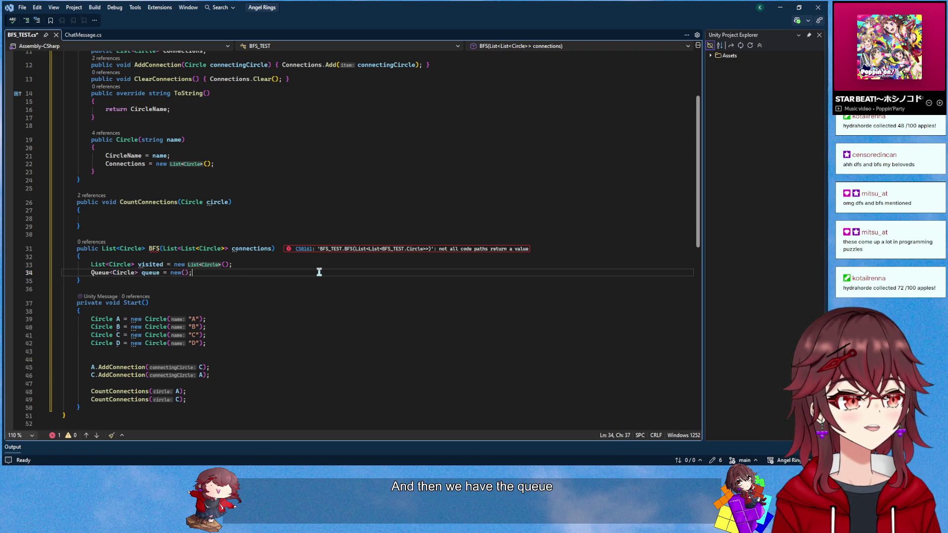
pyautogui.hotkey('alt', 'Tab')
pyautogui.moveTo(499, 132)
pyautogui.mouseDown()
pyautogui.moveTo(295, 145)
pyautogui.moveTo(453, 127)
pyautogui.moveTo(484, 98)
pyautogui.mouseUp()
pyautogui.scroll(5, 460, 310)
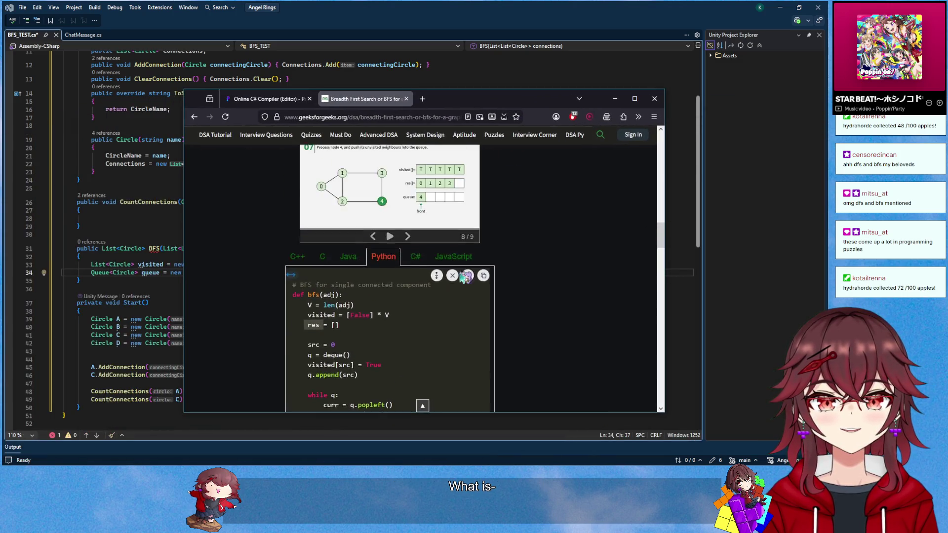
# Read through the Python BFS example and disconnected-graph section to see how res is built
pyautogui.scroll(4, 408, 311)
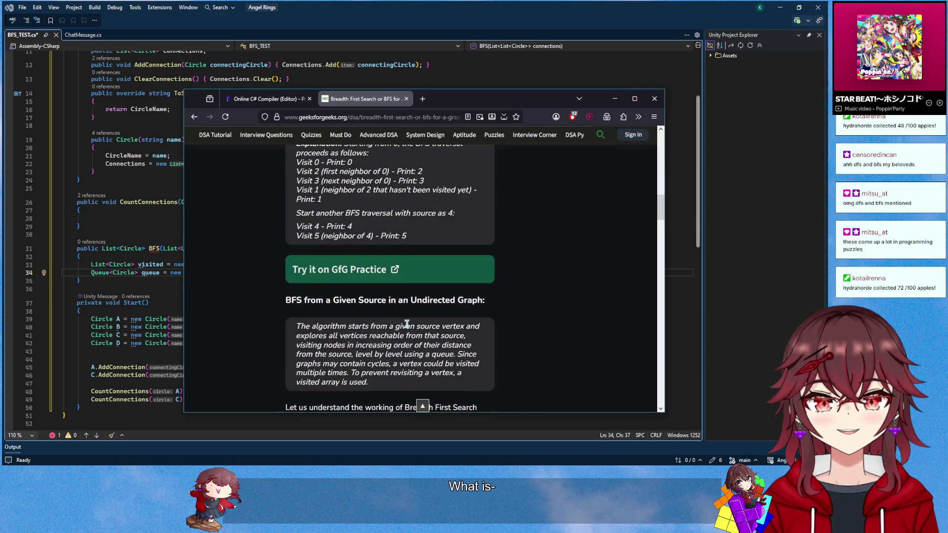
pyautogui.scroll(1, 410, 328)
pyautogui.scroll(-3, 410, 328)
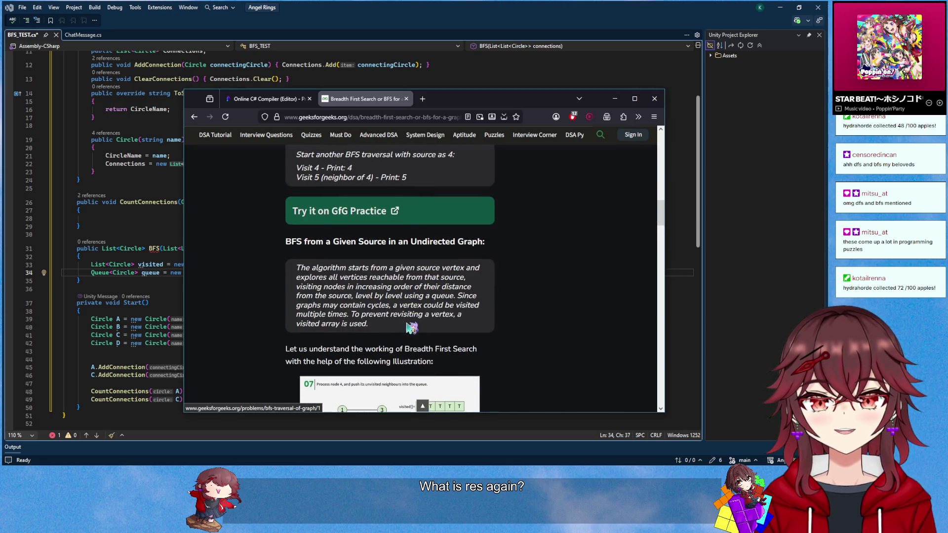
pyautogui.scroll(7, 412, 328)
pyautogui.scroll(3, 412, 328)
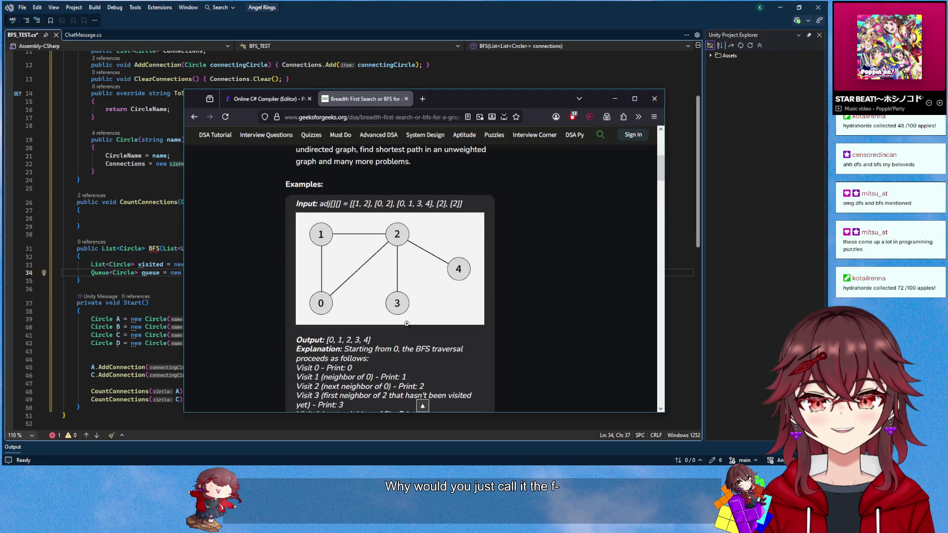
pyautogui.scroll(6, 404, 353)
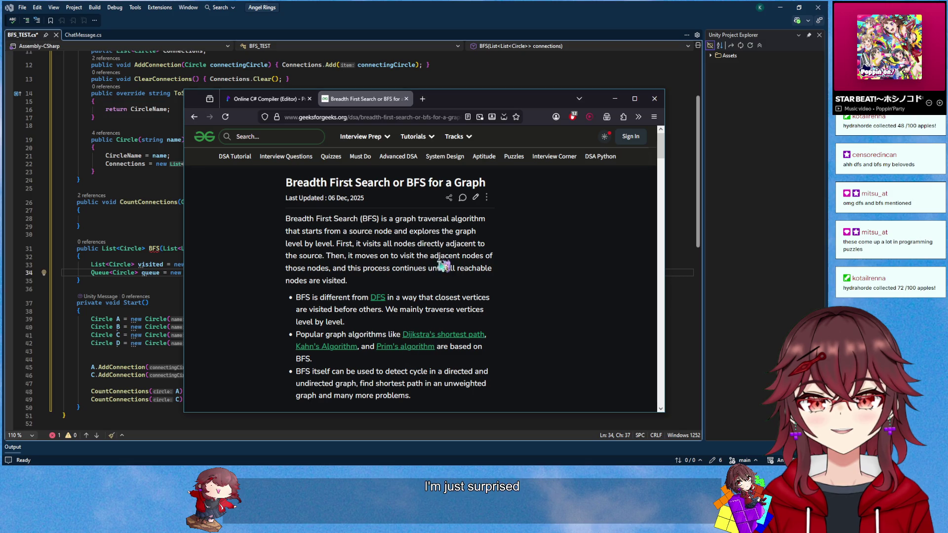
pyautogui.scroll(-10, 428, 260)
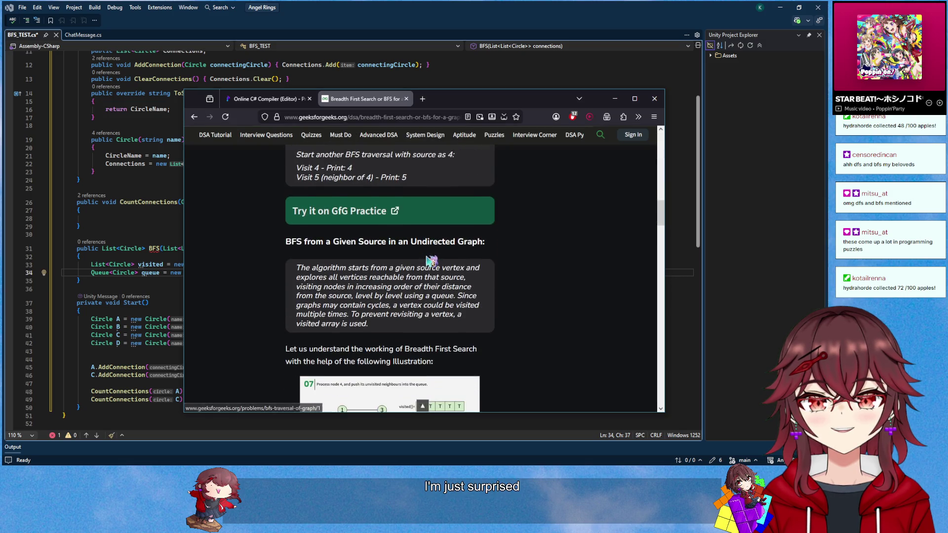
pyautogui.scroll(-4, 424, 264)
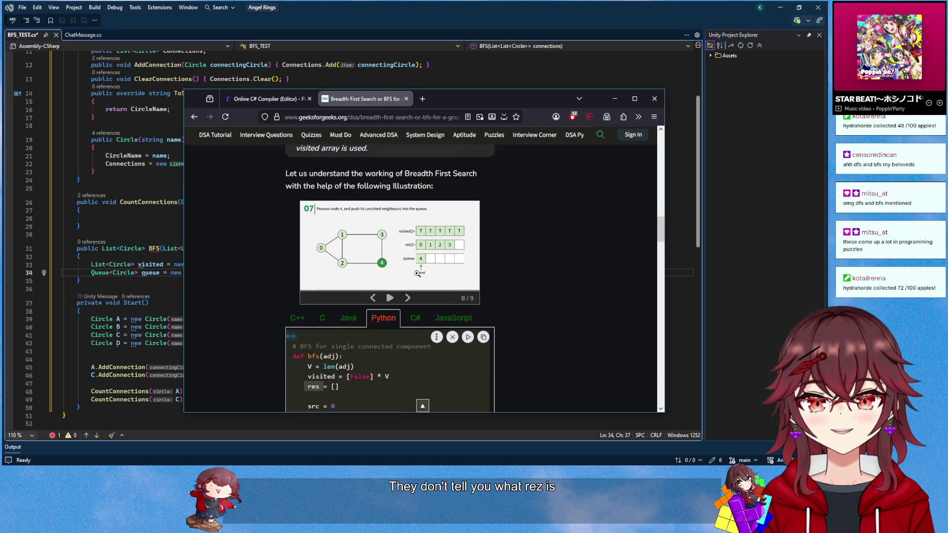
pyautogui.scroll(-3, 417, 274)
pyautogui.scroll(-3, 417, 274)
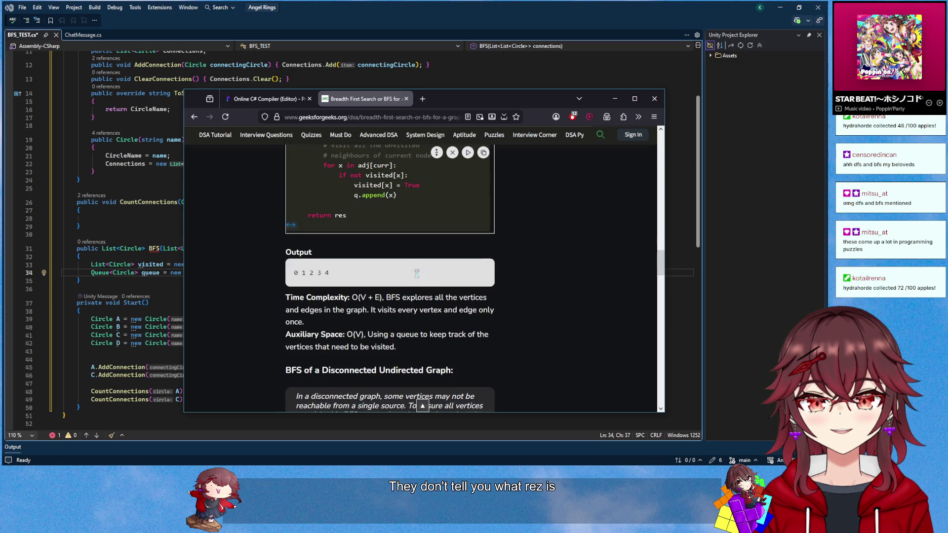
pyautogui.scroll(-5, 419, 277)
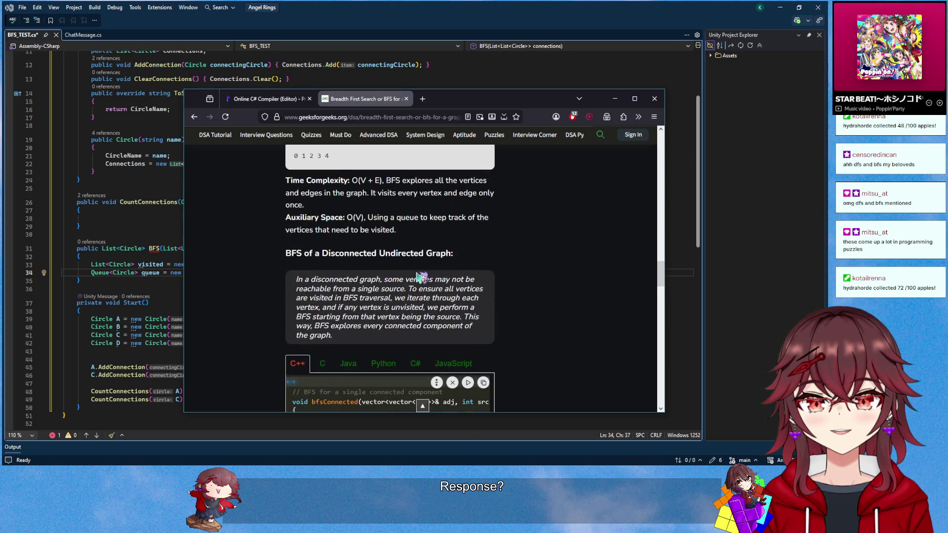
pyautogui.scroll(3, 417, 274)
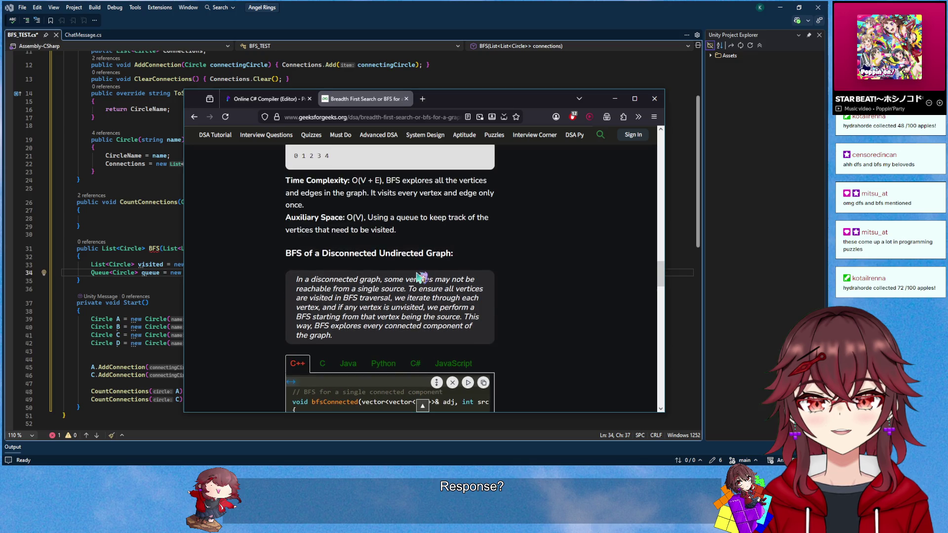
pyautogui.scroll(4, 420, 275)
pyautogui.scroll(4, 399, 300)
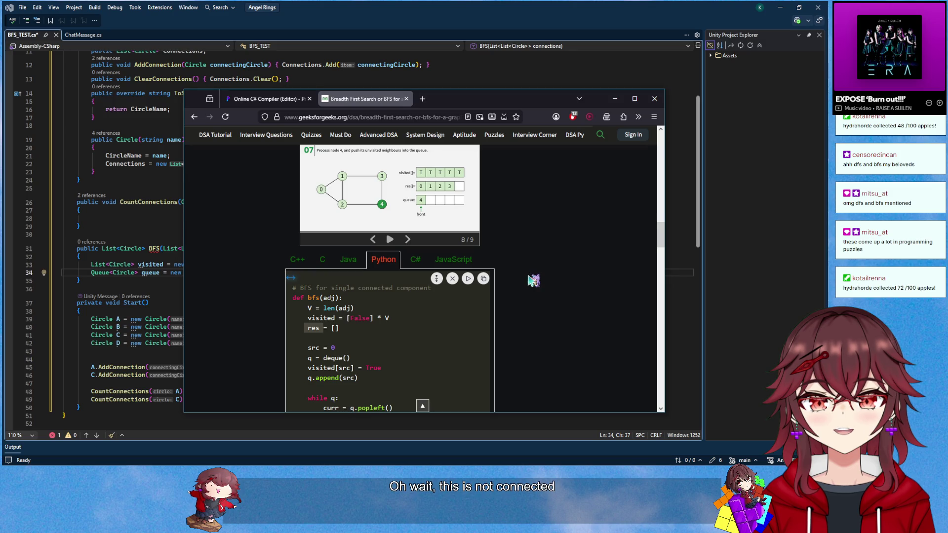
pyautogui.scroll(1, 534, 281)
pyautogui.scroll(-15, 534, 280)
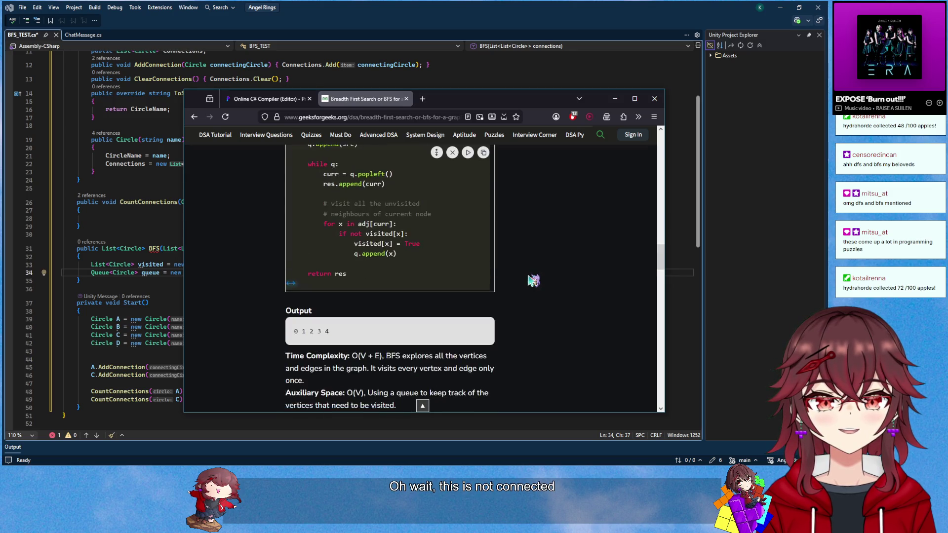
pyautogui.scroll(6, 534, 280)
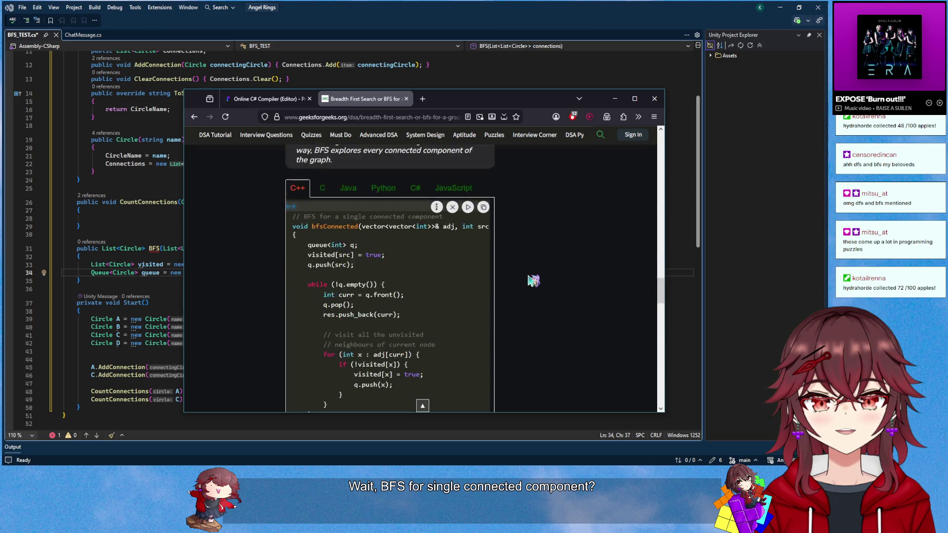
pyautogui.scroll(-10, 534, 280)
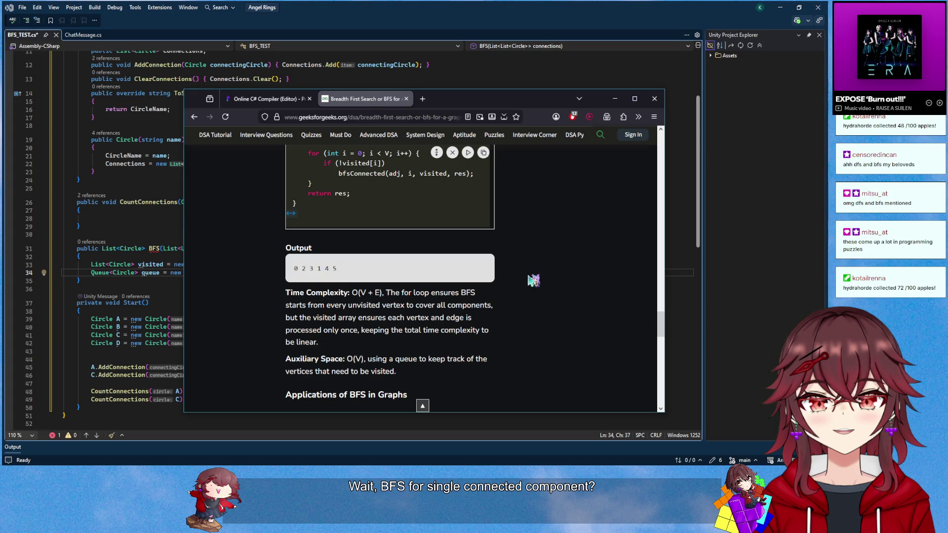
pyautogui.scroll(-8, 533, 281)
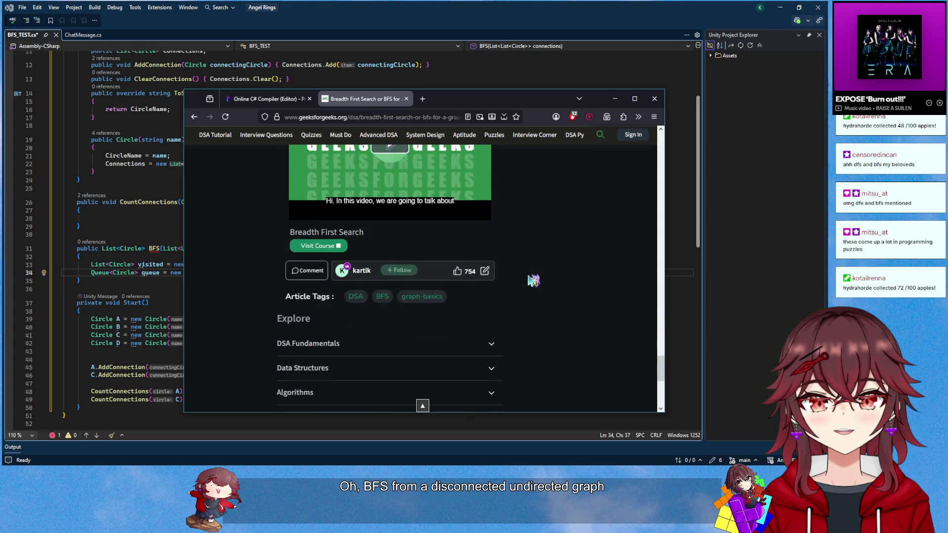
pyautogui.scroll(15, 534, 281)
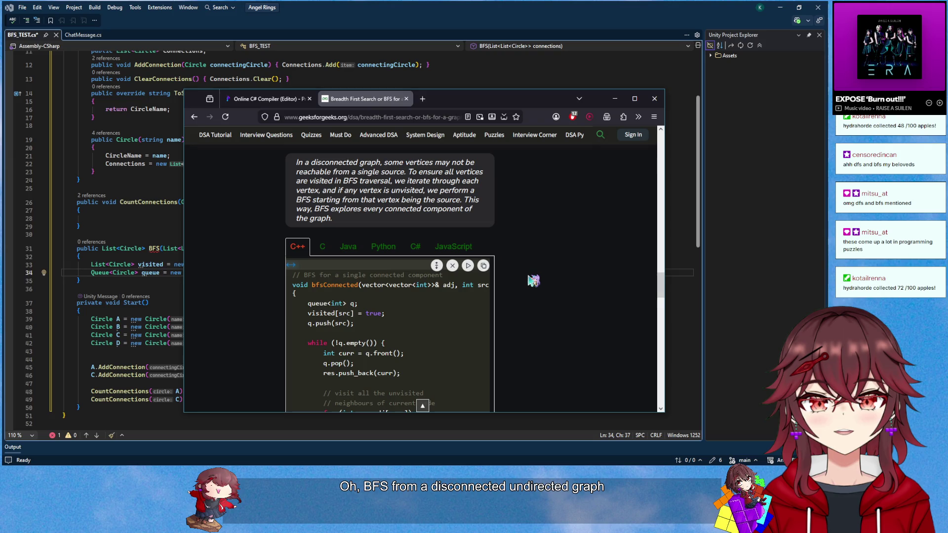
pyautogui.scroll(8, 533, 281)
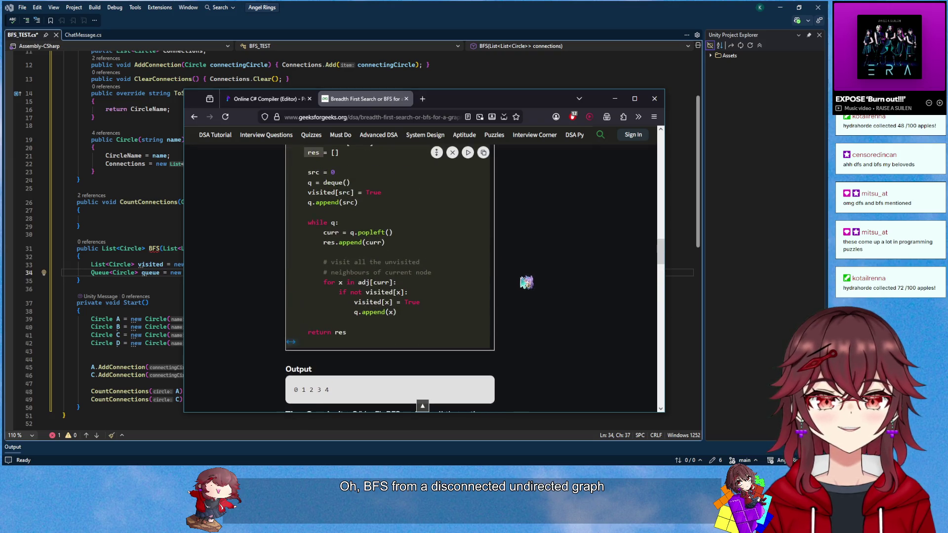
pyautogui.scroll(2, 439, 320)
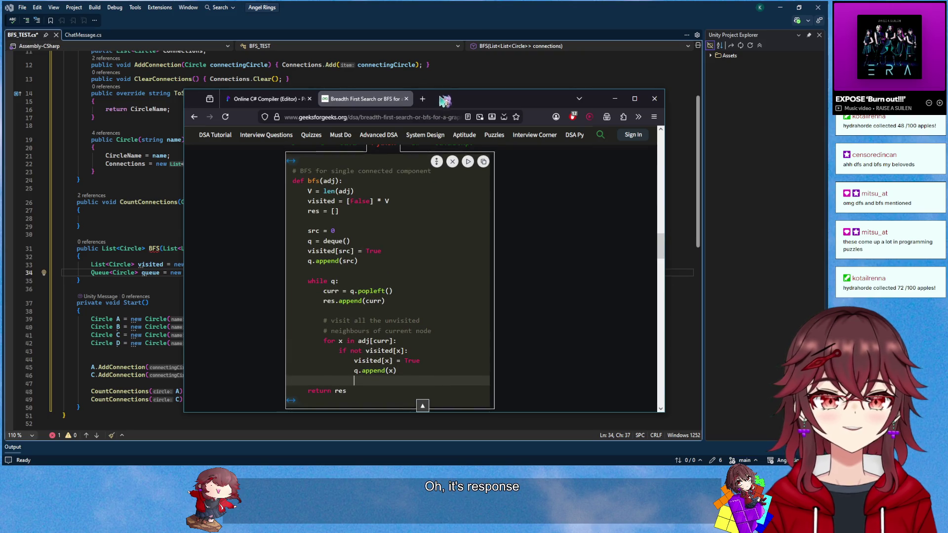
pyautogui.hotkey('alt', 'Tab')
# Declare List<Circle> output = new List<Circle>() below the queue line in BFS
pyautogui.click(252, 277)
pyautogui.click(250, 264)
pyautogui.click(252, 273)
pyautogui.press('Return')
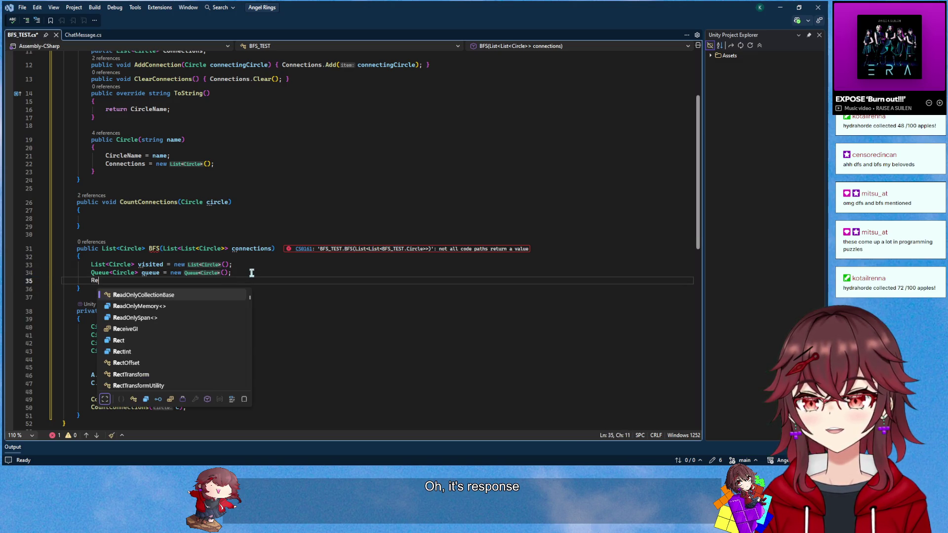
pyautogui.write('i')
pyautogui.press('BackSpace')
pyautogui.write('List<Circl')
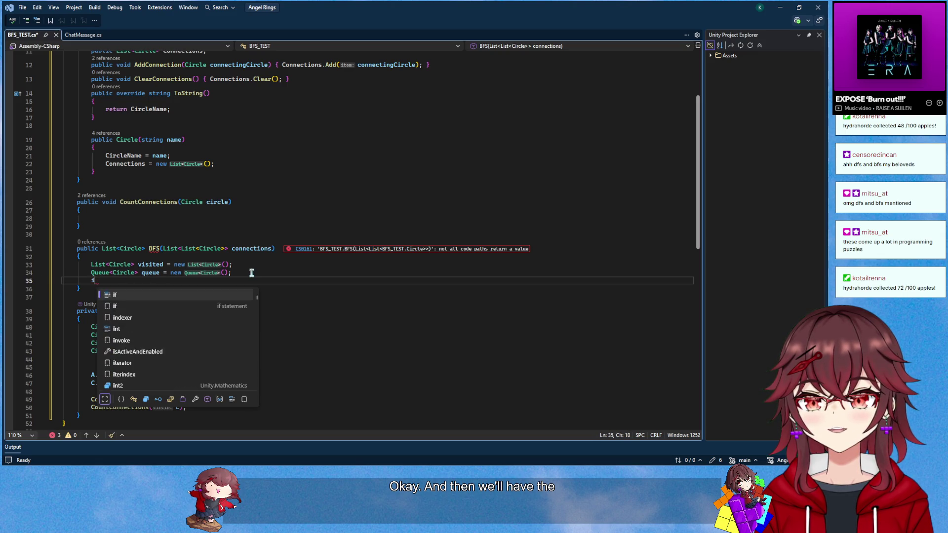
pyautogui.write('e> response')
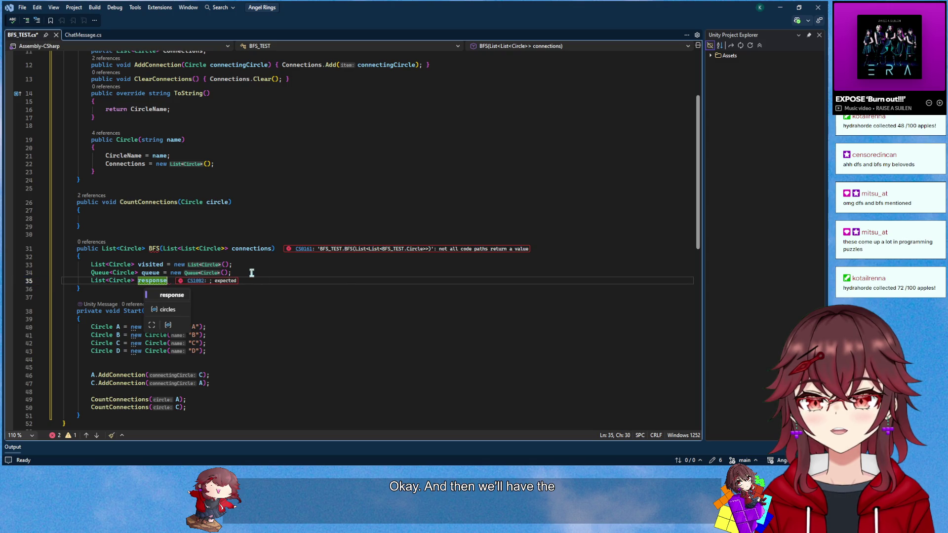
pyautogui.press('BackSpace')
pyautogui.press('BackSpace')
pyautogui.press('BackSpace')
pyautogui.write('output =')
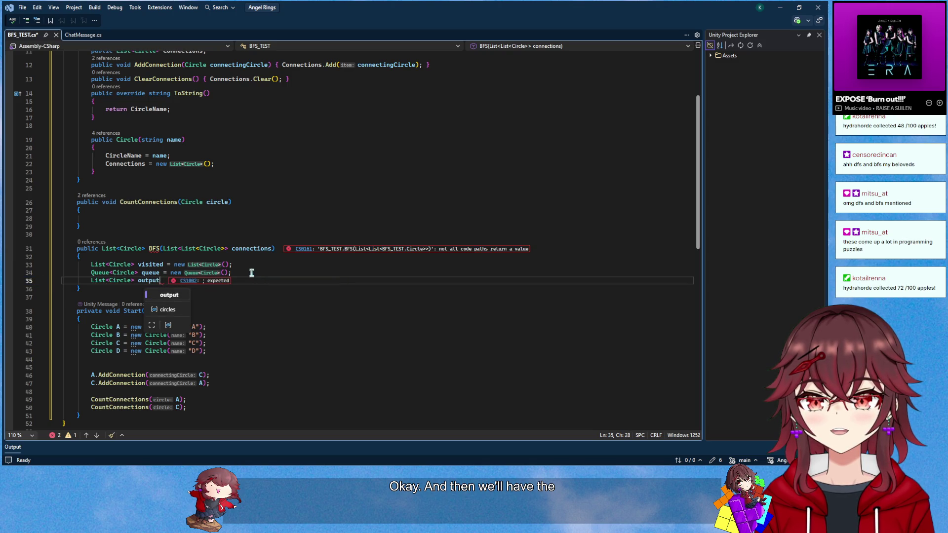
pyautogui.press('Tab')
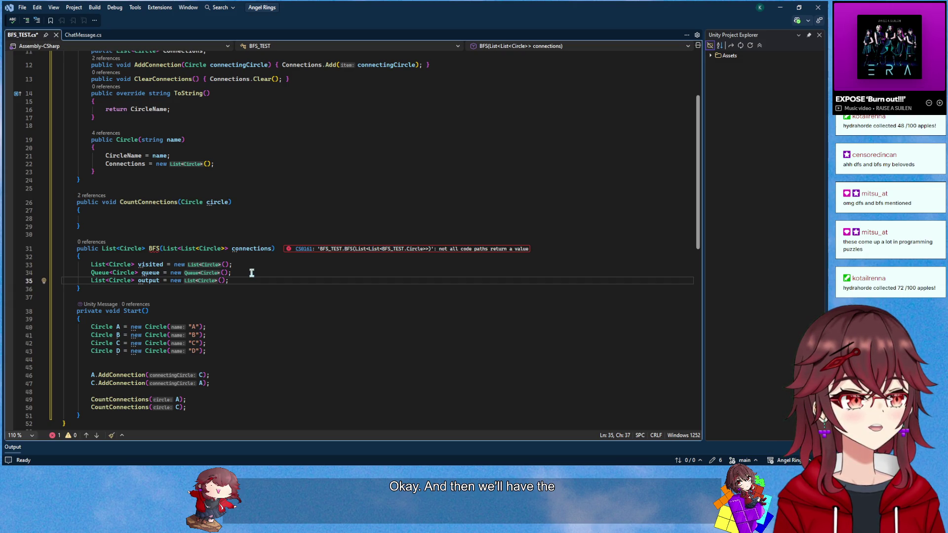
pyautogui.moveTo(830, 89); pyautogui.dragTo(465, 88)
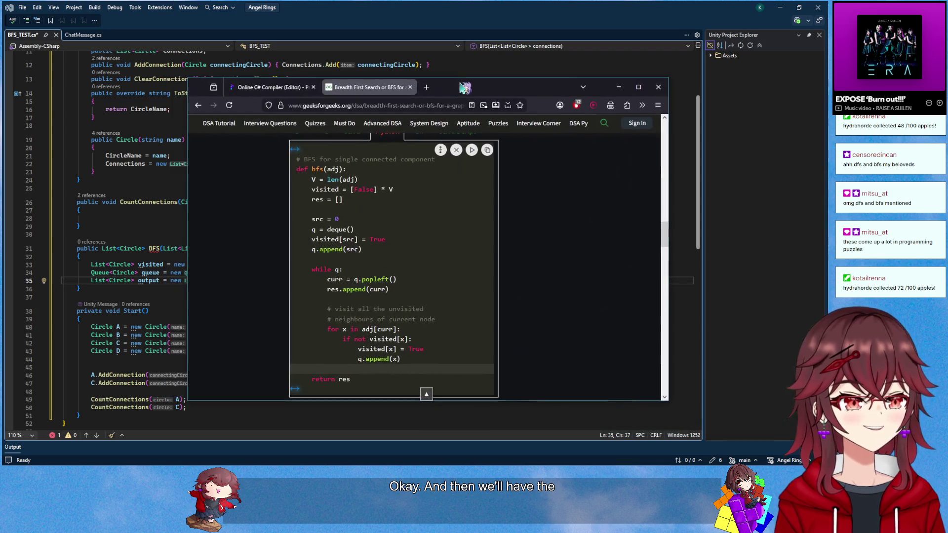
# Check the src and q = deque() setup lines in the Python BFS code
pyautogui.scroll(-2, 423, 257)
pyautogui.scroll(2, 402, 246)
pyautogui.scroll(1, 326, 230)
pyautogui.scroll(-1, 326, 231)
pyautogui.doubleClick(315, 230)
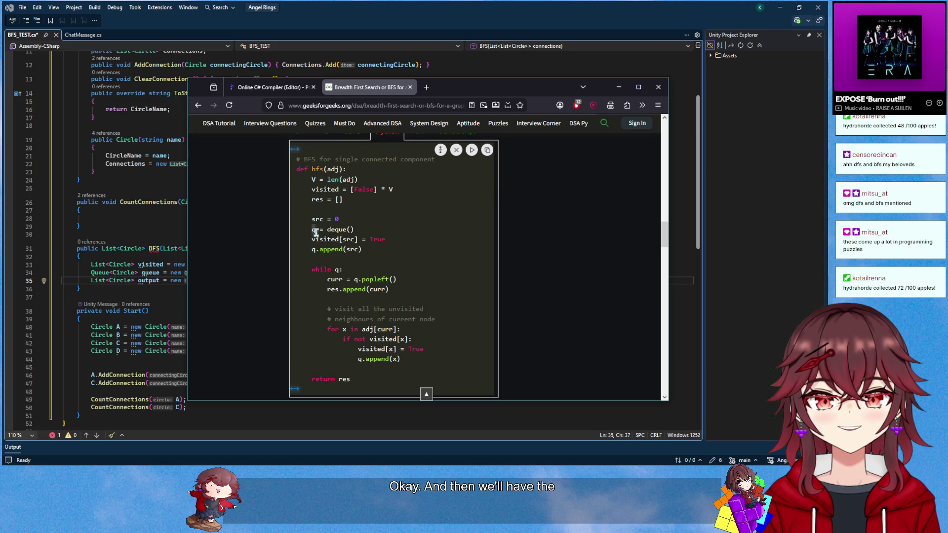
pyautogui.click(425, 228)
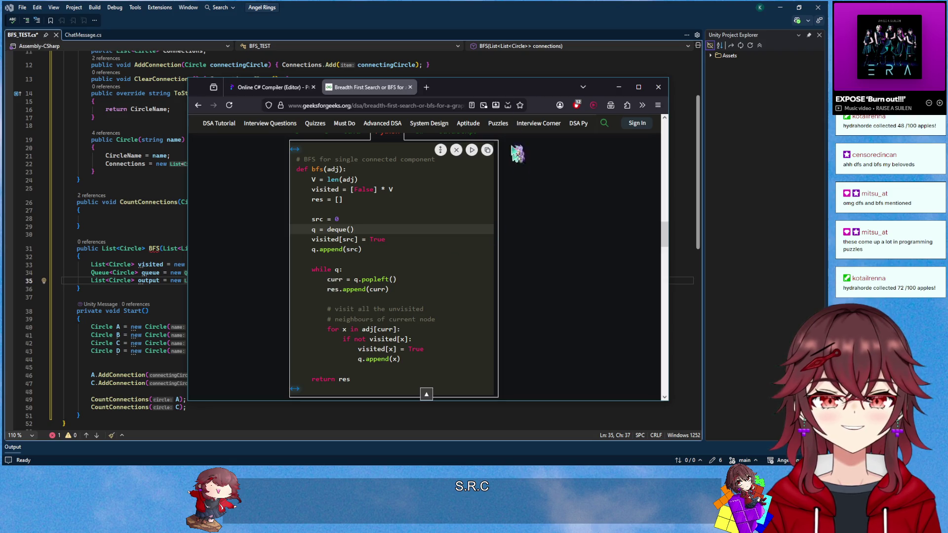
pyautogui.hotkey('alt', 'Tab')
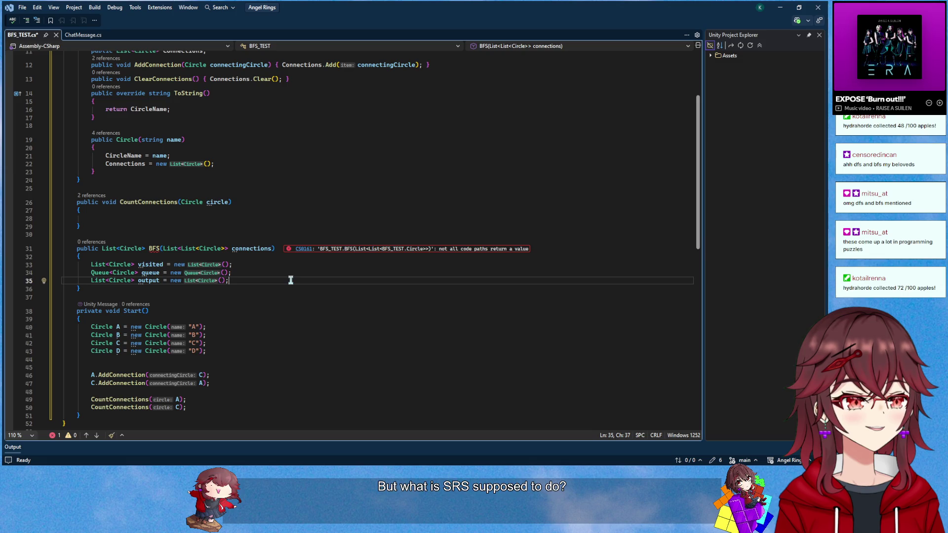
# Add a blank line below the output declaration and switch back to the GeeksforGeeks BFS page
pyautogui.press('Return')
pyautogui.press('Return')
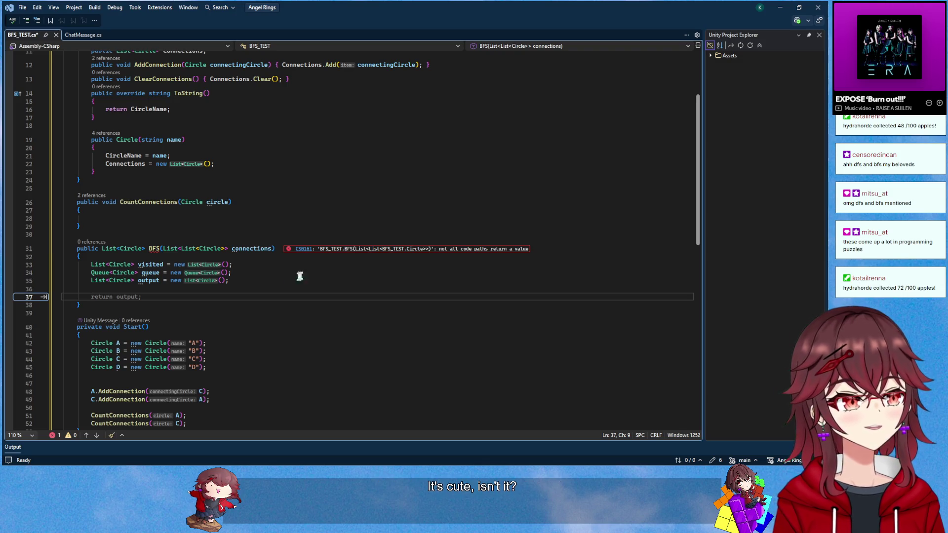
pyautogui.hotkey('alt', 'Tab')
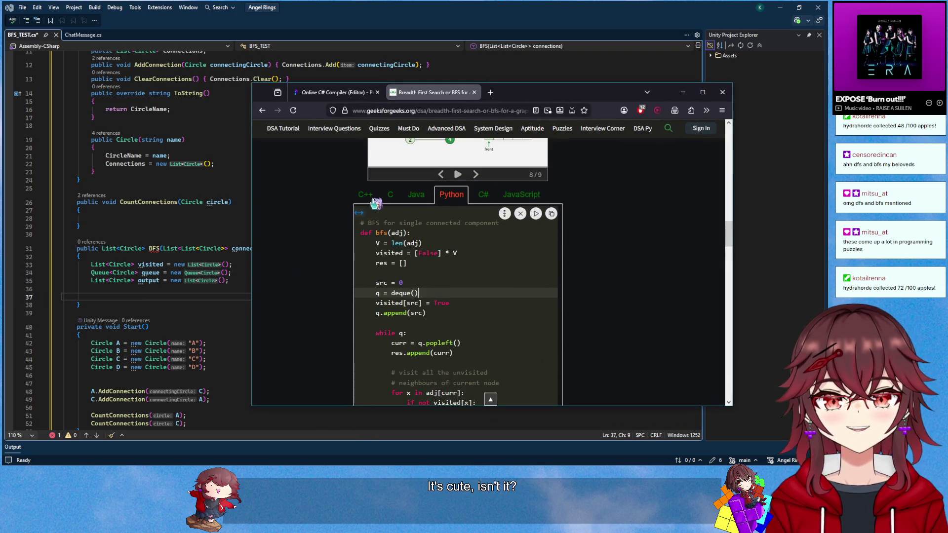
# Switch the GeeksforGeeks code sample to C++ and read through its BFS implementation
pyautogui.click(367, 193)
pyautogui.scroll(-1, 412, 226)
pyautogui.scroll(-1, 412, 226)
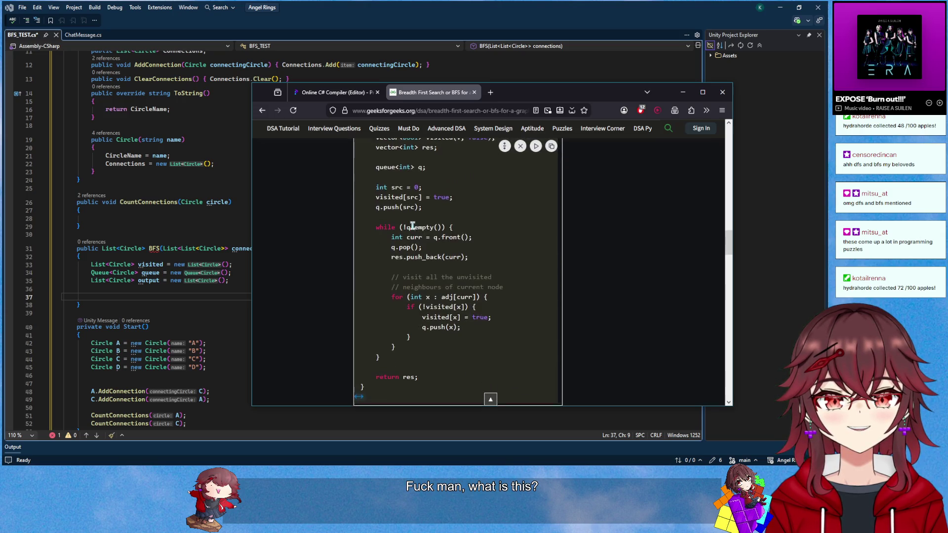
pyautogui.scroll(1, 410, 232)
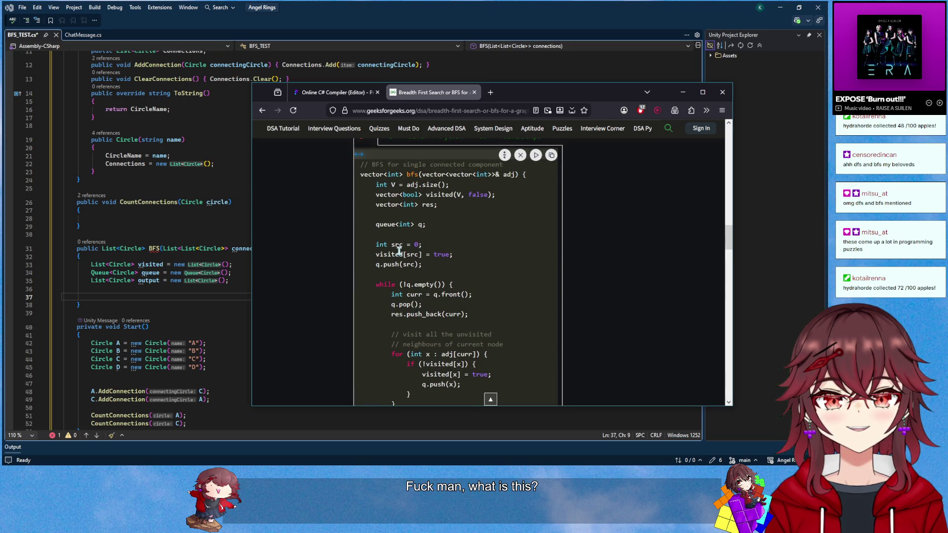
pyautogui.scroll(1, 399, 251)
pyautogui.scroll(-1, 399, 251)
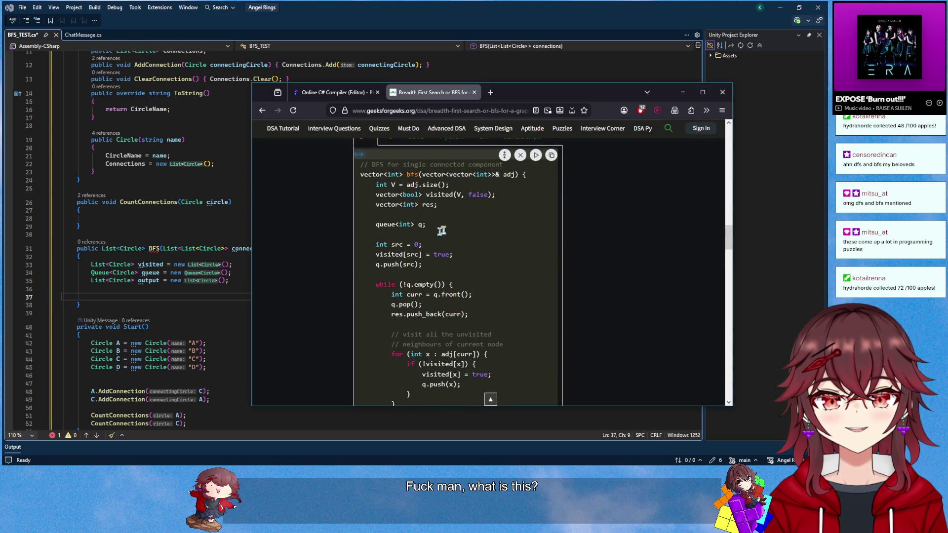
pyautogui.scroll(1, 469, 202)
pyautogui.scroll(-2, 466, 208)
pyautogui.hotkey('alt', 'Tab')
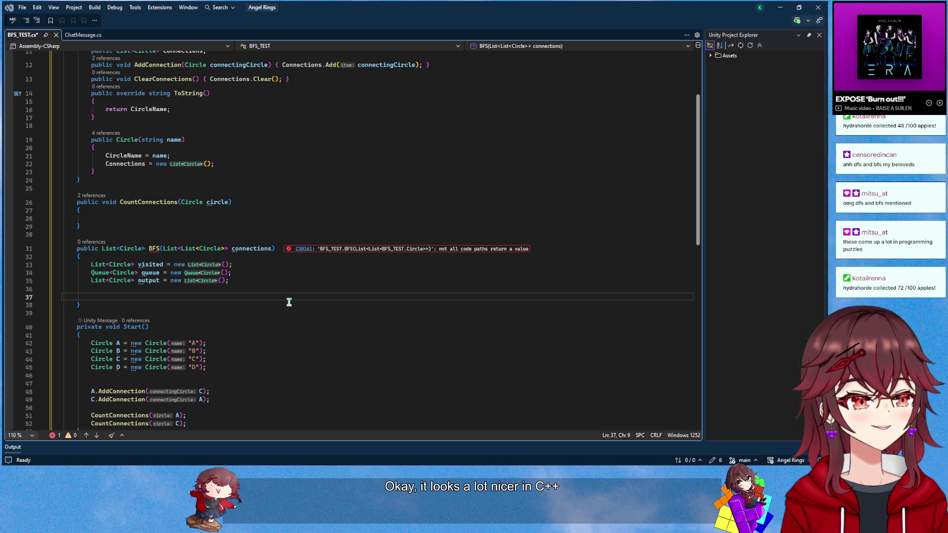
# Add int src = 0; then add the source to visited and enqueue it
pyautogui.click(214, 293)
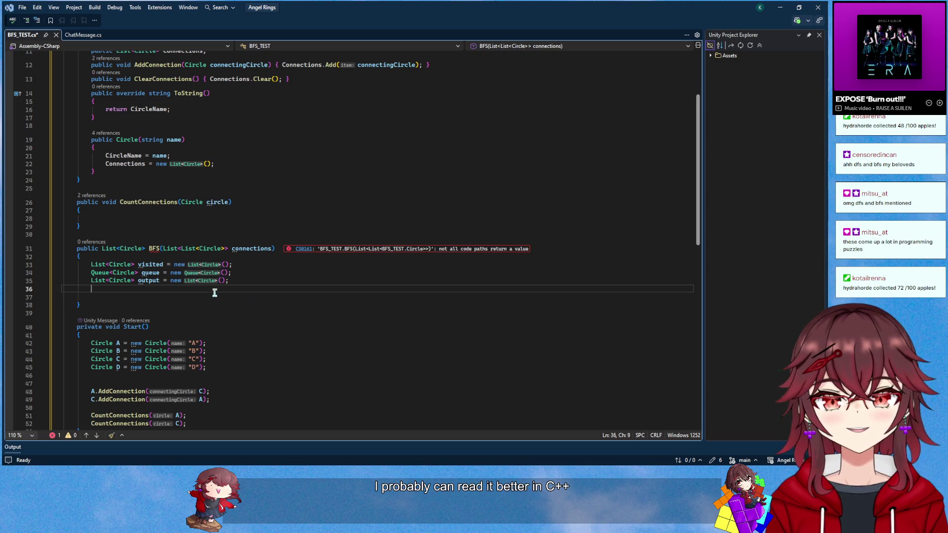
pyautogui.press('Down')
pyautogui.write('int src = 0;')
pyautogui.press('Return')
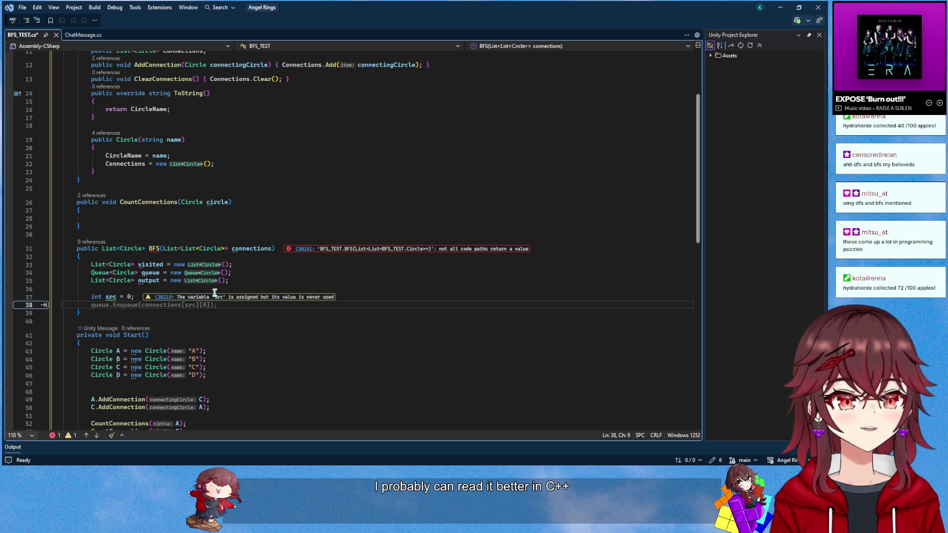
pyautogui.press('Tab')
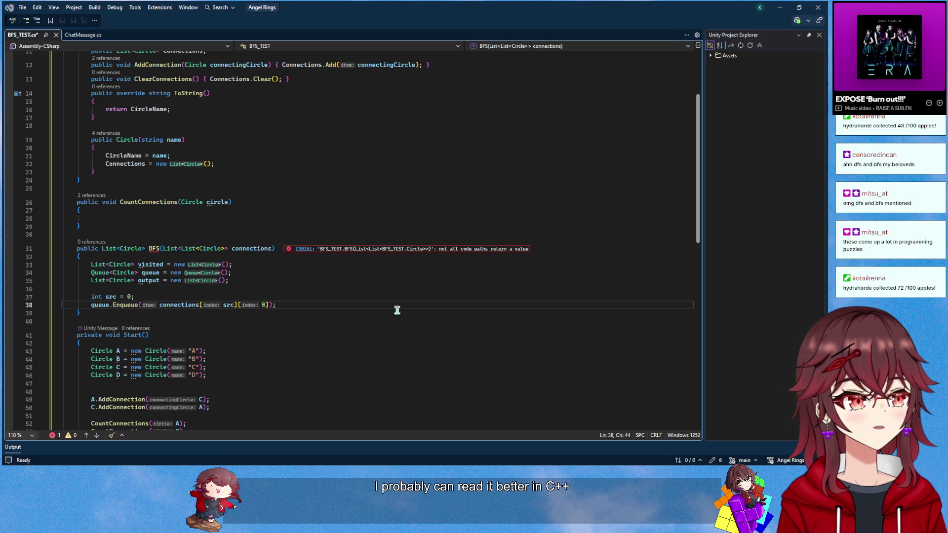
pyautogui.click(250, 297)
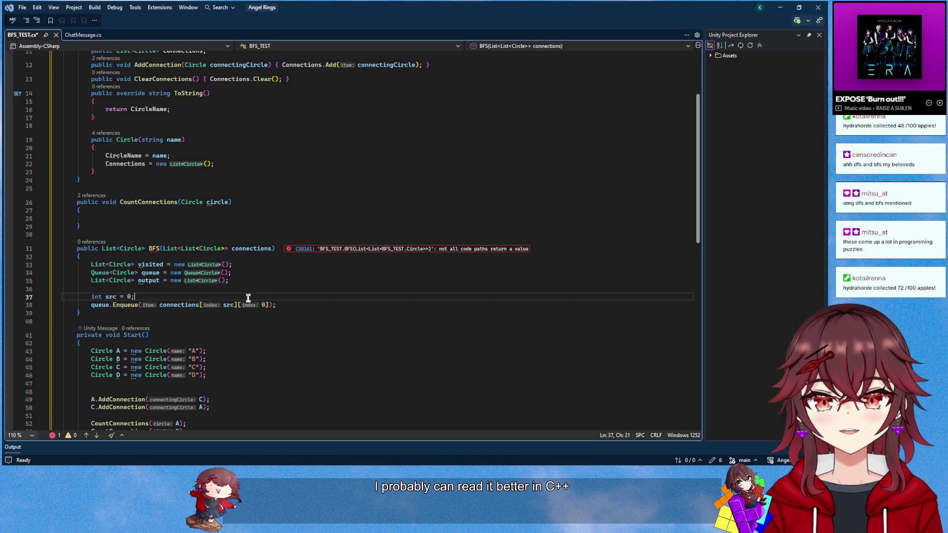
pyautogui.press('Return')
pyautogui.write('visi')
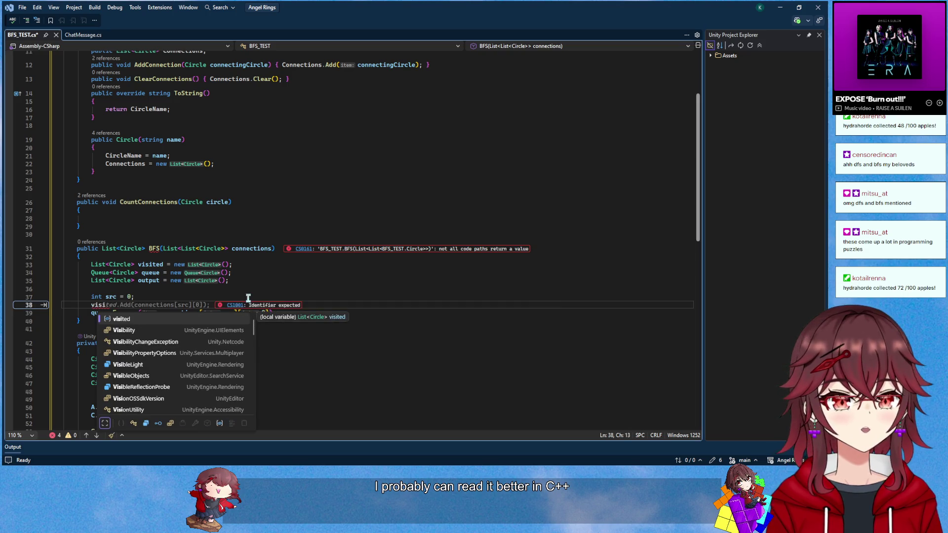
pyautogui.press('Tab')
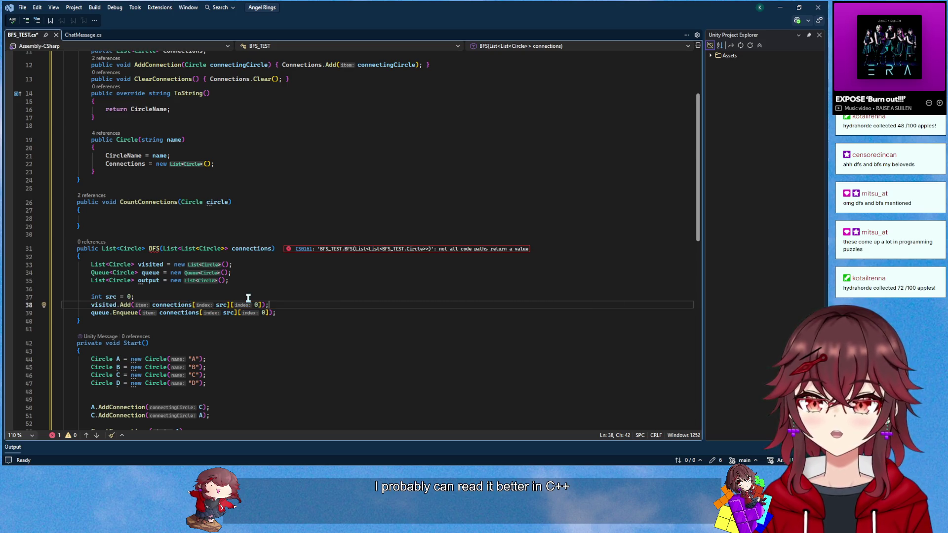
# Add the while loop visiting unvisited neighbours, finish with return output;, and save
pyautogui.press('Down')
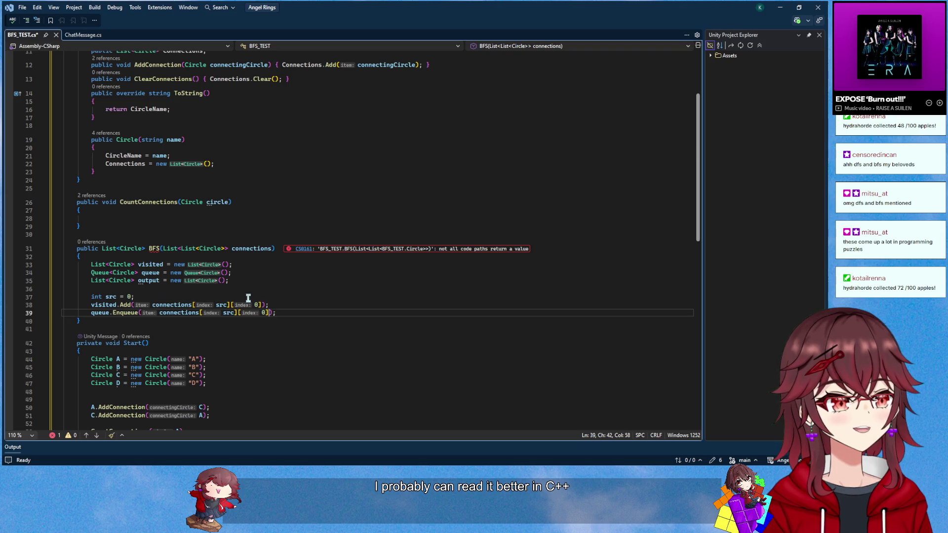
pyautogui.press('End')
pyautogui.press('Return')
pyautogui.press('Return')
pyautogui.write('qhu')
pyautogui.press('BackSpace')
pyautogui.press('BackSpace')
pyautogui.press('BackSpace')
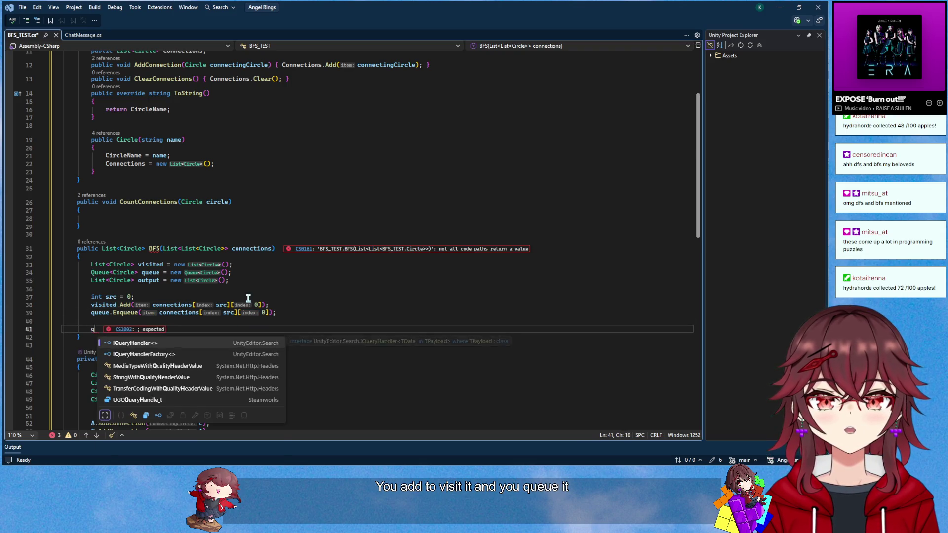
pyautogui.write('while')
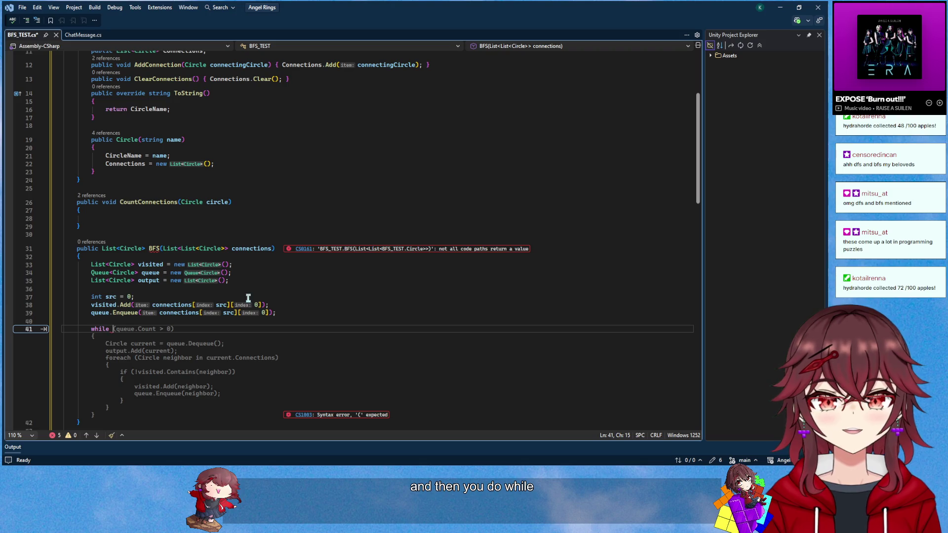
pyautogui.press('Tab')
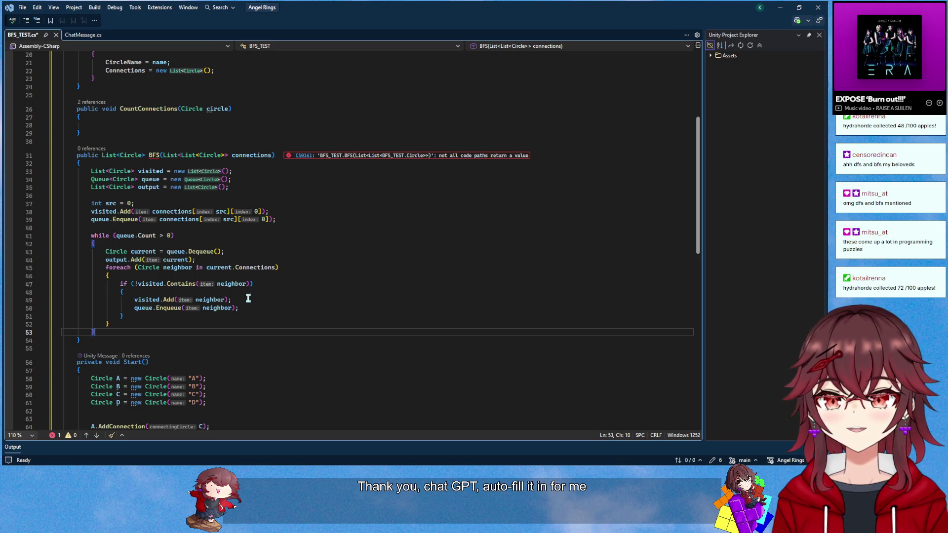
pyautogui.press('Return')
pyautogui.press('Return')
pyautogui.write('return output;')
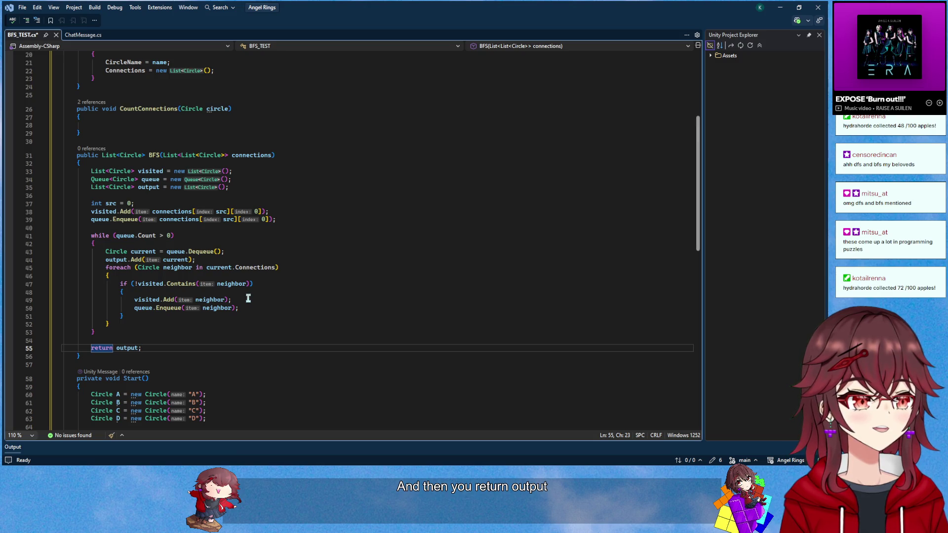
pyautogui.click(288, 300)
pyautogui.hotkey('ctrl', 's')
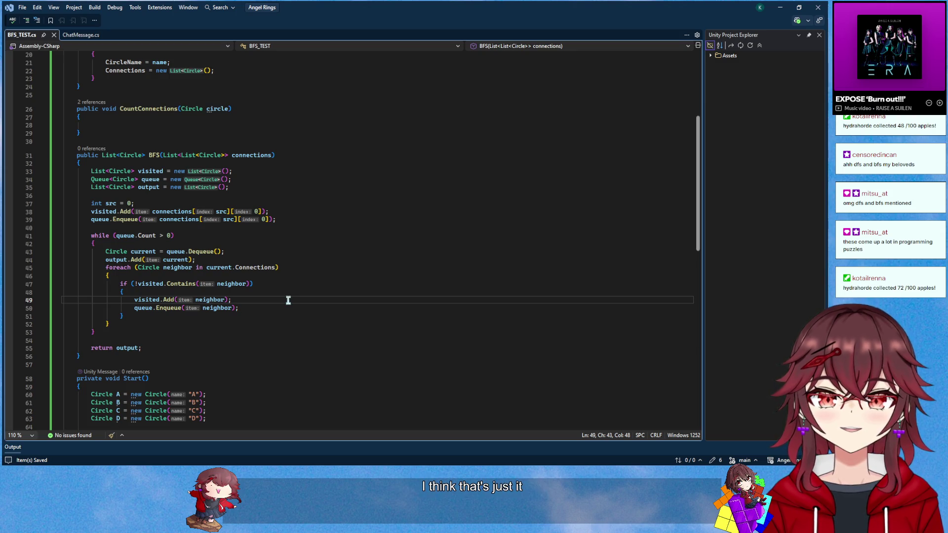
# Have CountConnections print the BFS(...).Count of reachable circles, then save the script
pyautogui.moveTo(106, 268); pyautogui.dragTo(164, 320)
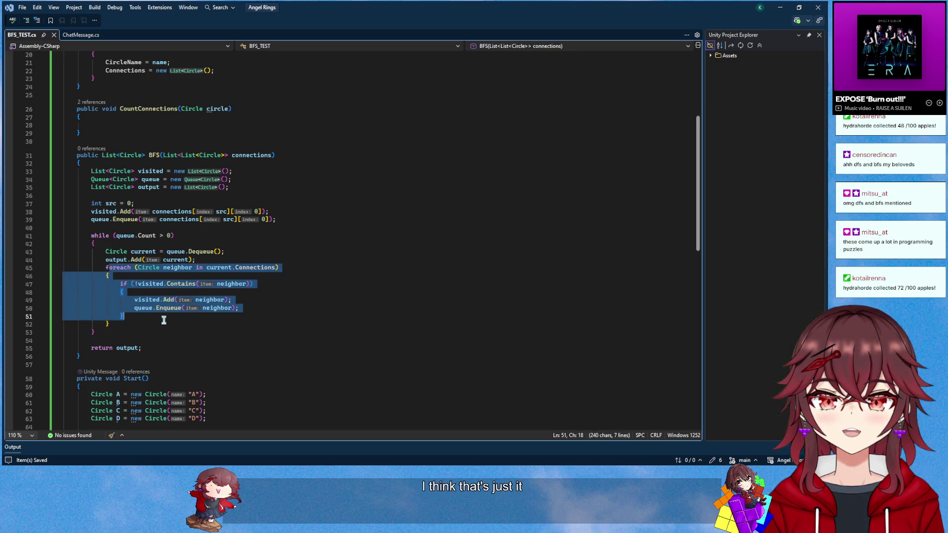
pyautogui.click(221, 251)
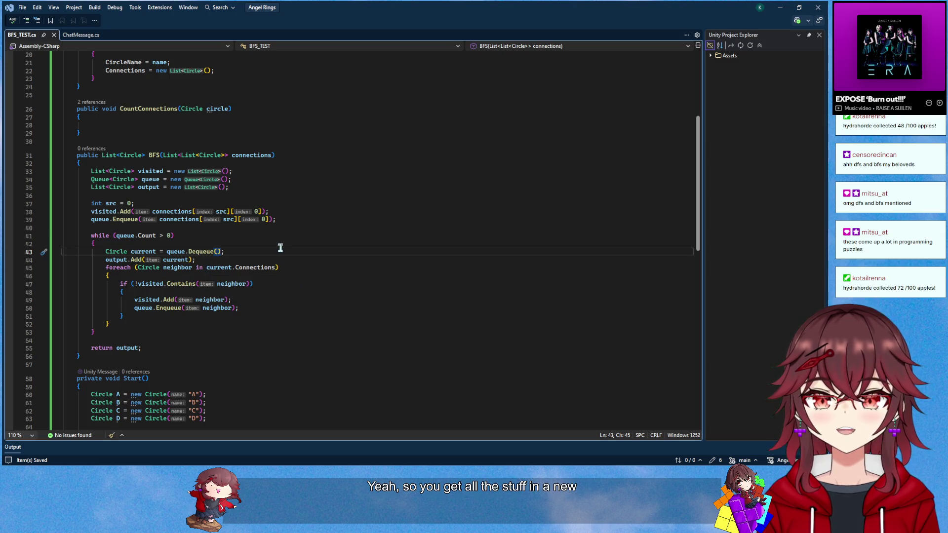
pyautogui.scroll(4, 280, 248)
pyautogui.click(193, 225)
pyautogui.scroll(-4, 197, 237)
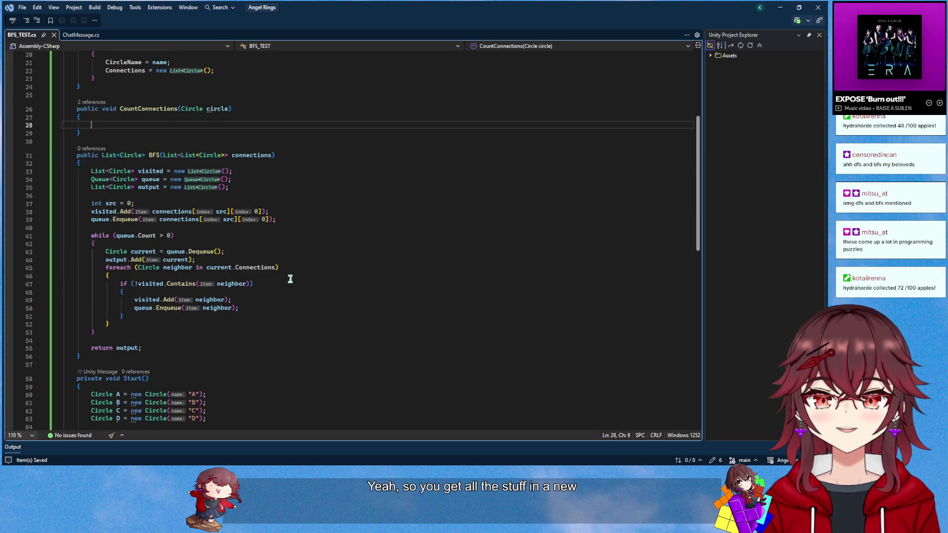
pyautogui.scroll(1, 291, 279)
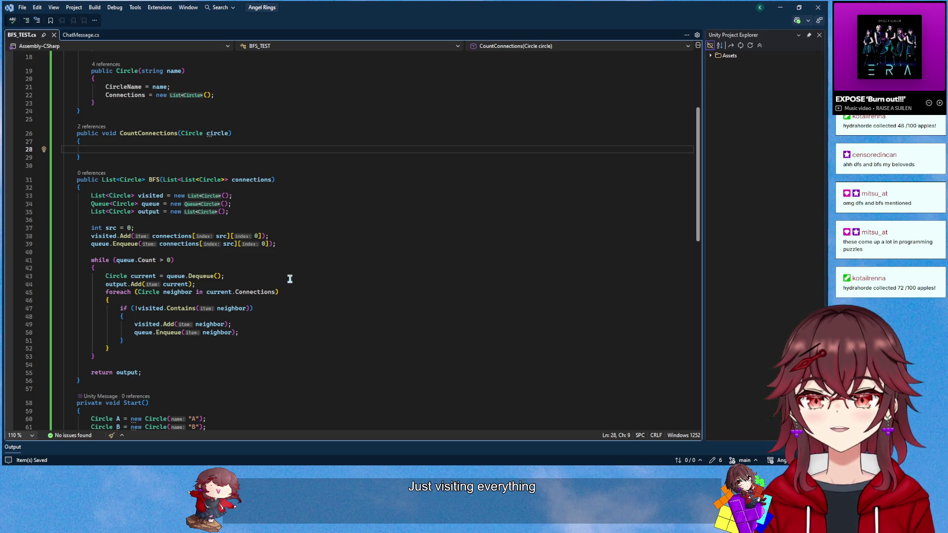
pyautogui.write('print(')
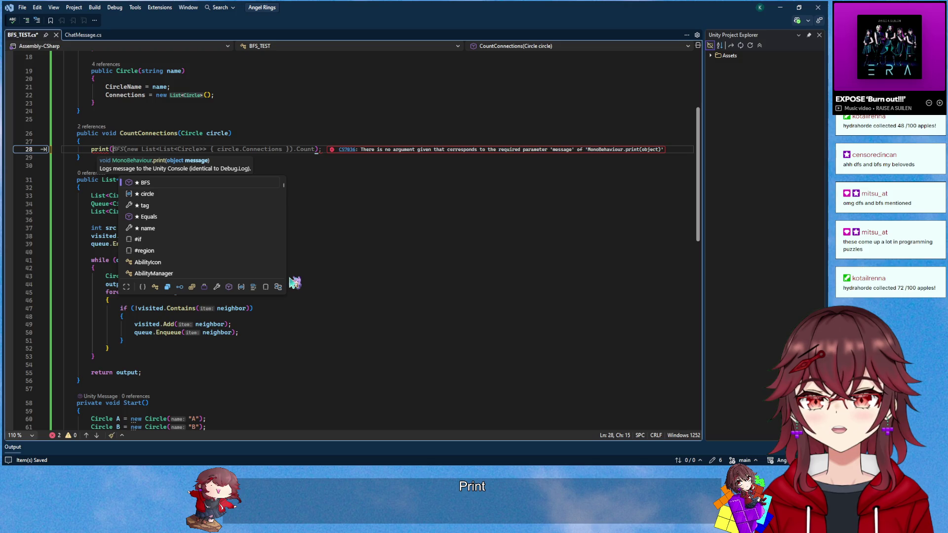
pyautogui.press('Tab')
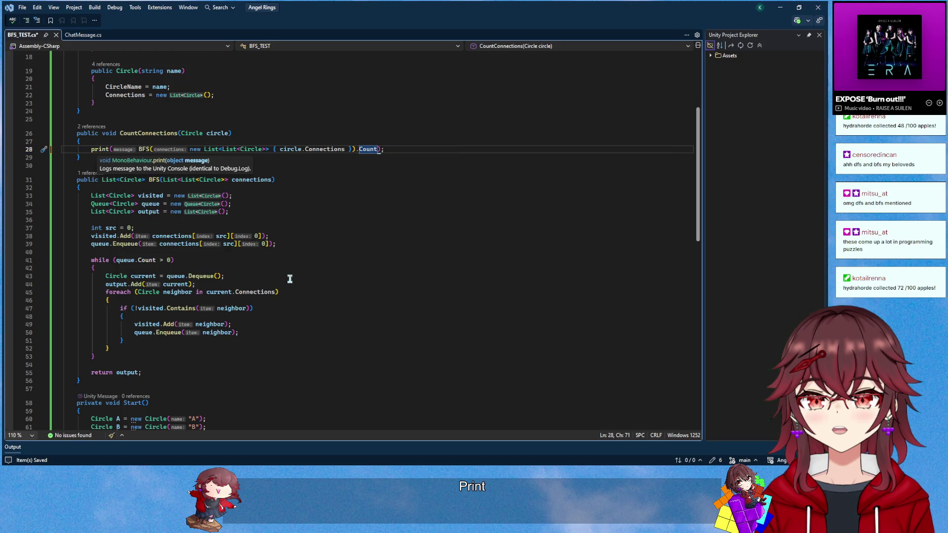
pyautogui.hotkey('ctrl', 's')
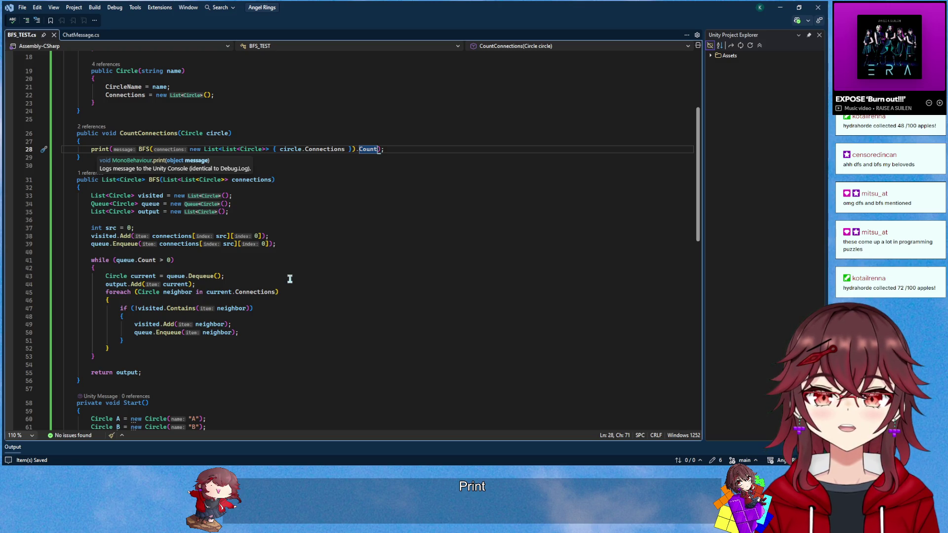
pyautogui.scroll(-6, 313, 261)
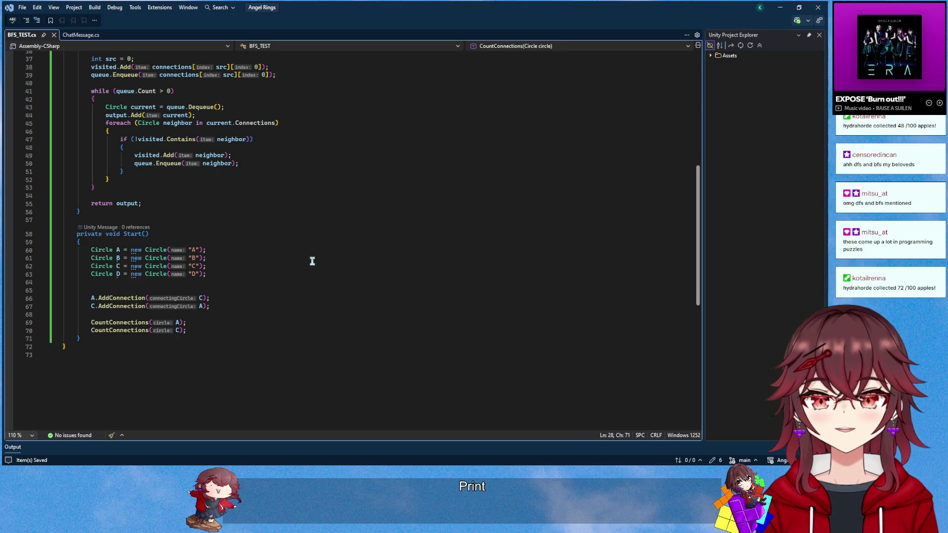
pyautogui.scroll(3, 280, 300)
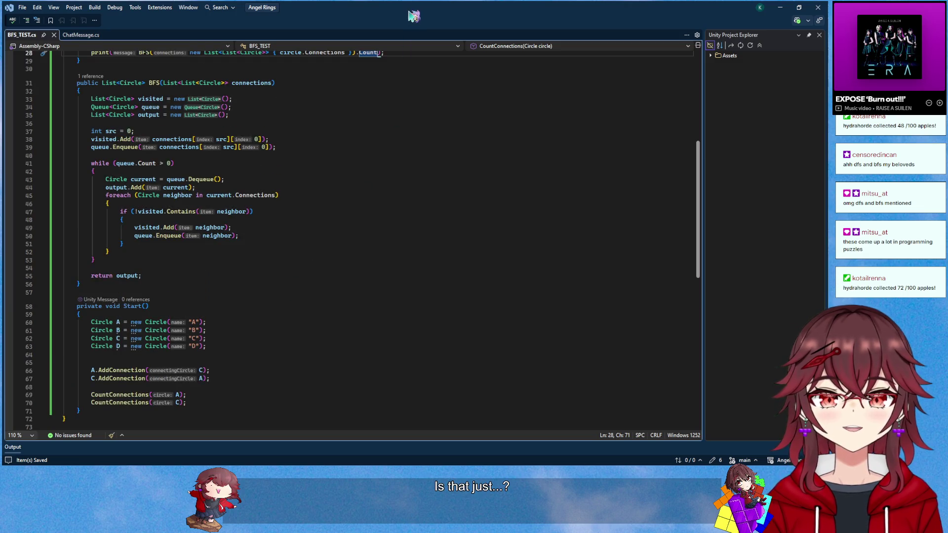
pyautogui.hotkey('alt', 'Tab')
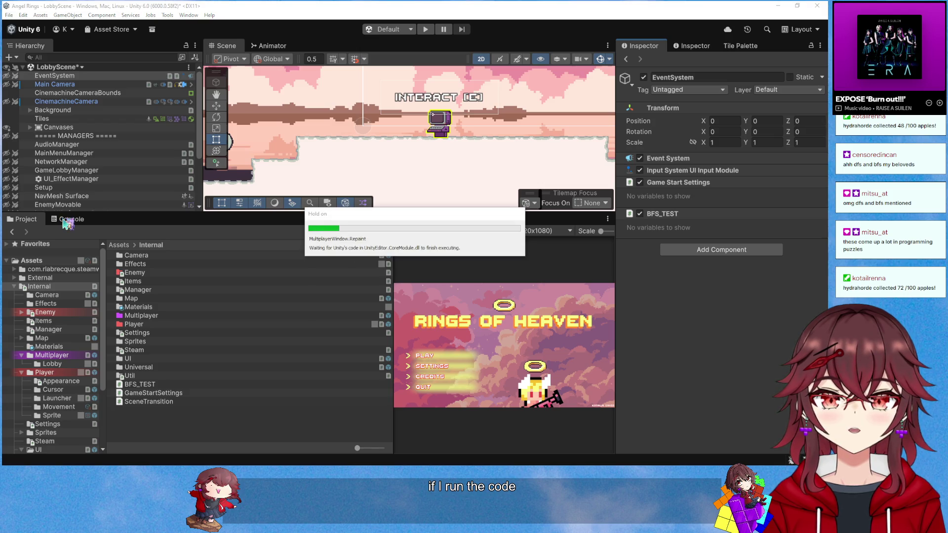
# Play LobbyScene in Unity and confirm the Console logs the count 2 twice
pyautogui.click(68, 224)
pyautogui.click(426, 29)
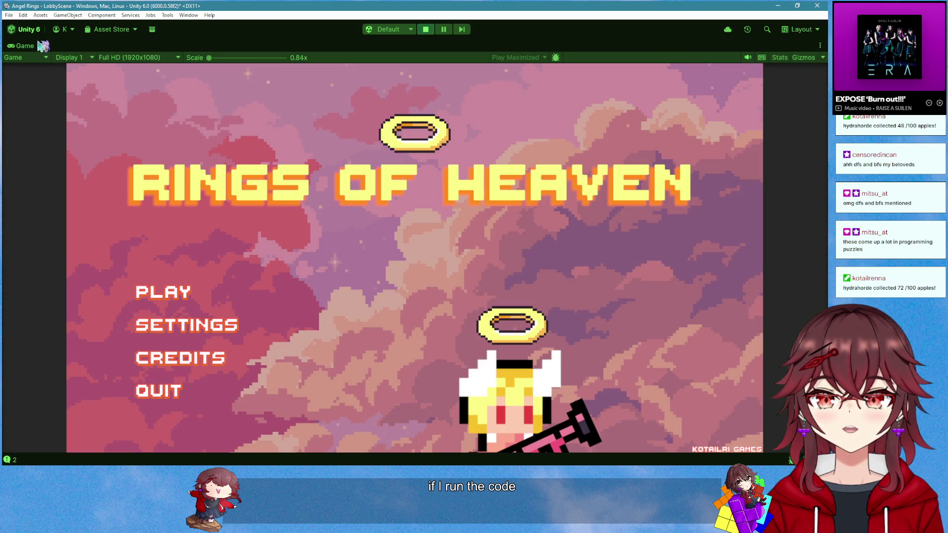
pyautogui.rightClick(35, 45)
pyautogui.click(59, 70)
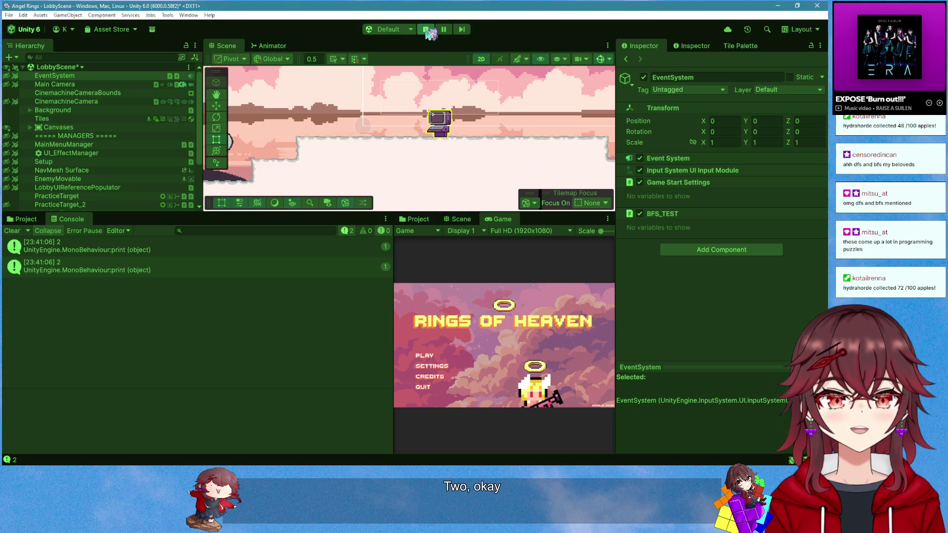
# Exit play mode, widen the Game view, and return to BFS_TEST.cs in Visual Studio
pyautogui.click(426, 30)
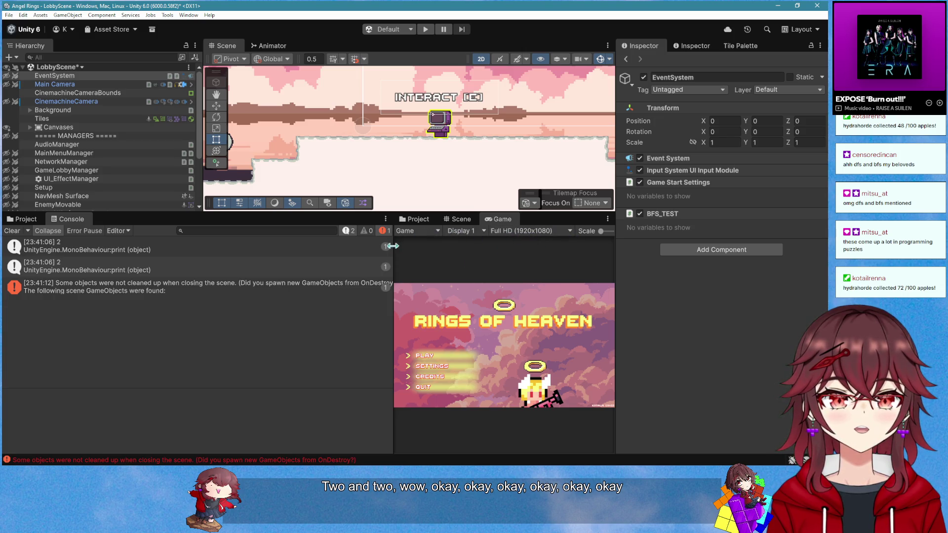
pyautogui.moveTo(392, 246); pyautogui.dragTo(291, 246)
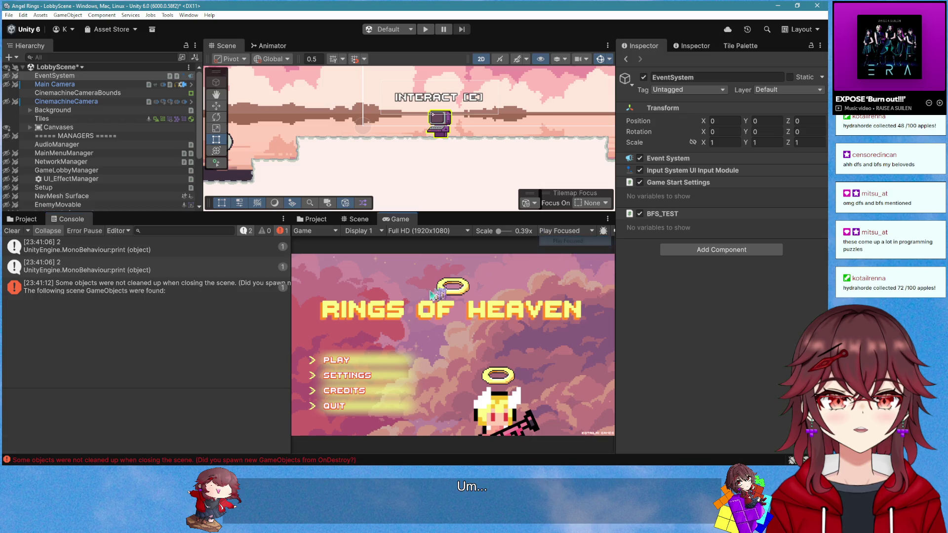
pyautogui.hotkey('alt', 'Tab')
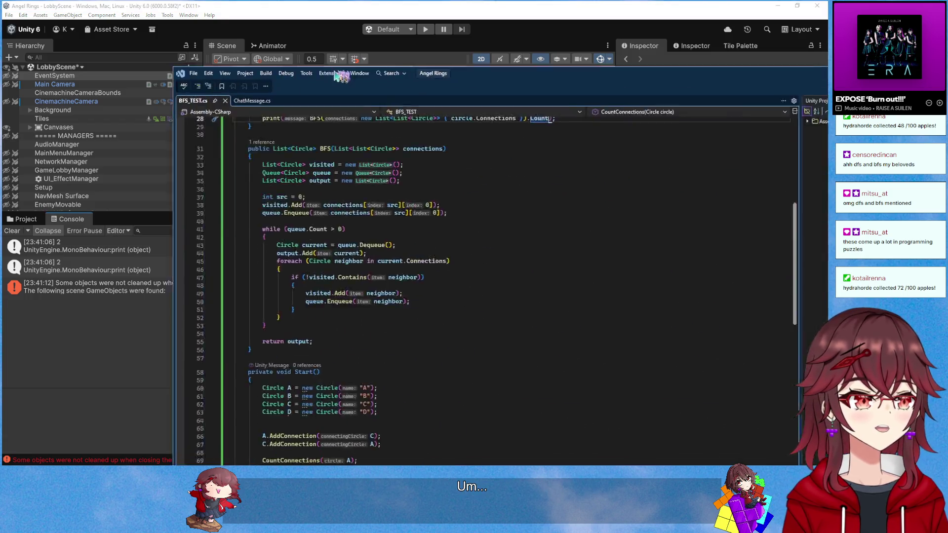
# Check the Paint graph sketches, then delete the old AddConnection and CountConnections(C) lines from Start
pyautogui.moveTo(341, 75); pyautogui.dragTo(201, 47)
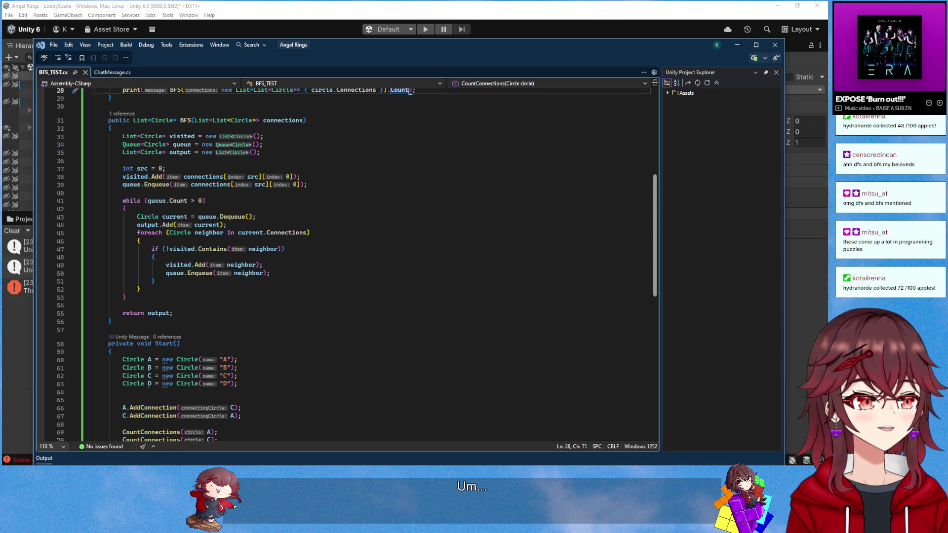
pyautogui.hotkey('alt', 'Tab')
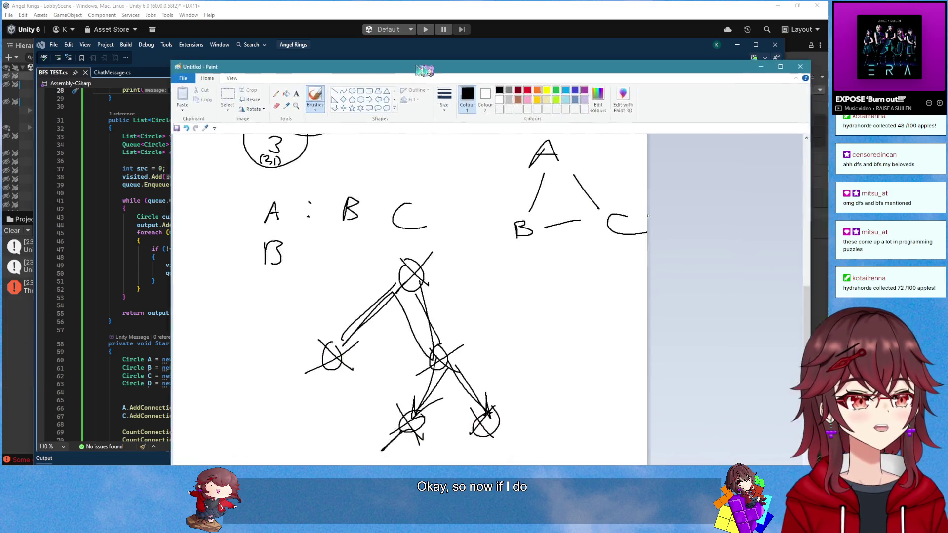
pyautogui.scroll(10, 449, 191)
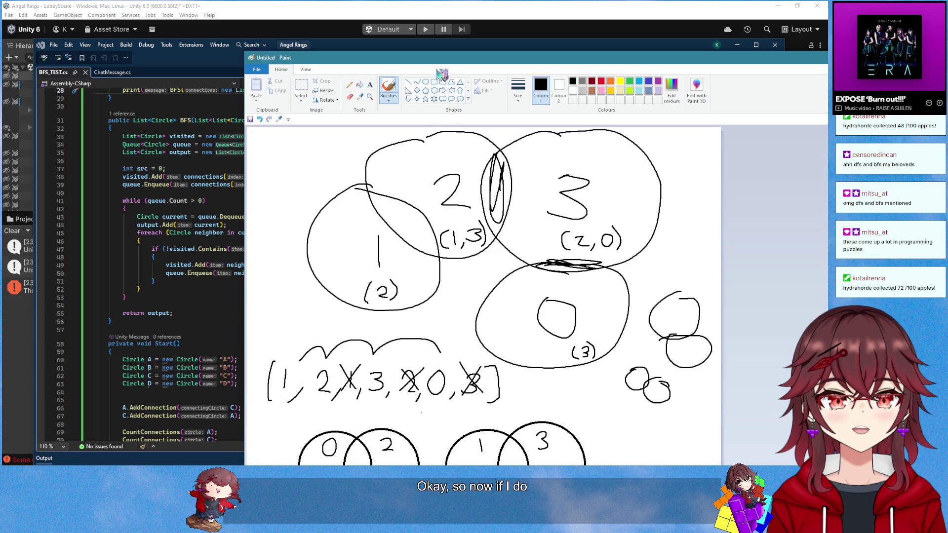
pyautogui.hotkey('alt', 'Tab')
pyautogui.scroll(-3, 657, 247)
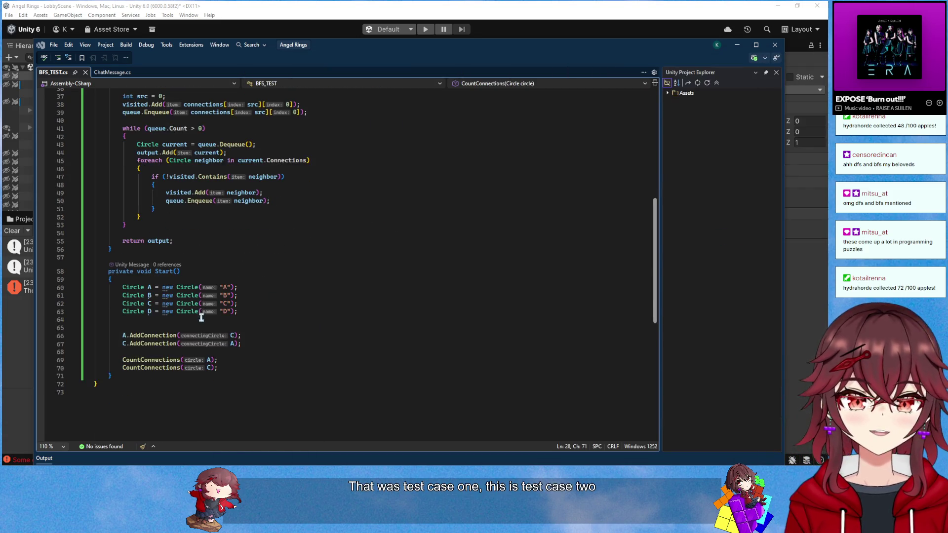
pyautogui.moveTo(231, 364); pyautogui.dragTo(250, 332)
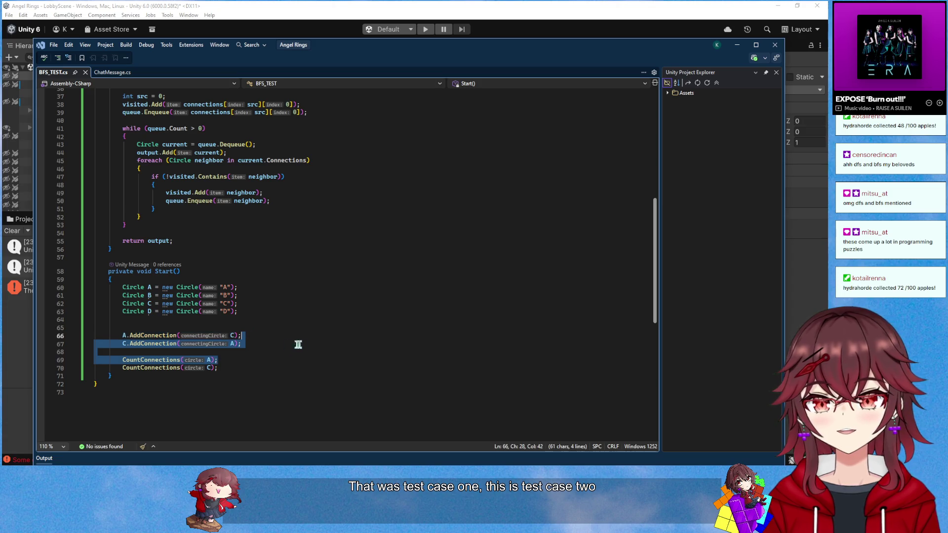
pyautogui.press('Delete')
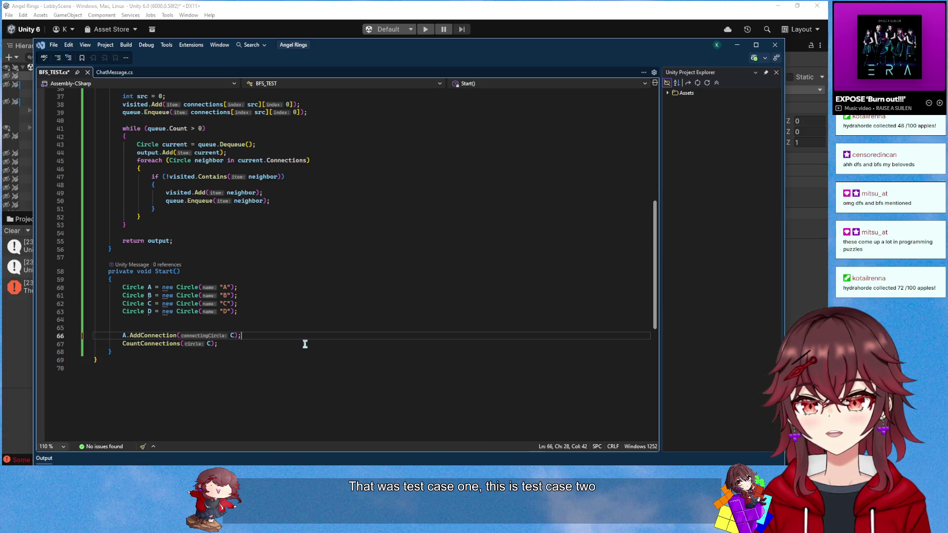
pyautogui.moveTo(246, 342); pyautogui.dragTo(253, 339)
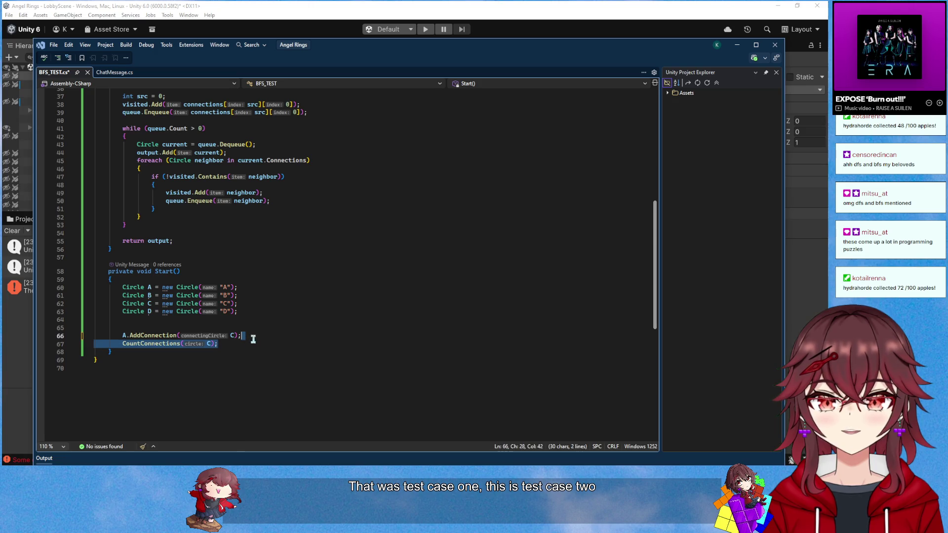
pyautogui.press('Delete')
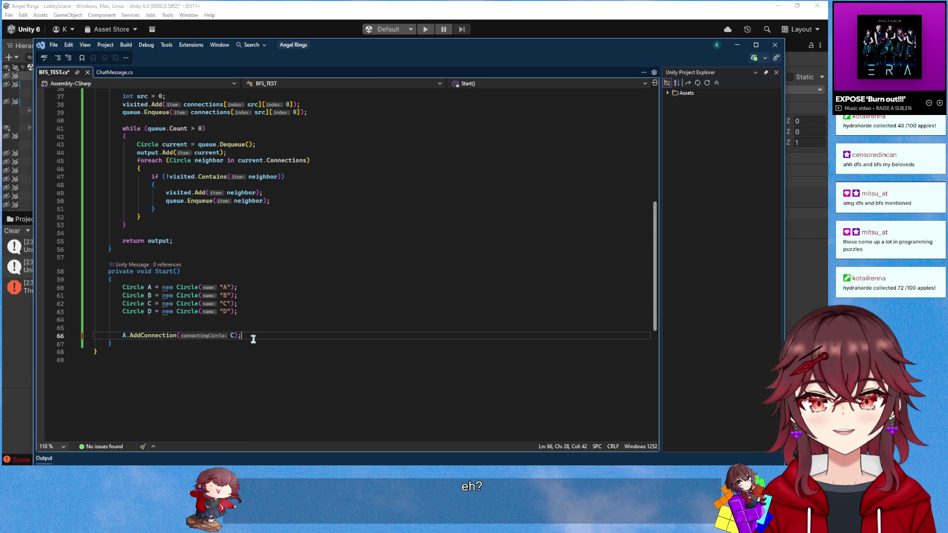
pyautogui.write('B')
# Add B.AddConnection(A/C), C.AddConnection(B/D), D.AddConnection(C) and CountConnections(A) to Start
pyautogui.press('Return')
pyautogui.write('B.AddConnection(')
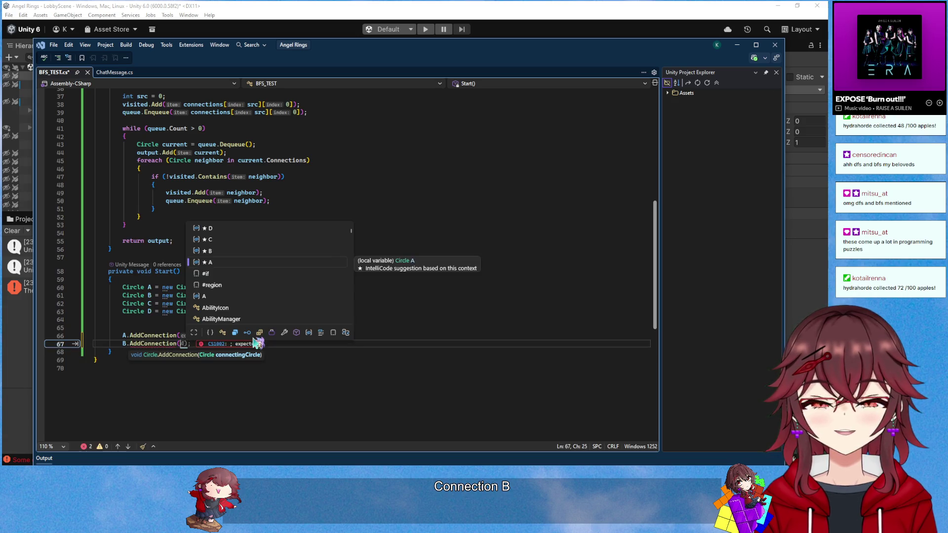
pyautogui.write('A')
pyautogui.press('End')
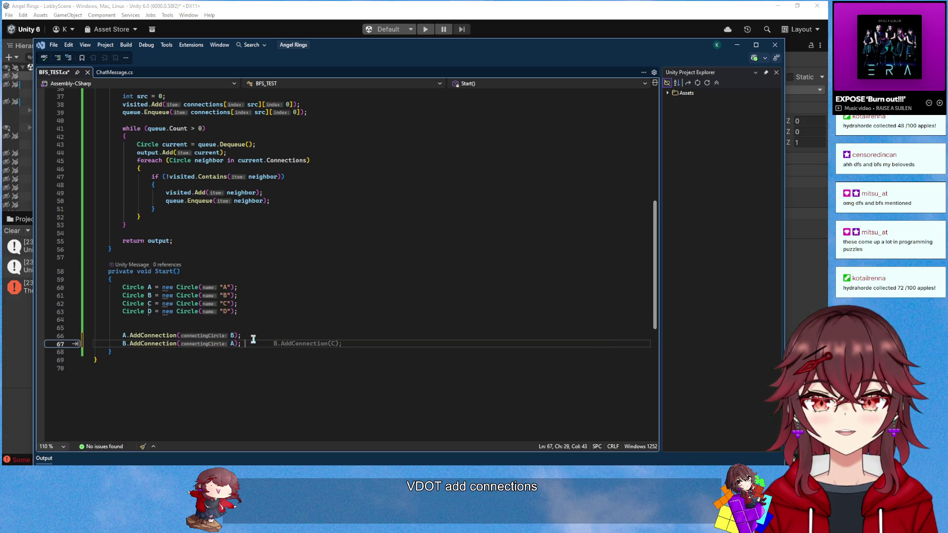
pyautogui.write('B.AddConnection(C);')
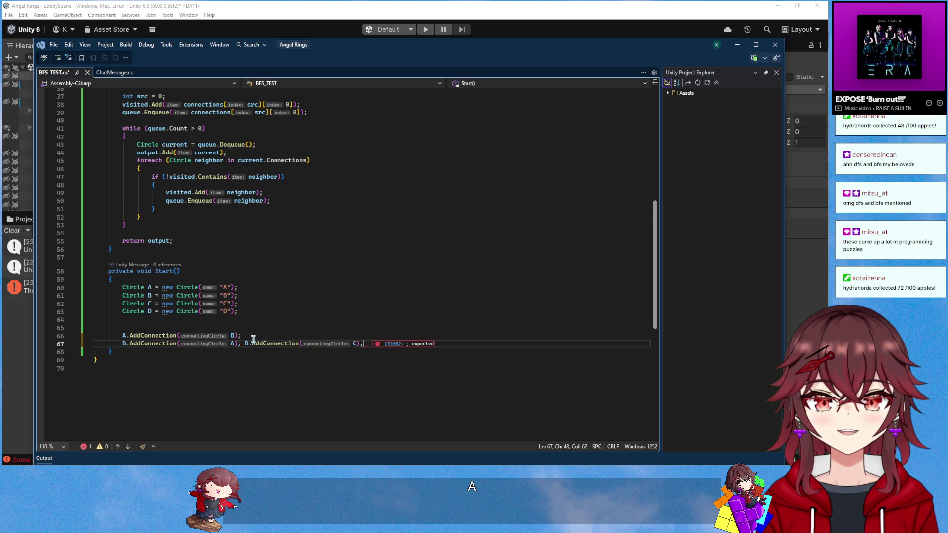
pyautogui.press('Return')
pyautogui.write('C.AddConnection(B); C.AddConnection(D);')
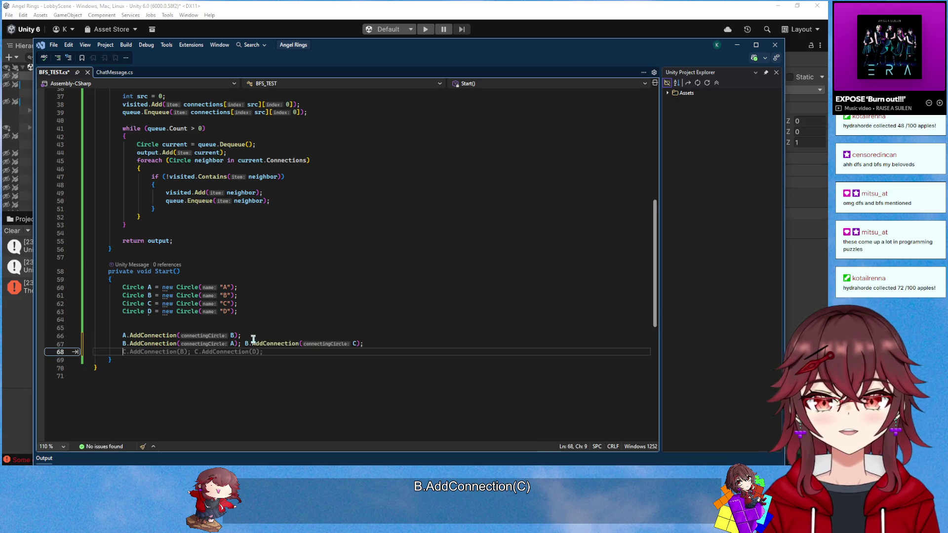
pyautogui.press('Return')
pyautogui.write('D.AddConnection(C);')
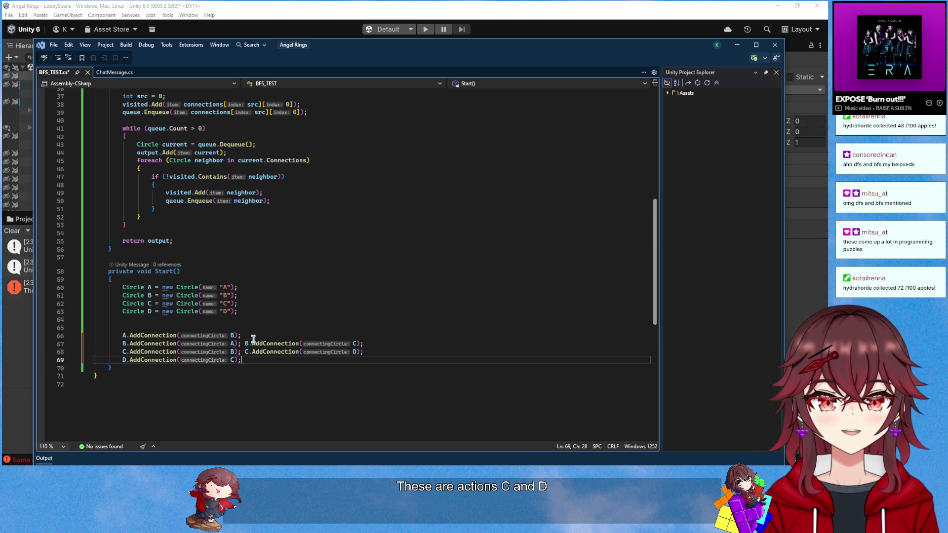
pyautogui.press('Return')
pyautogui.press('Return')
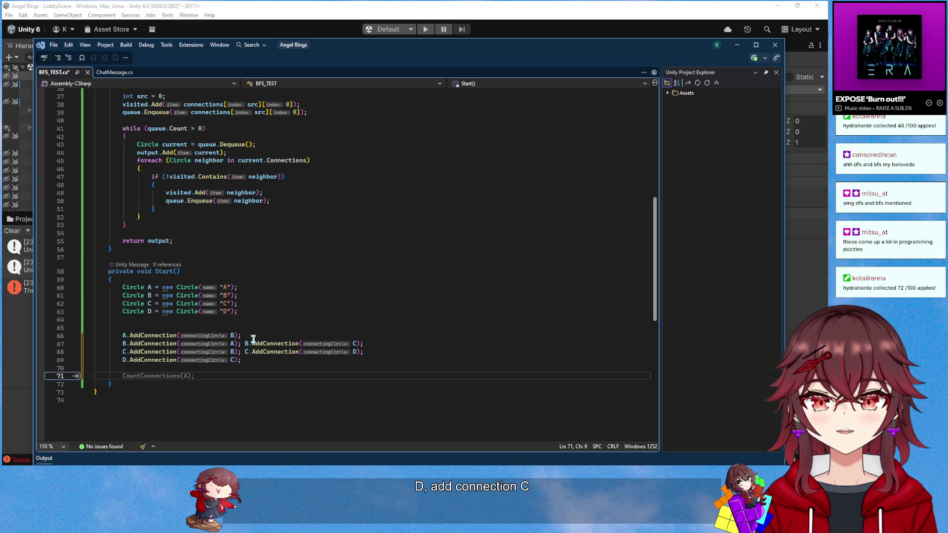
pyautogui.press('Tab')
pyautogui.scroll(5, 276, 297)
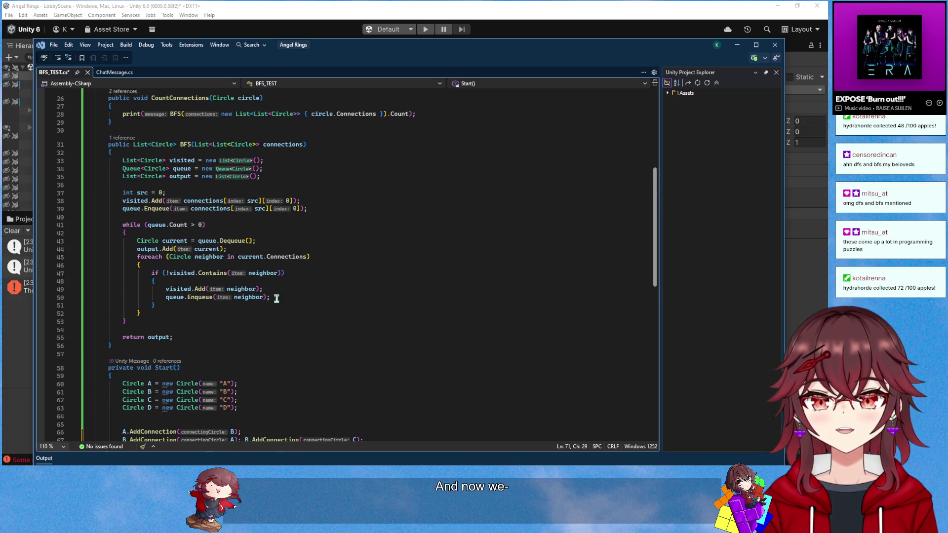
# Remove the empty line 64 in Start and save BFS_TEST.cs
pyautogui.scroll(-5, 276, 298)
pyautogui.moveTo(249, 295); pyautogui.dragTo(257, 290)
pyautogui.press('Delete')
pyautogui.hotkey('ctrl', 's')
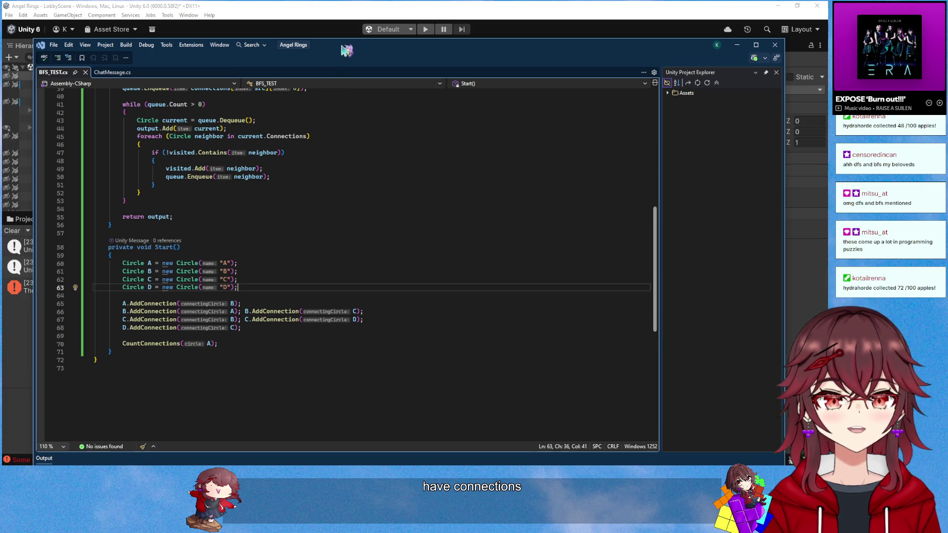
# Run the new test in Unity, which logs 4 reachable from A, then review the code
pyautogui.hotkey('alt', 'Tab')
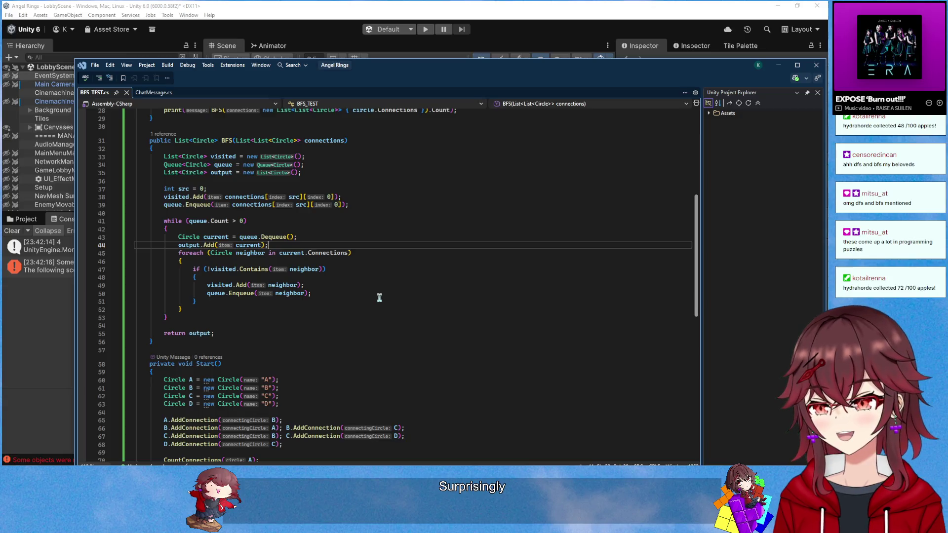
pyautogui.scroll(-5, 368, 320)
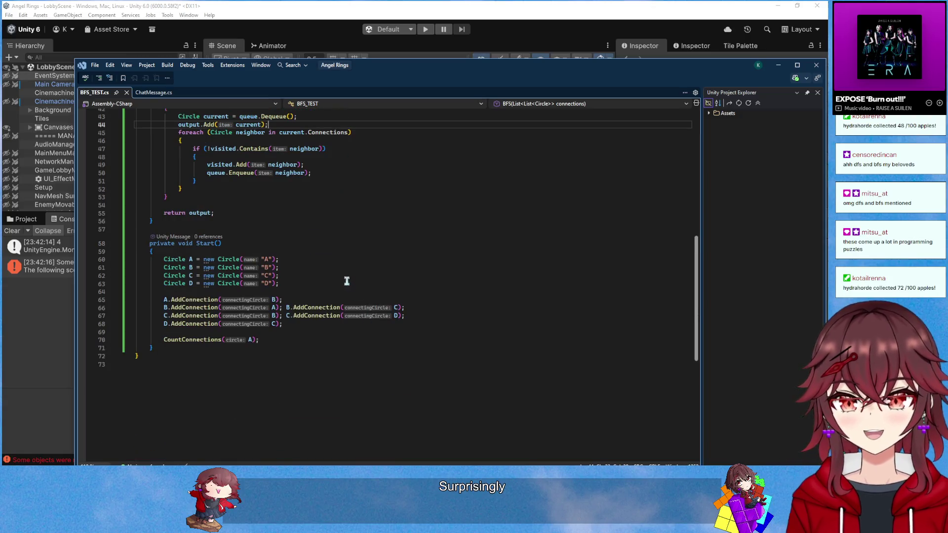
pyautogui.scroll(7, 346, 280)
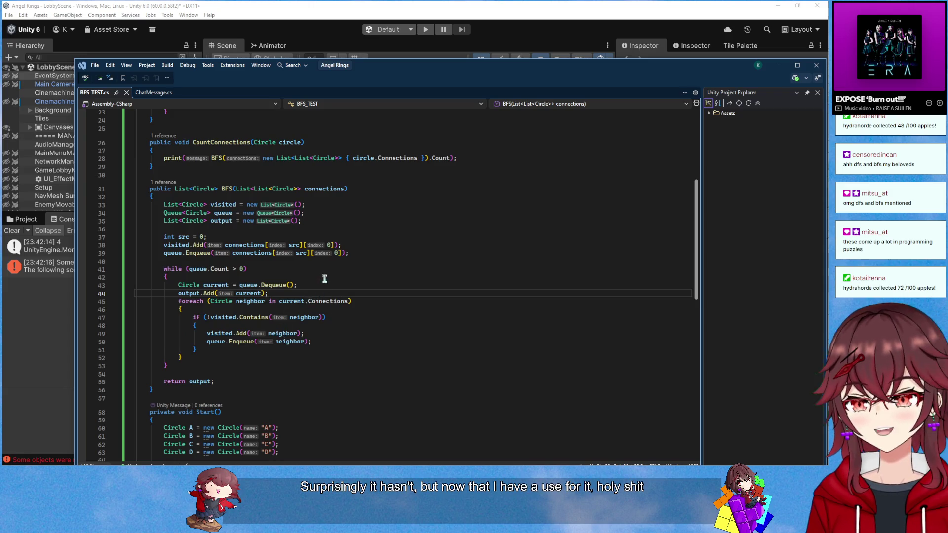
pyautogui.scroll(7, 325, 279)
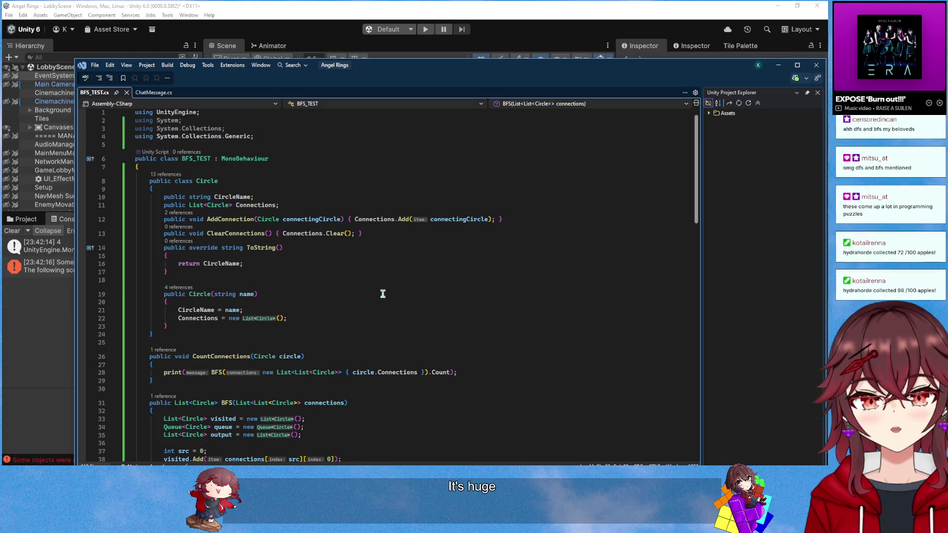
pyautogui.scroll(-4, 384, 294)
pyautogui.scroll(-8, 384, 294)
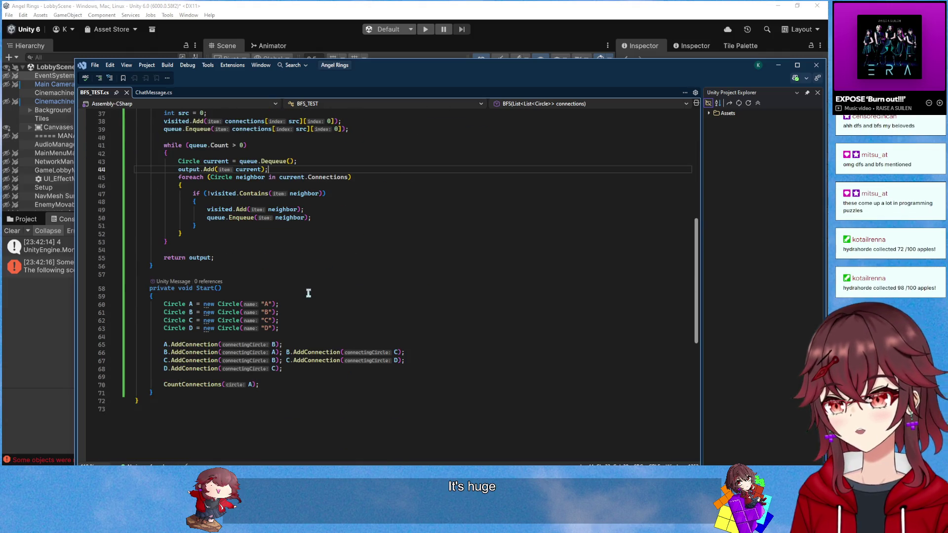
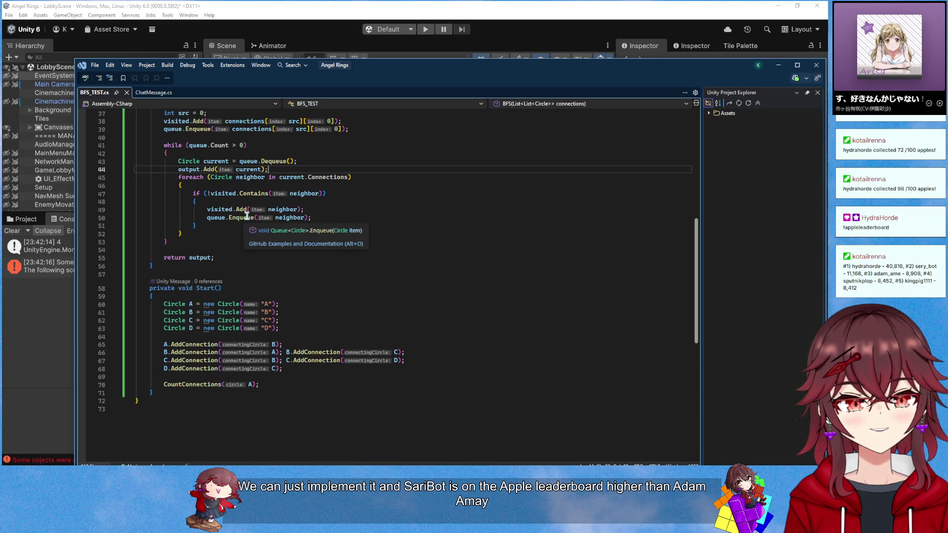
# Close ChatMessage.cs and open PowerOfFriendshipItem from Assets/Internal/Items in the code editor
pyautogui.scroll(1, 356, 197)
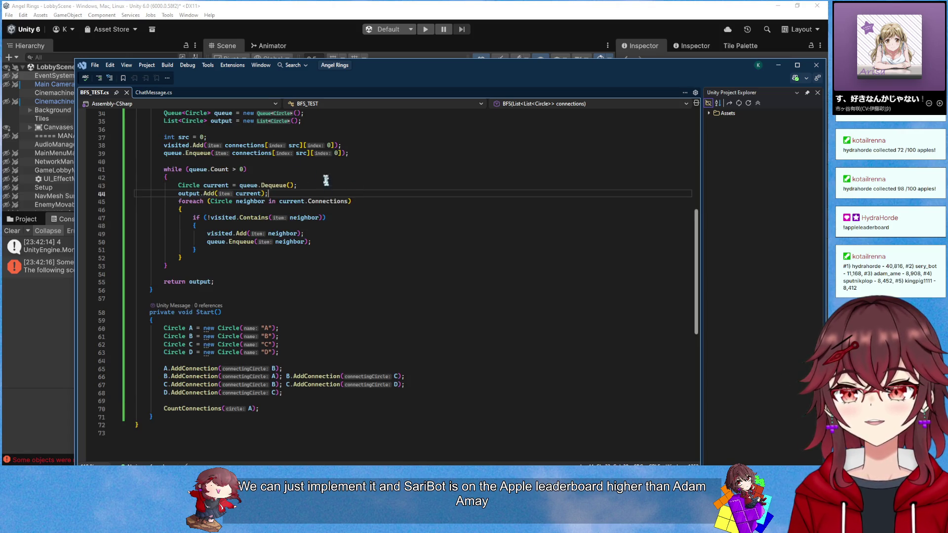
pyautogui.click(178, 93)
pyautogui.click(249, 15)
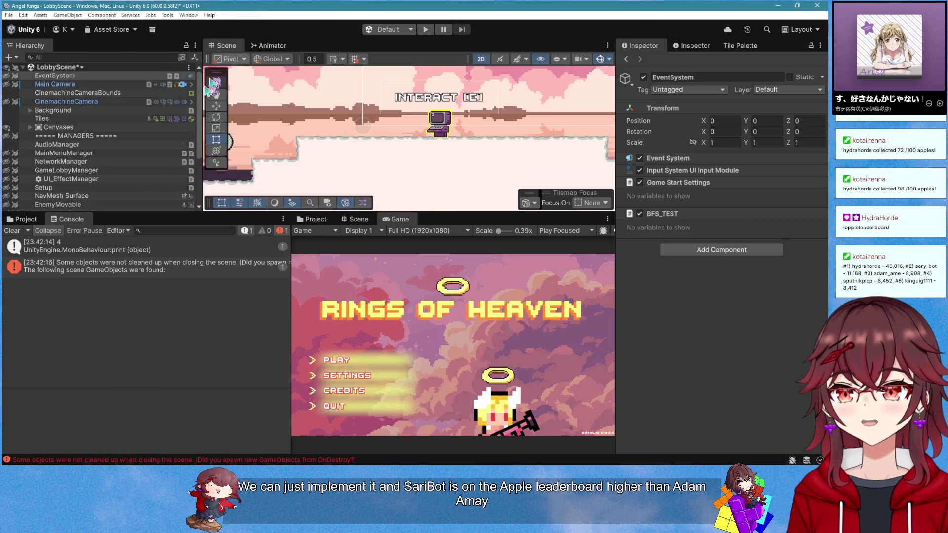
pyautogui.click(26, 218)
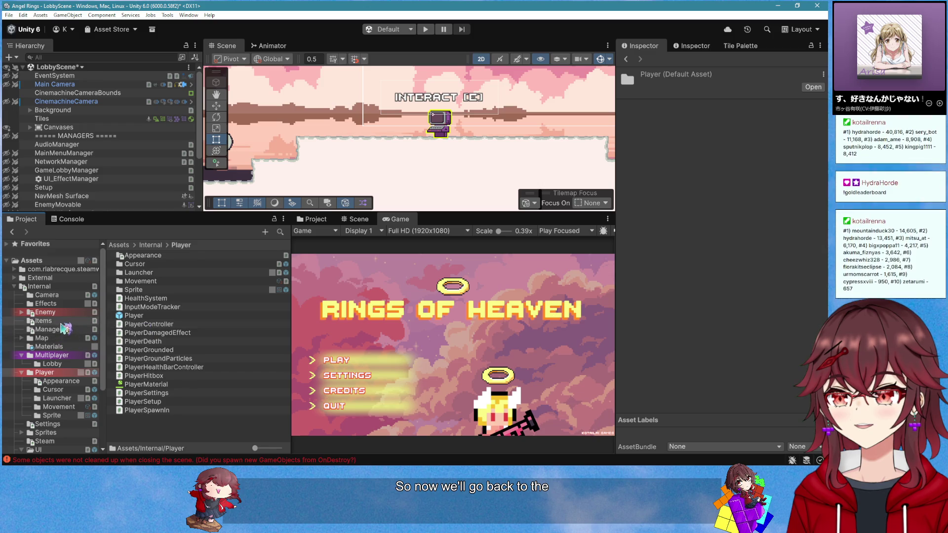
pyautogui.click(44, 321)
pyautogui.click(163, 256)
pyautogui.doubleClick(163, 256)
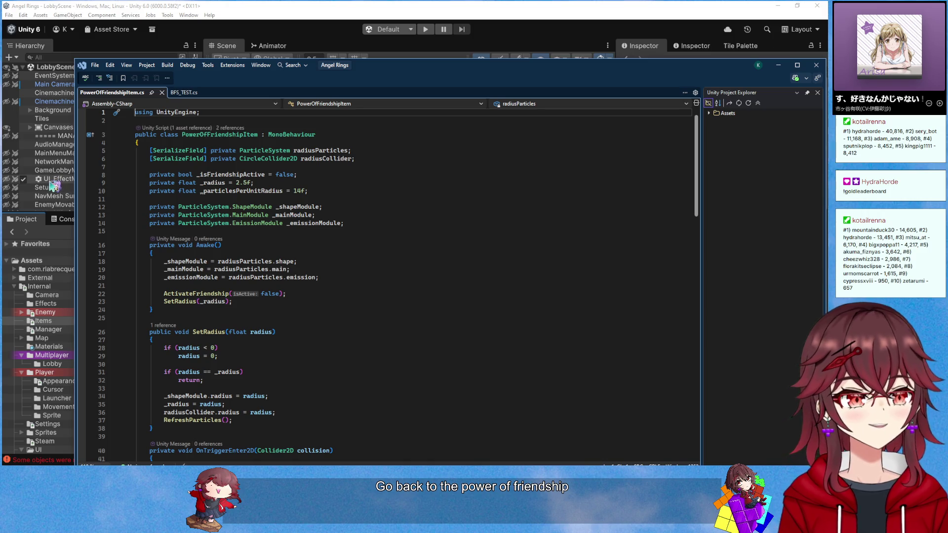
pyautogui.scroll(-15, 360, 271)
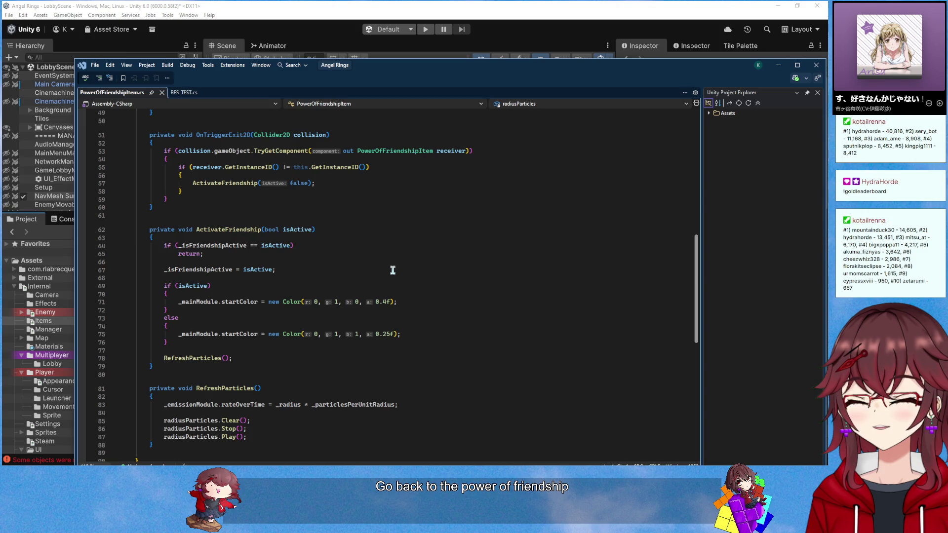
pyautogui.scroll(8, 376, 247)
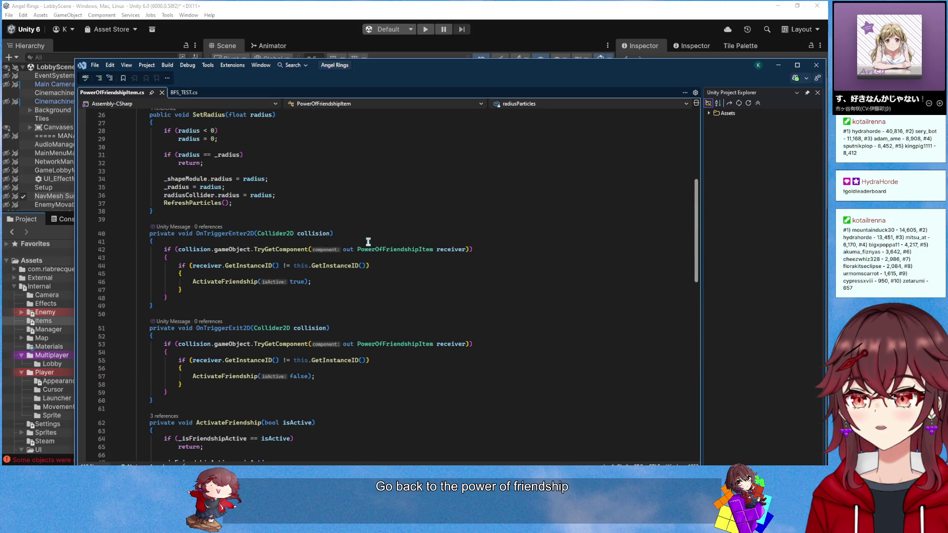
pyautogui.scroll(4, 367, 241)
pyautogui.click(368, 242)
pyautogui.scroll(3, 368, 242)
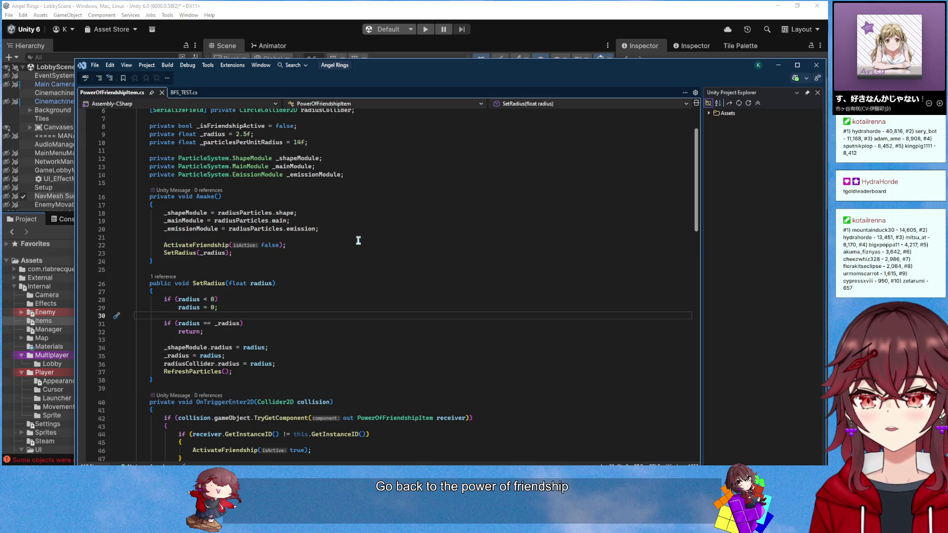
pyautogui.scroll(-2, 358, 240)
pyautogui.click(306, 214)
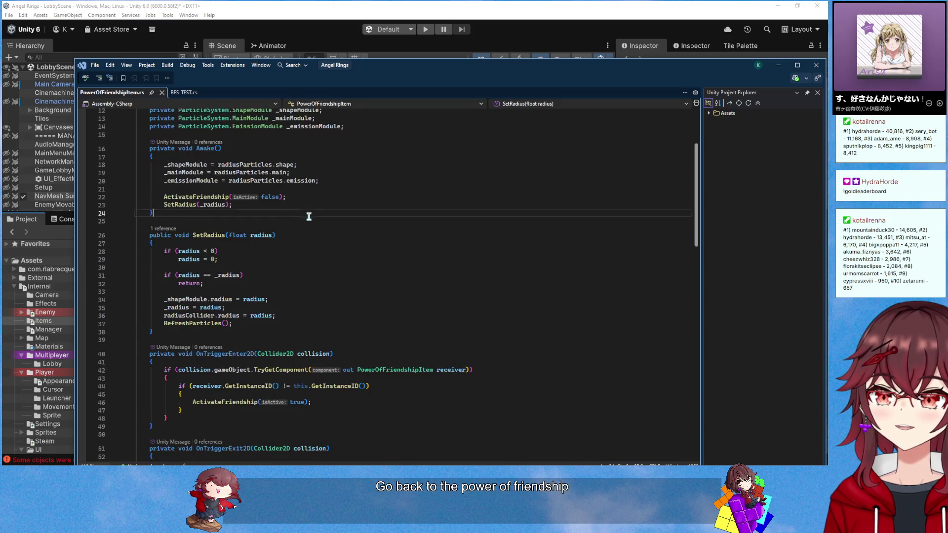
pyautogui.scroll(4, 328, 251)
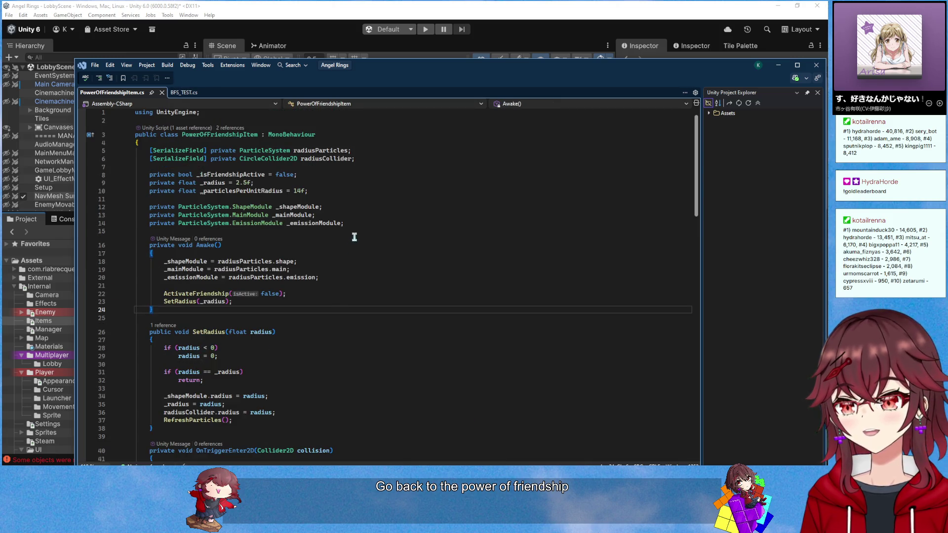
pyautogui.moveTo(344, 225)
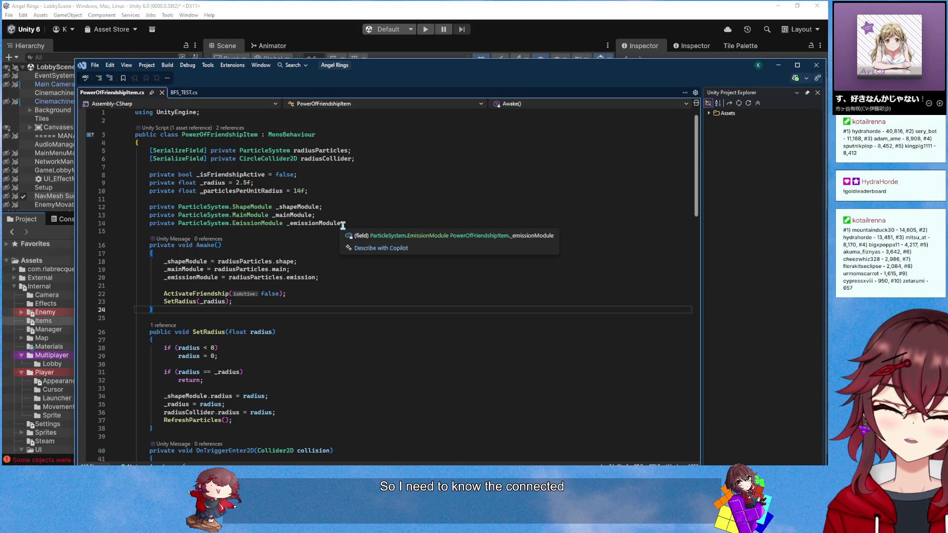
pyautogui.scroll(-2, 341, 232)
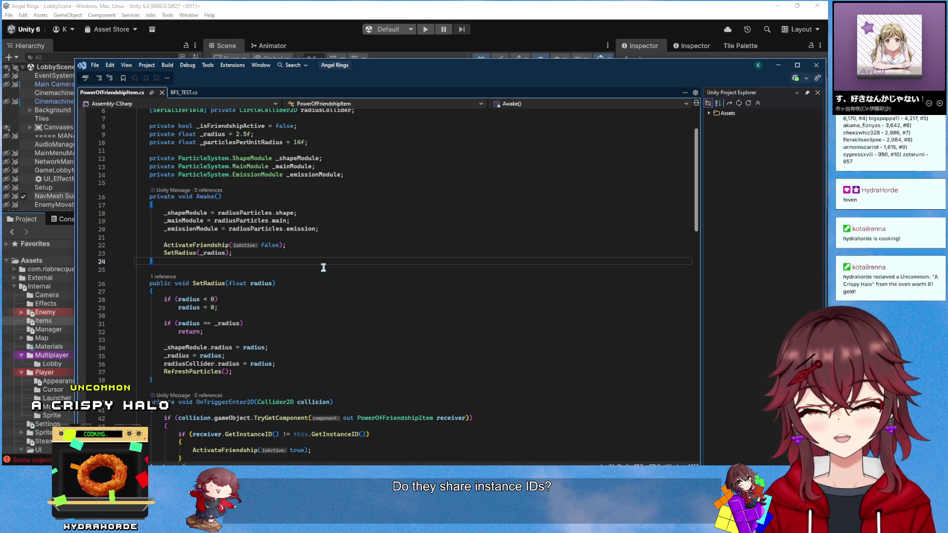
pyautogui.press('Up')
pyautogui.press('Up')
pyautogui.press('Up')
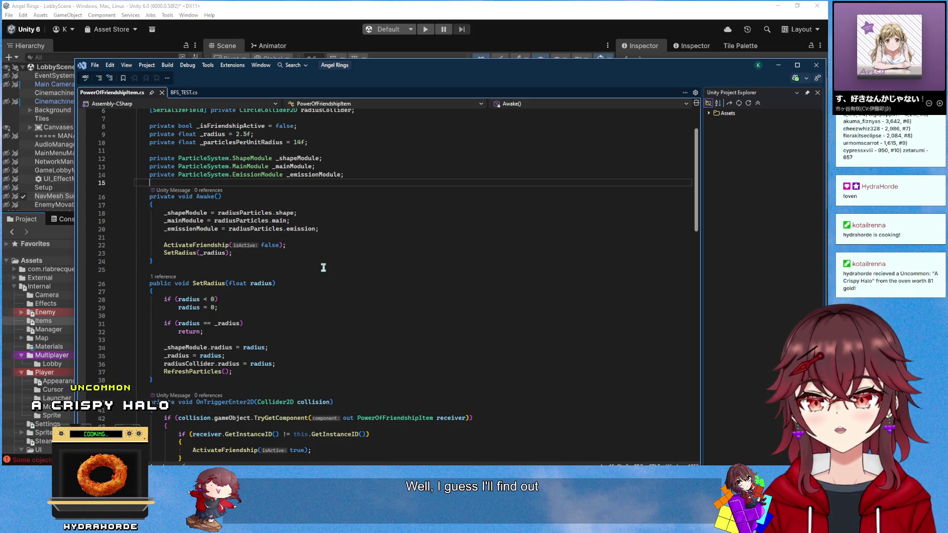
# Declare a private List<int> connectedIDs field initialised to new List<int>()
pyautogui.press('Return')
pyautogui.press('Return')
pyautogui.press('Up')
pyautogui.write('rivate List')
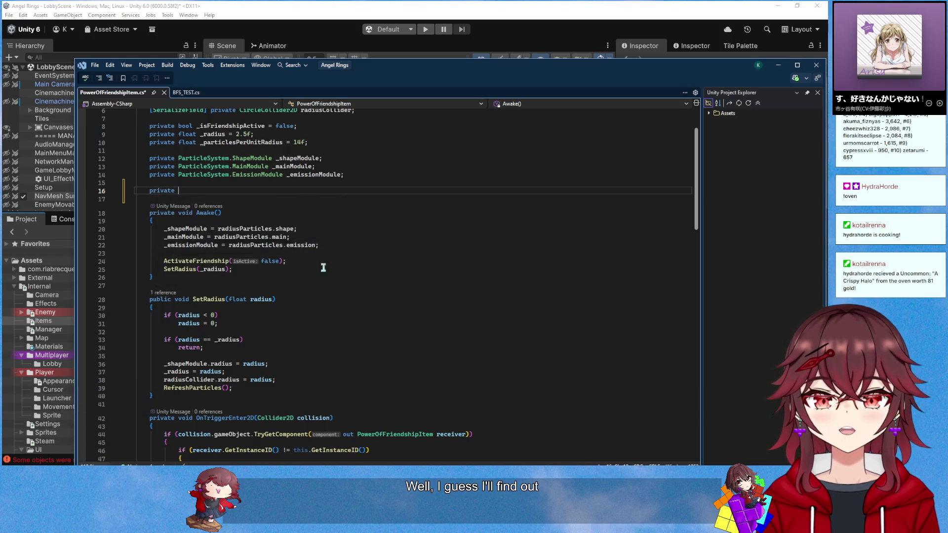
pyautogui.moveTo(348, 450)
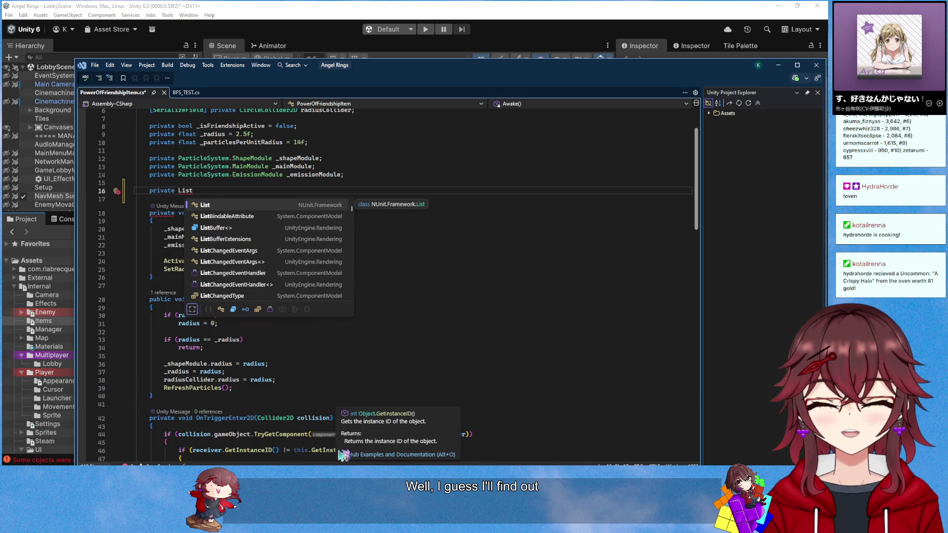
pyautogui.write('<int>')
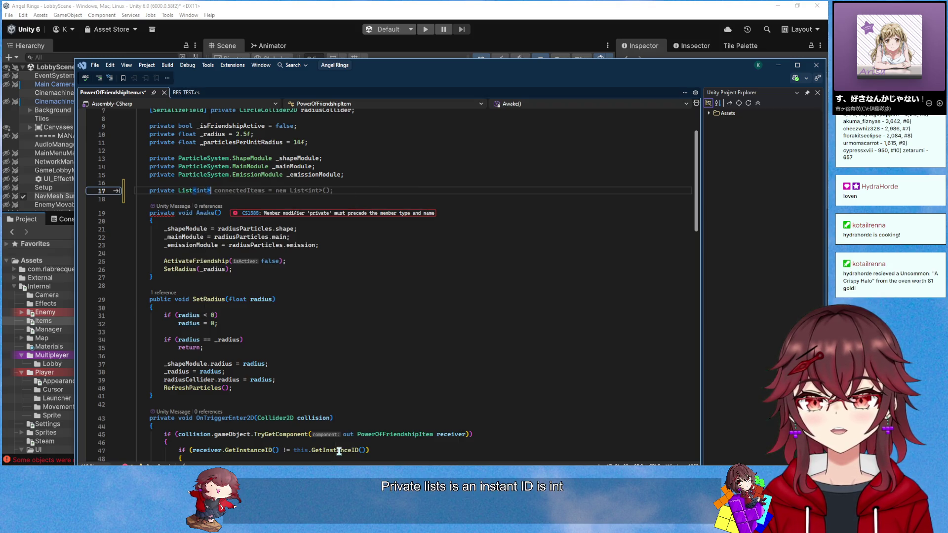
pyautogui.write(' connectedId')
pyautogui.press('BackSpace')
pyautogui.write('Ds')
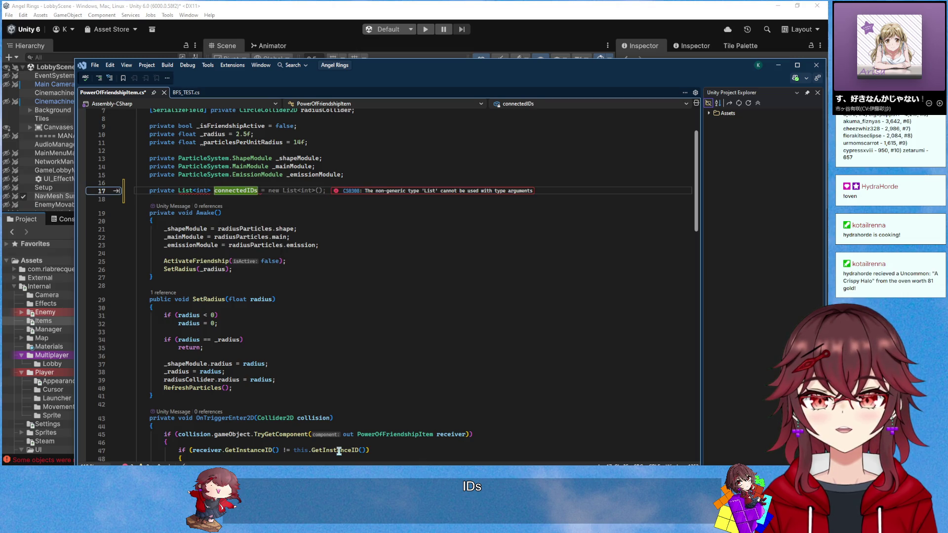
pyautogui.press('Tab')
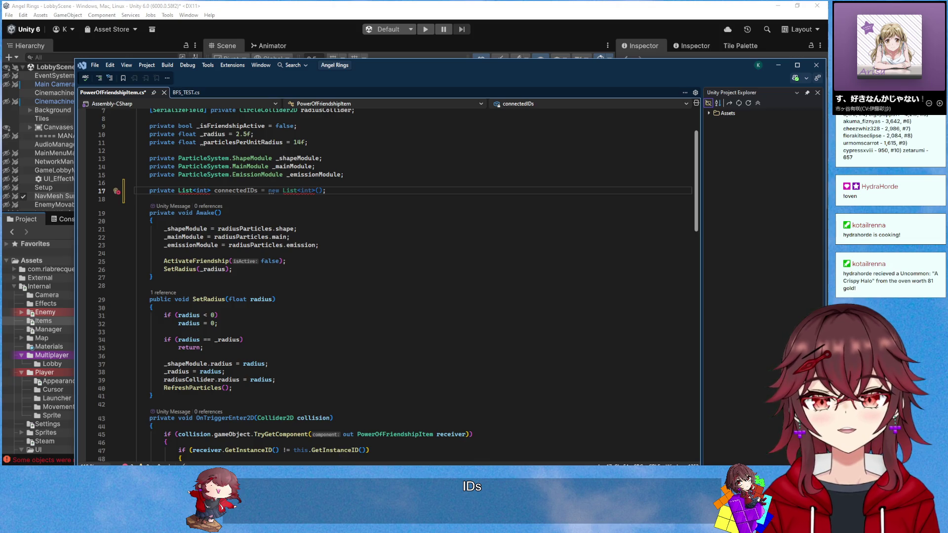
# Import System.Collections.Generic, delete the NUnit.Framework using, and save the script
pyautogui.scroll(2, 271, 193)
pyautogui.rightClick(212, 247)
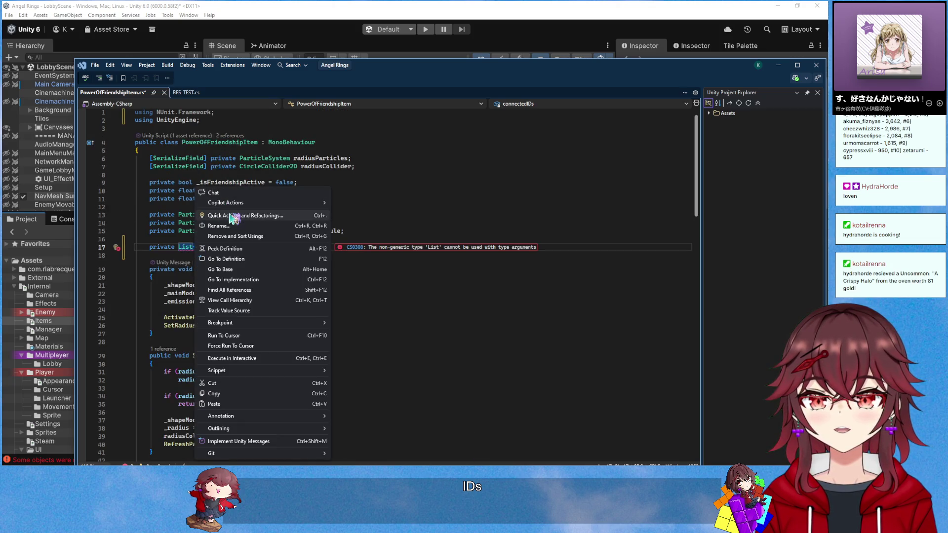
pyautogui.click(232, 216)
pyautogui.click(215, 260)
pyautogui.hotkey('shift', 'Home')
pyautogui.press('BackSpace')
pyautogui.press('BackSpace')
pyautogui.hotkey('ctrl', 's')
pyautogui.scroll(-2, 321, 208)
pyautogui.click(342, 255)
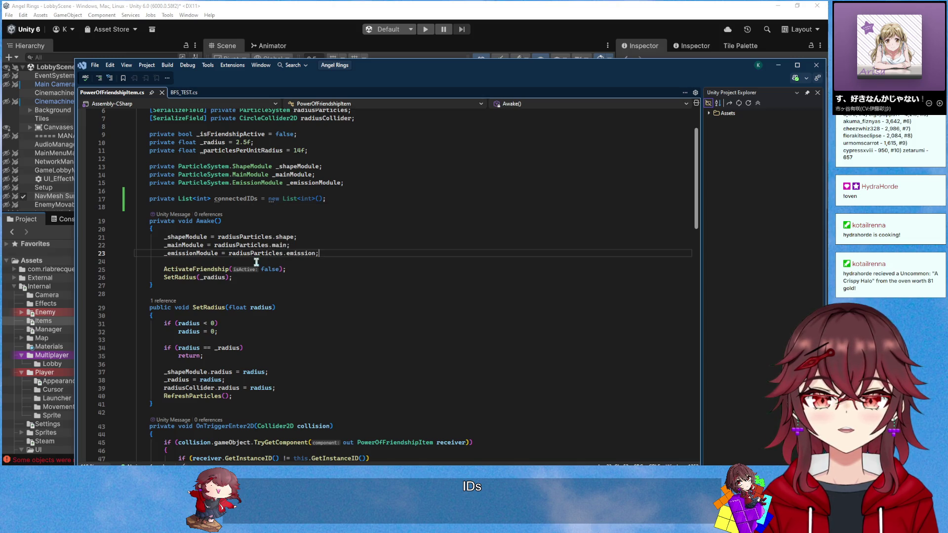
# Add connectedIDs.Add(receiver.GetInstanceID()) before ActivateFriendship in OnTriggerEnter2D
pyautogui.click(257, 278)
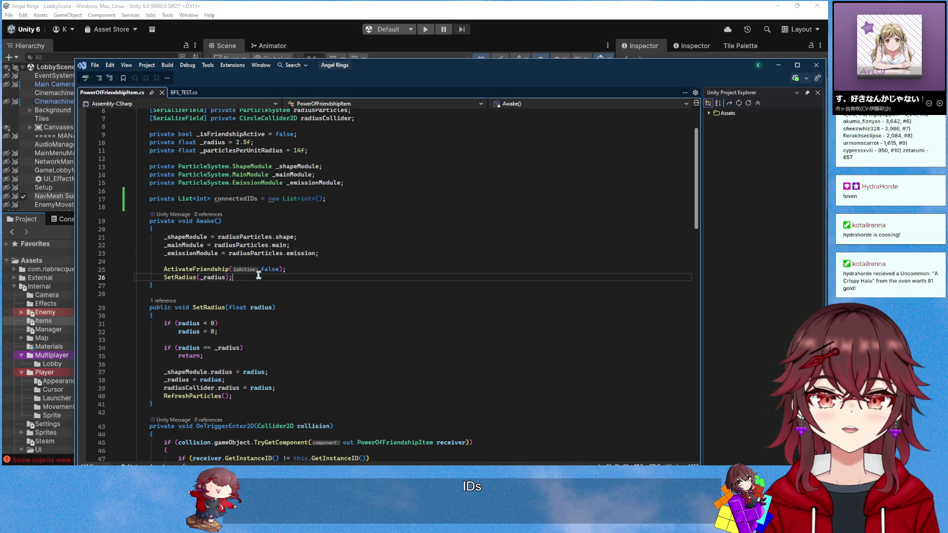
pyautogui.scroll(-6, 267, 282)
pyautogui.click(358, 328)
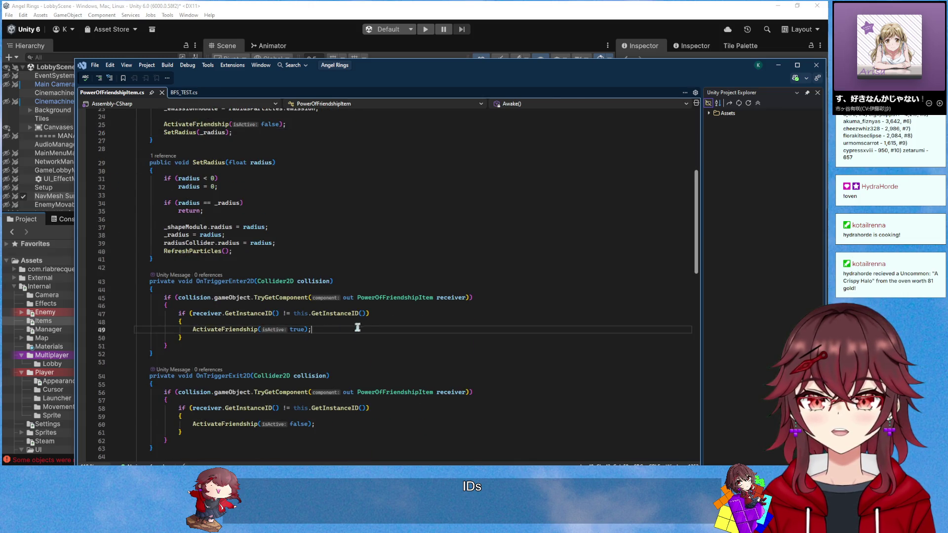
pyautogui.scroll(2, 365, 327)
pyautogui.press('Up')
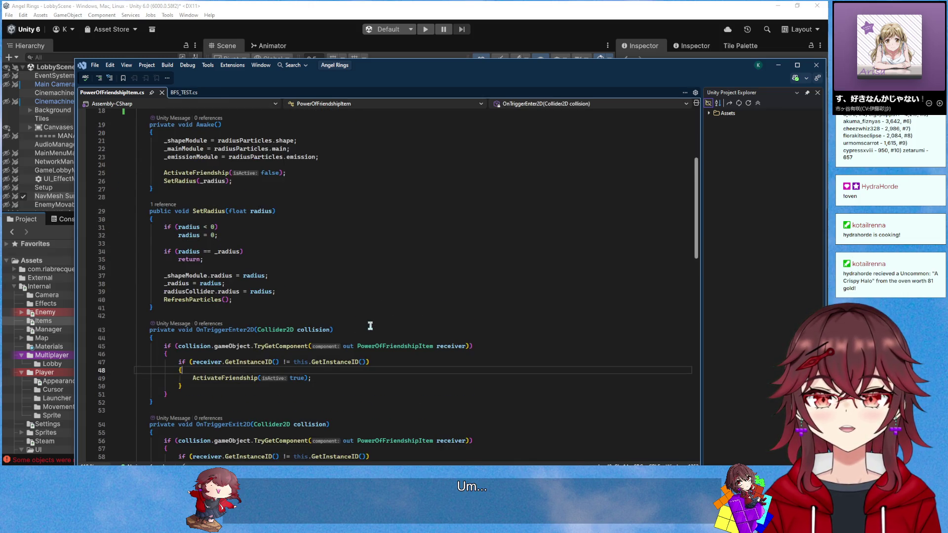
pyautogui.press('Return')
pyautogui.scroll(2, 370, 325)
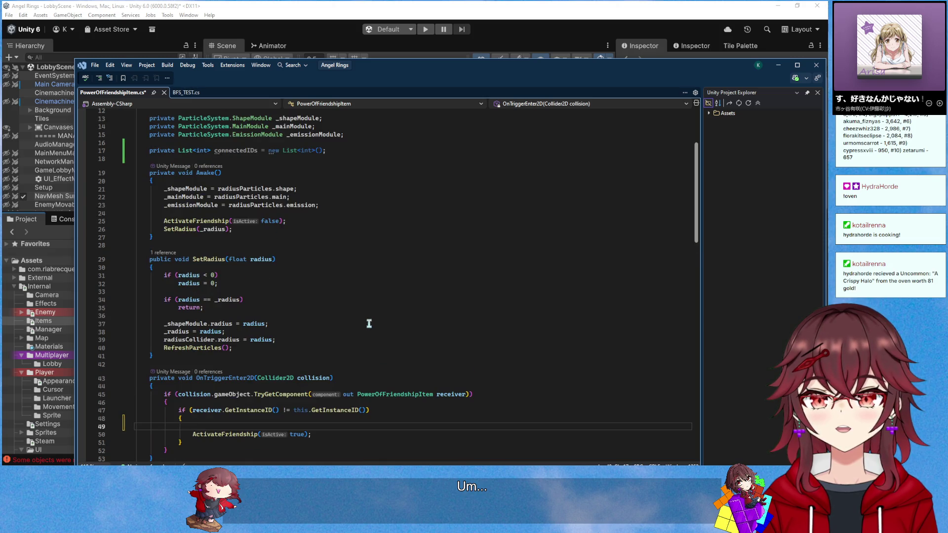
pyautogui.write('conn')
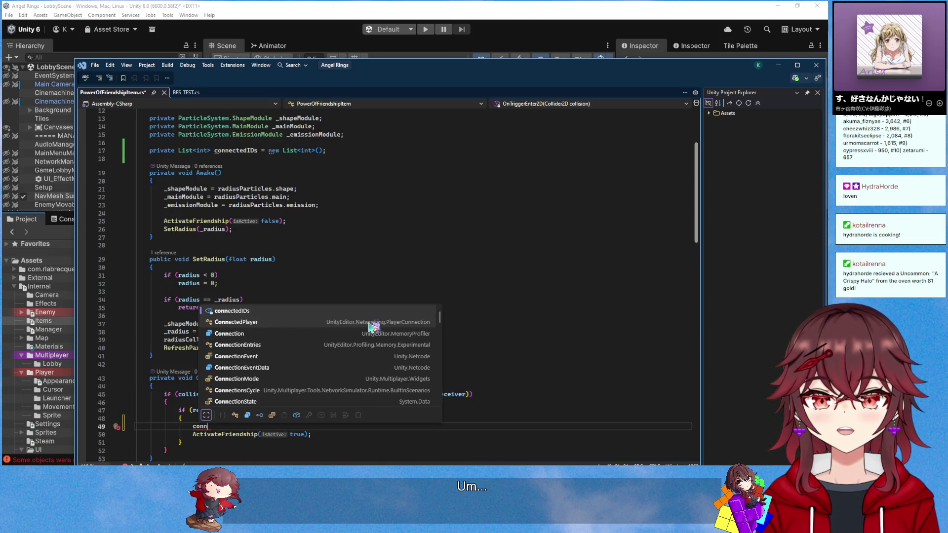
pyautogui.write('ectedIDs.')
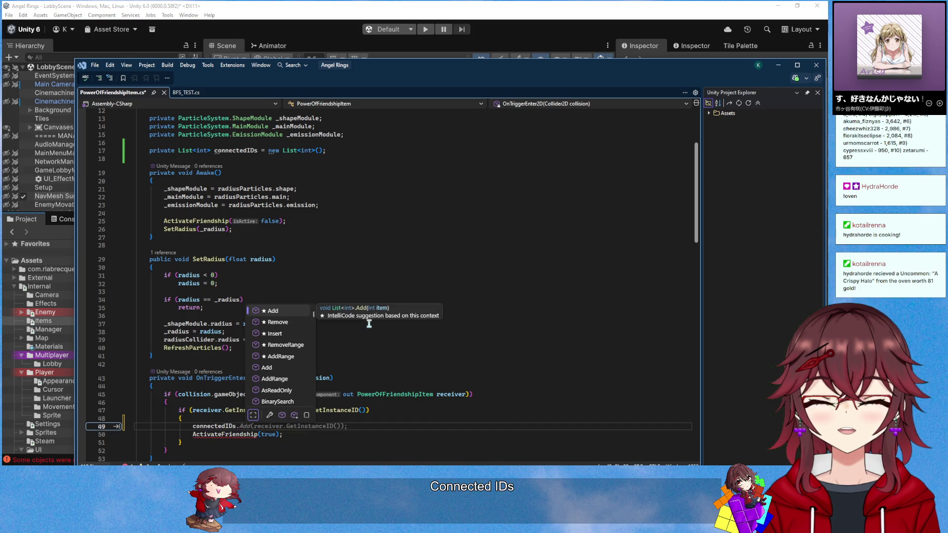
pyautogui.press('Tab')
pyautogui.press('Tab')
# Add connectedIDs.Remove(receiver.GetInstanceID()) inside OnTriggerExit2D
pyautogui.scroll(-3, 372, 320)
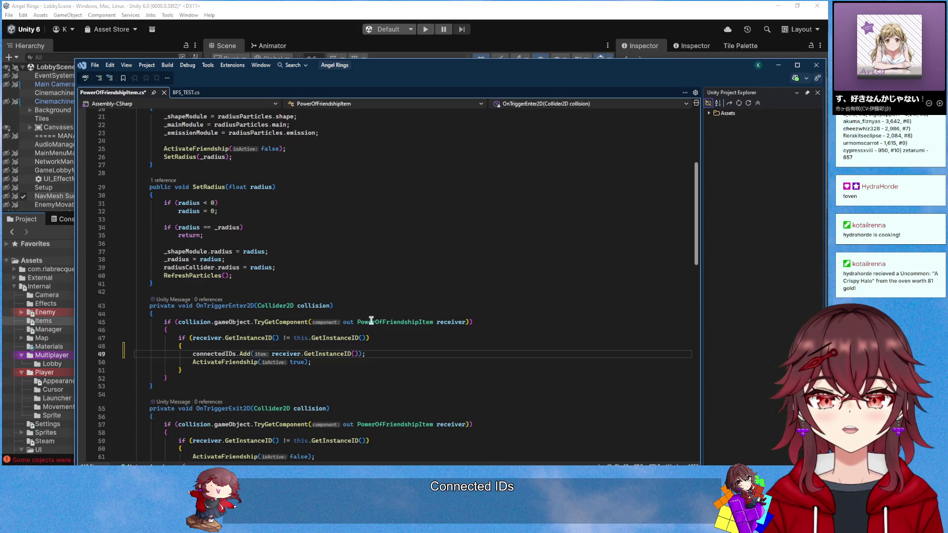
pyautogui.scroll(-1, 276, 370)
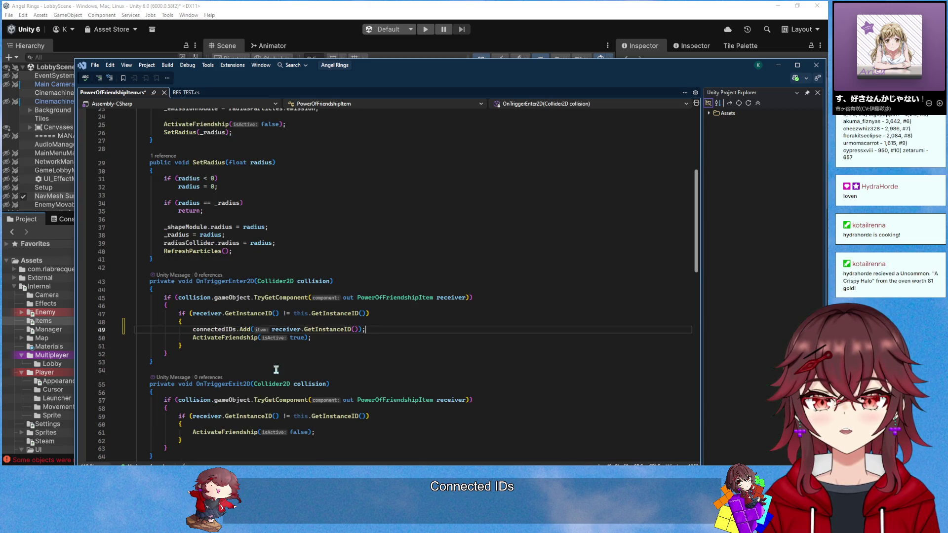
pyautogui.scroll(-1, 276, 370)
pyautogui.click(315, 403)
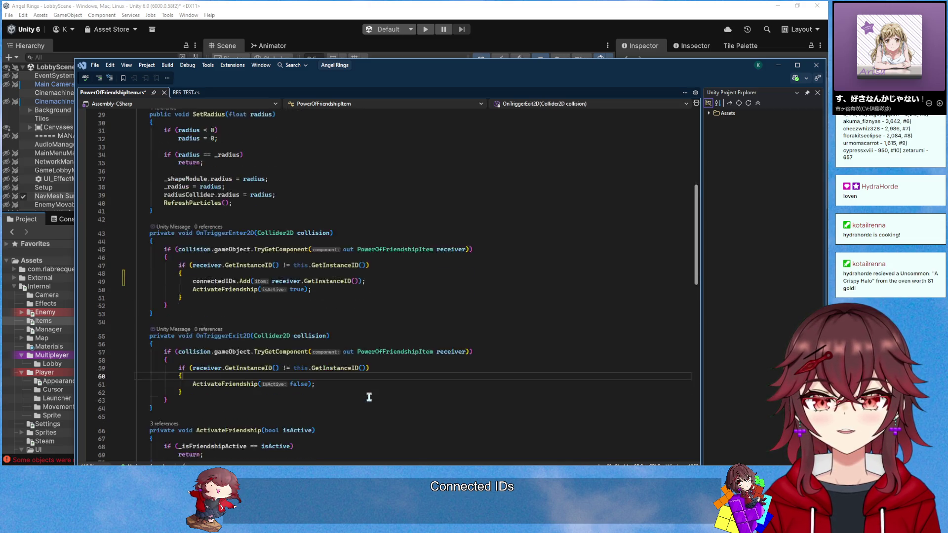
pyautogui.scroll(-2, 345, 385)
pyautogui.press('Return')
pyautogui.press('Tab')
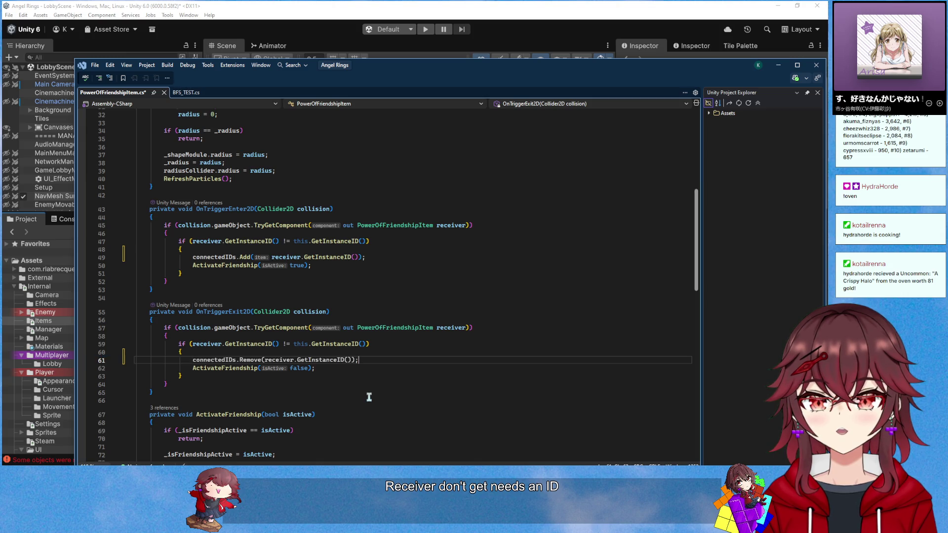
pyautogui.scroll(-2, 369, 397)
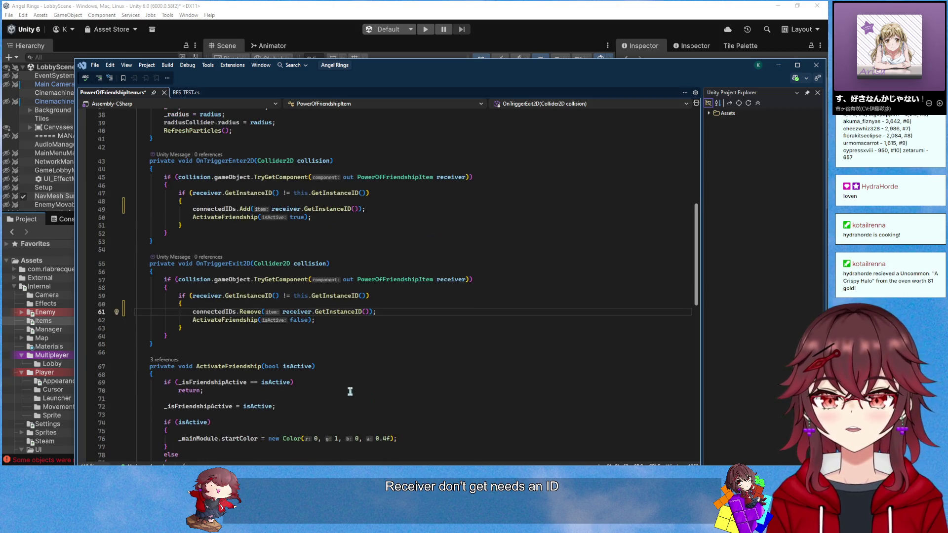
pyautogui.scroll(10, 341, 326)
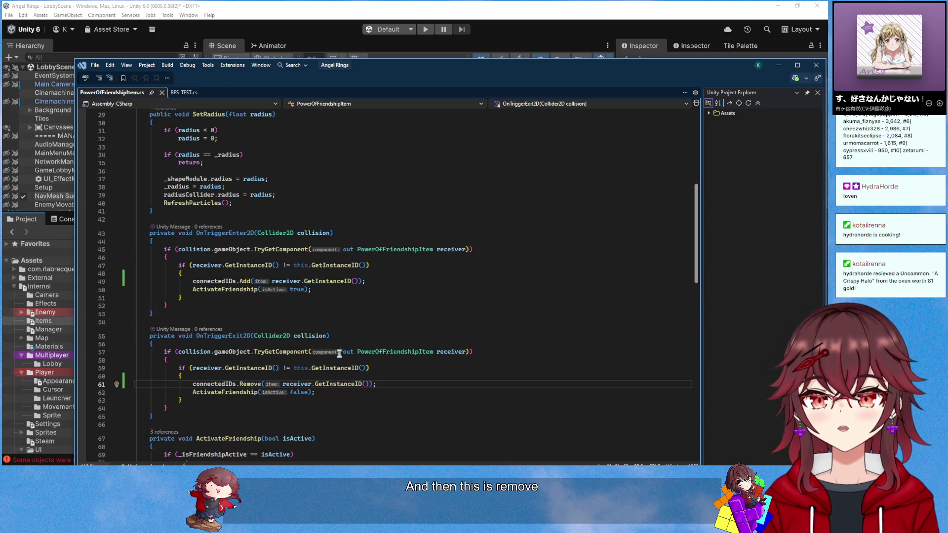
pyautogui.click(353, 199)
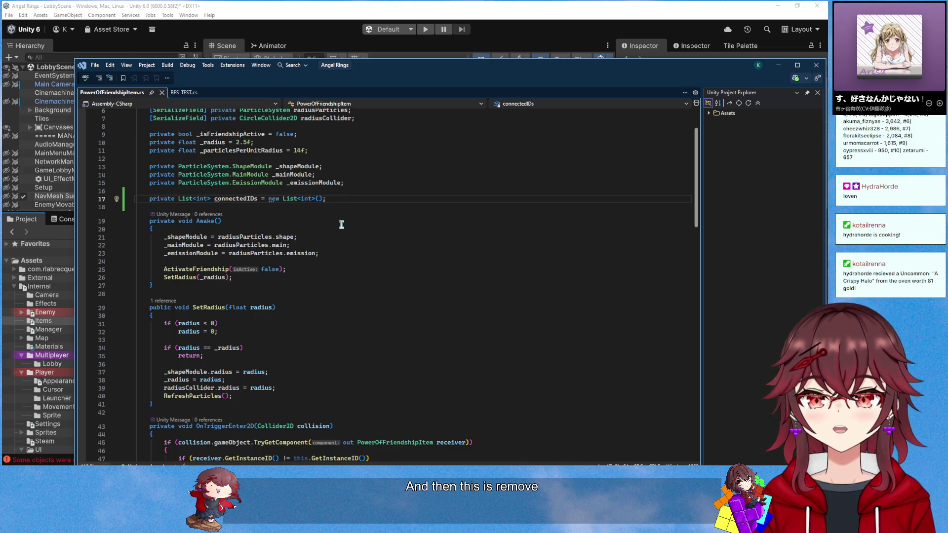
pyautogui.scroll(2, 341, 225)
pyautogui.click(375, 167)
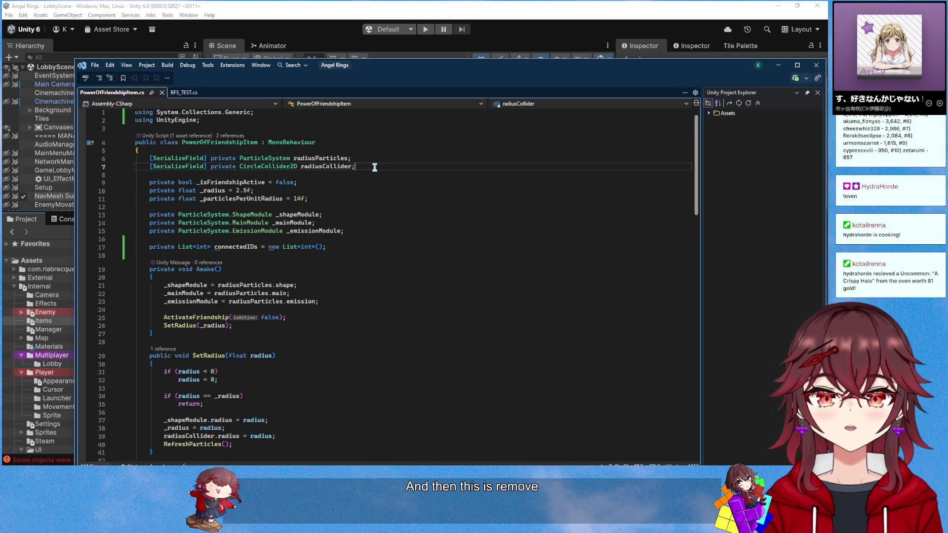
# Add a [SerializeField] private TextMeshProUGUI BuffCountText field above the serialized fields, importing TMPro
pyautogui.press('Up')
pyautogui.hotkey('ctrl', 'Return')
pyautogui.hotkey('ctrl', 'Return')
pyautogui.write('[SerializeField] priva')
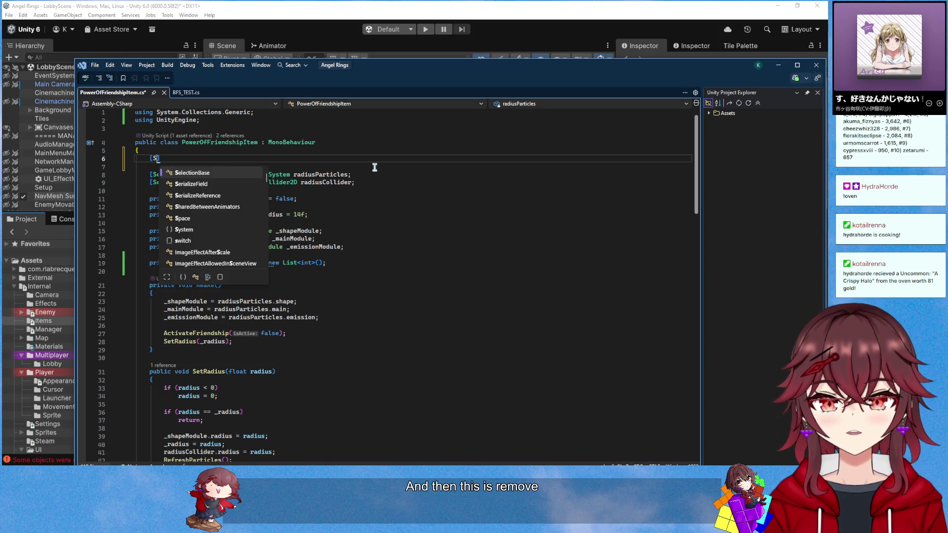
pyautogui.write('te Texmesh')
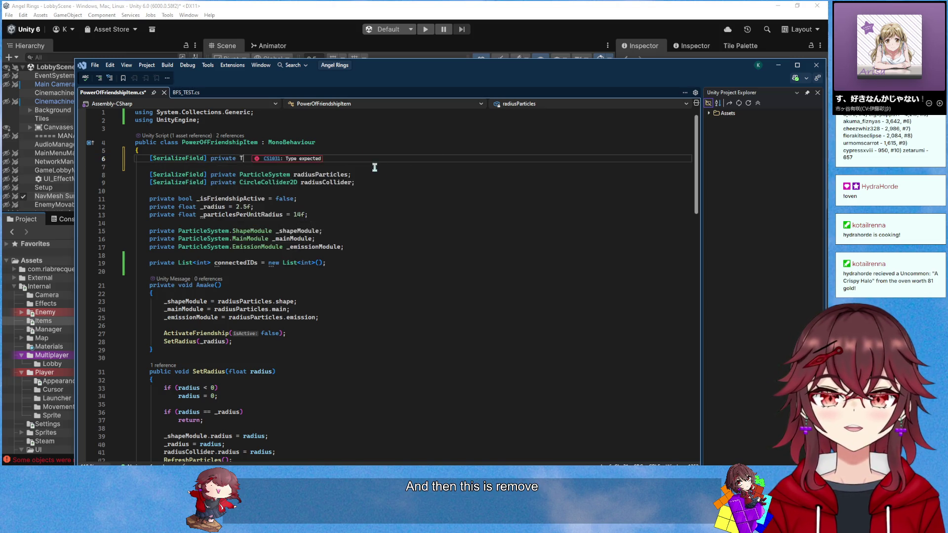
pyautogui.press('BackSpace')
pyautogui.press('BackSpace')
pyautogui.press('BackSpace')
pyautogui.write('tMeshPro')
pyautogui.press('Down')
pyautogui.press('Tab')
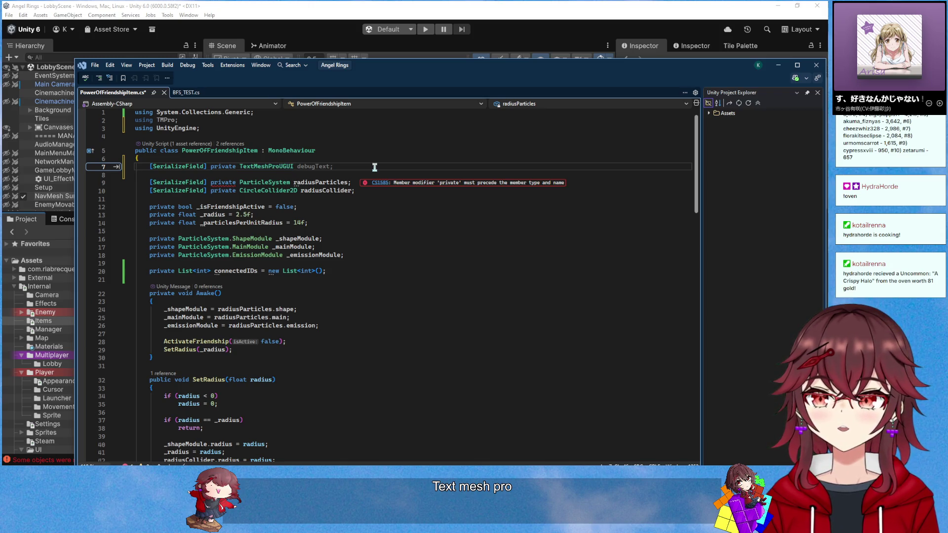
pyautogui.write('BuffCountT')
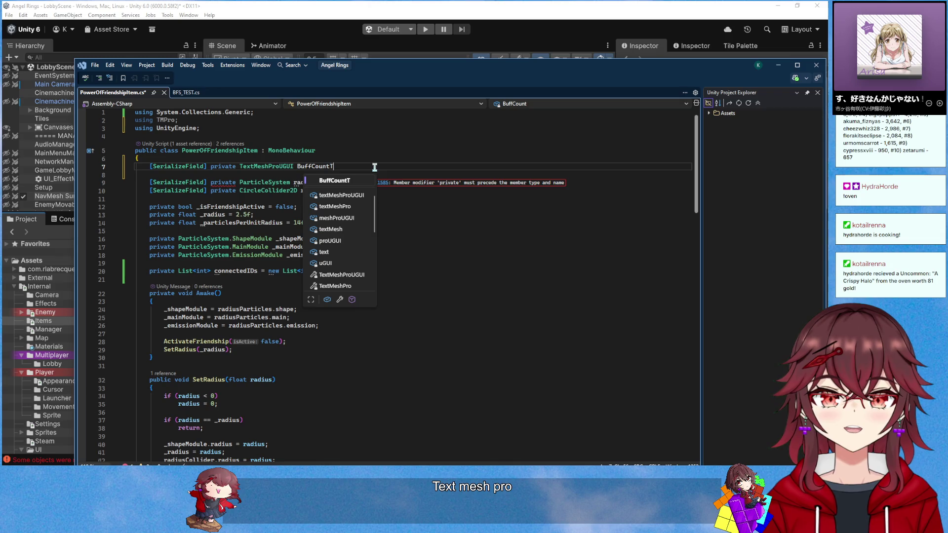
pyautogui.write('ext;')
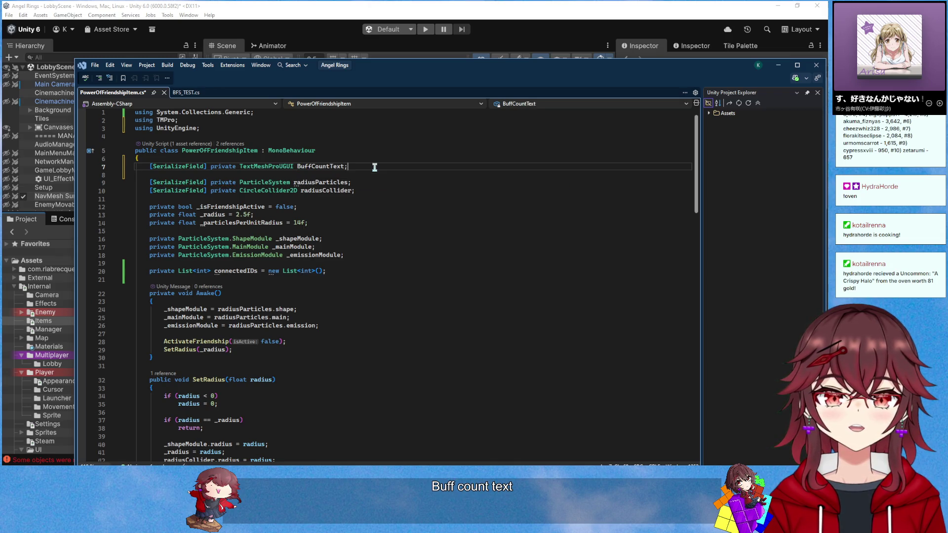
pyautogui.scroll(-5, 325, 308)
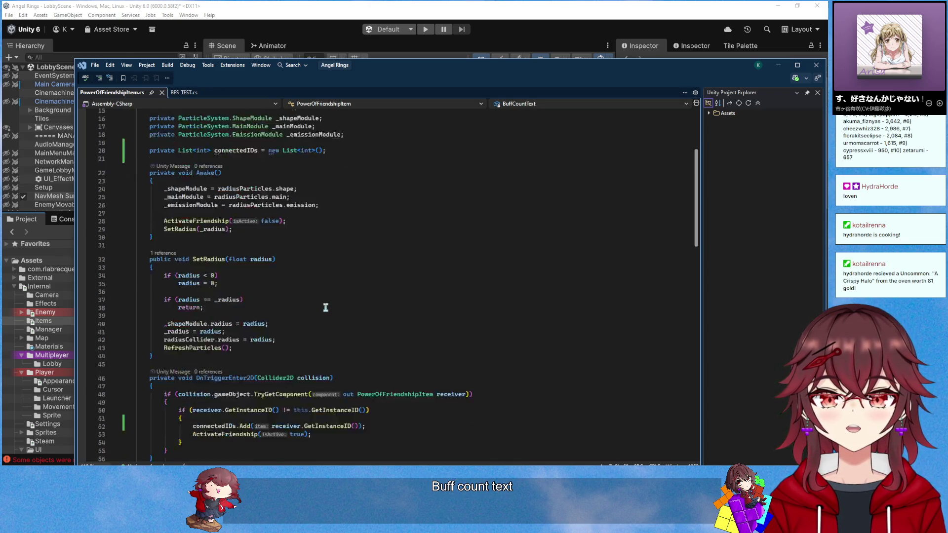
# Insert an empty private void UpdateText() method with braces right below Awake()
pyautogui.click(313, 245)
pyautogui.press('Return')
pyautogui.press('Return')
pyautogui.press('Up')
pyautogui.scroll(2, 312, 244)
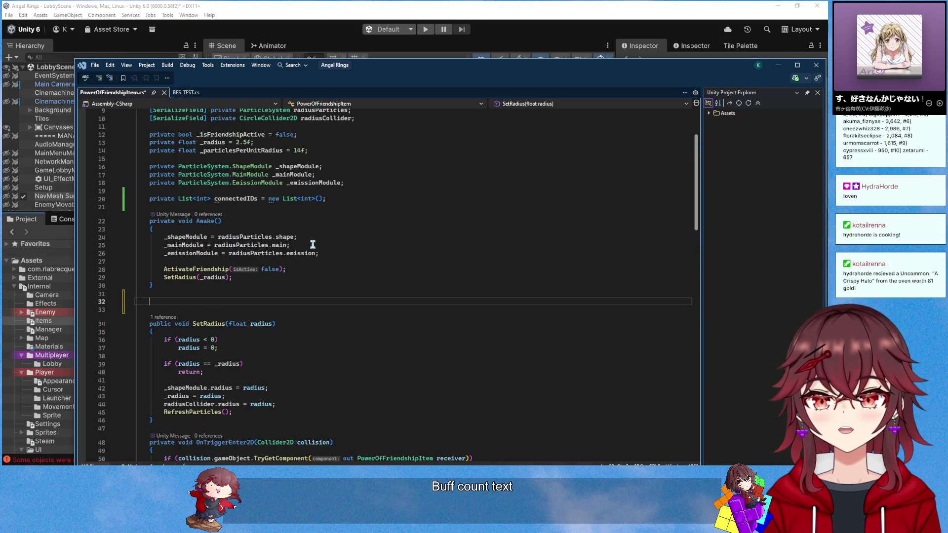
pyautogui.write('private void ')
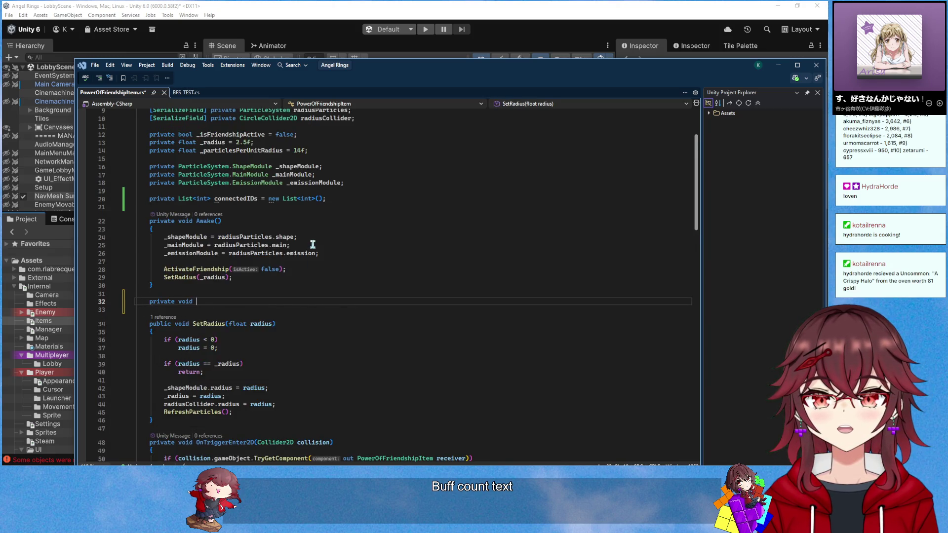
pyautogui.write('UpdateTex')
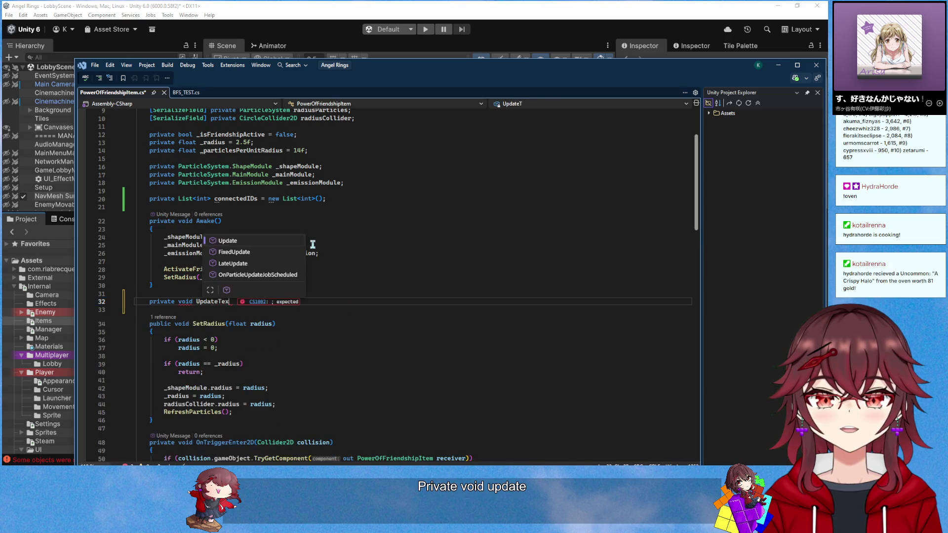
pyautogui.write('t()')
pyautogui.press('Return')
pyautogui.write('{')
pyautogui.press('Return')
pyautogui.hotkey('ctrl', 'Right')
pyautogui.hotkey('ctrl', 'Right')
pyautogui.hotkey('ctrl', 'Right')
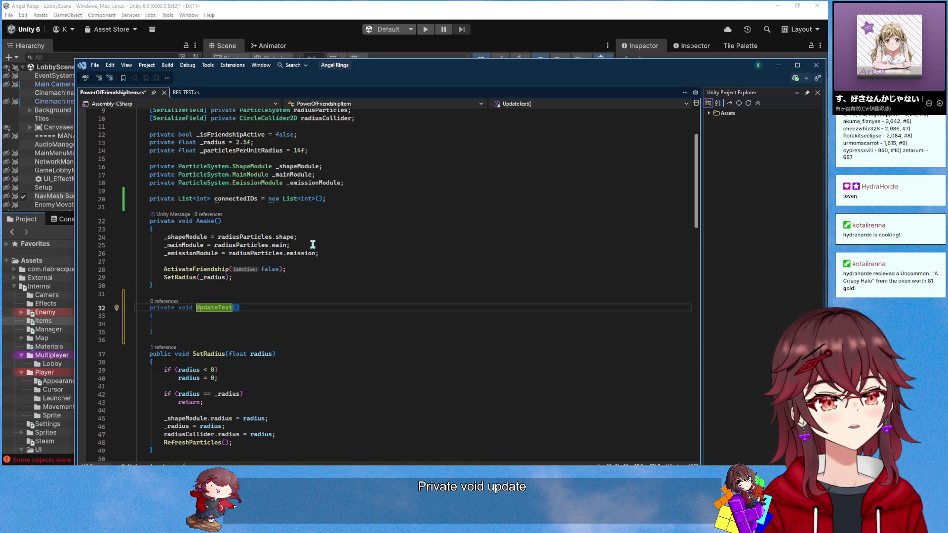
pyautogui.scroll(-18, 313, 245)
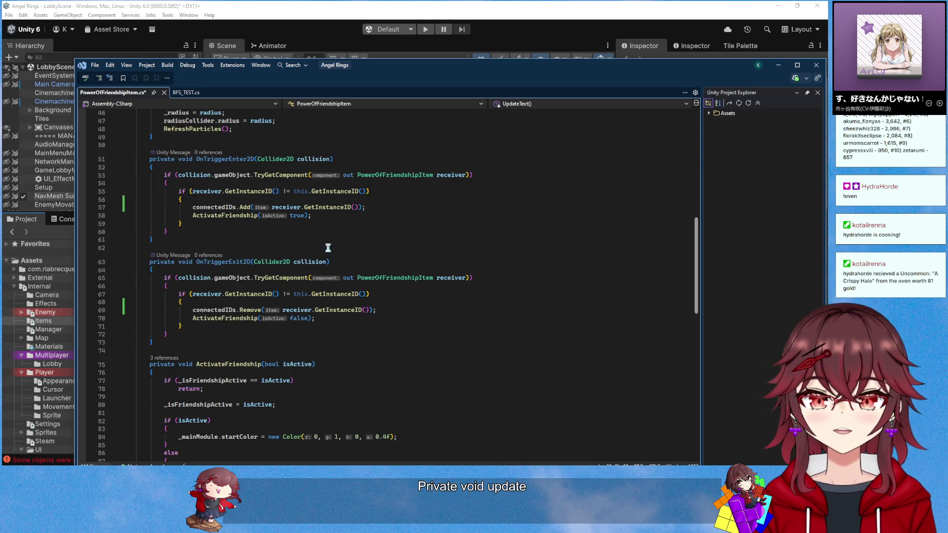
pyautogui.click(298, 251)
pyautogui.scroll(15, 298, 251)
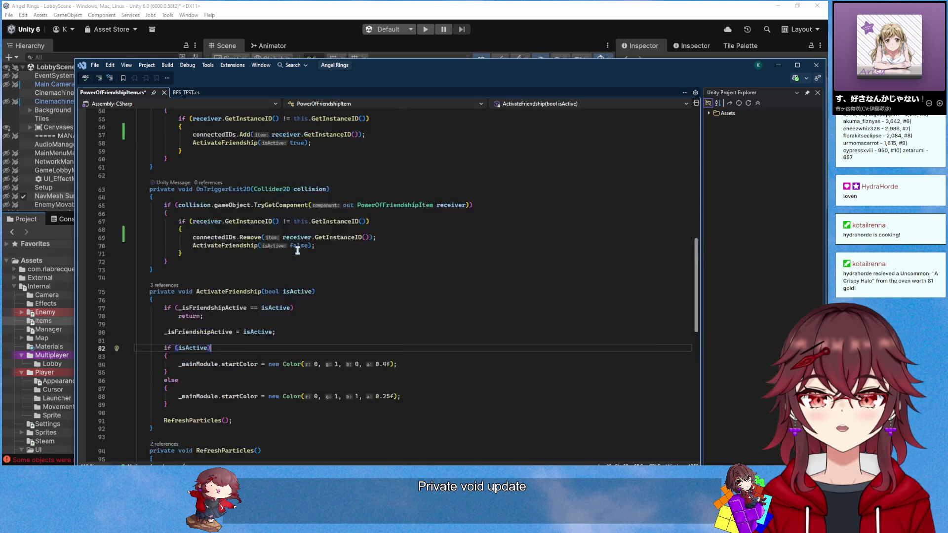
pyautogui.scroll(2, 298, 251)
pyautogui.click(237, 259)
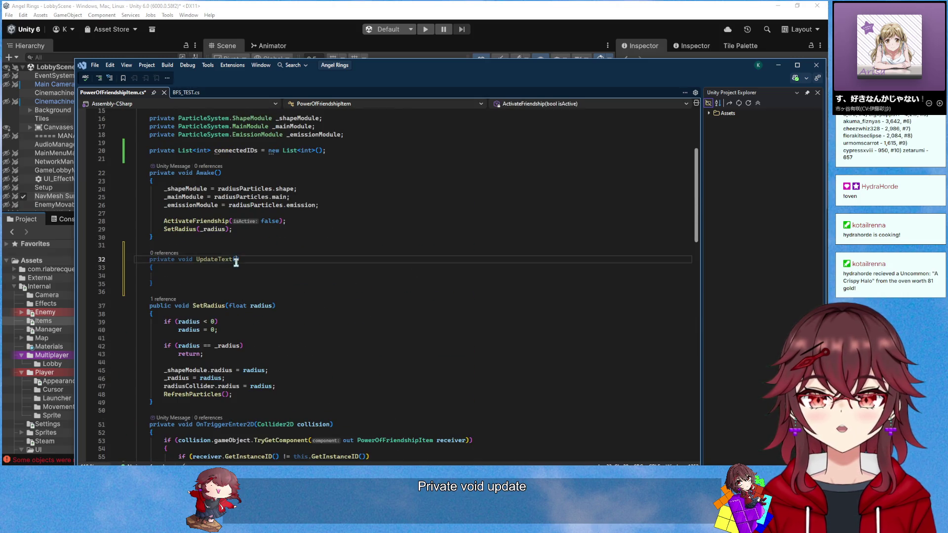
pyautogui.scroll(2, 345, 278)
pyautogui.scroll(1, 314, 319)
pyautogui.click(280, 302)
pyautogui.scroll(1, 281, 302)
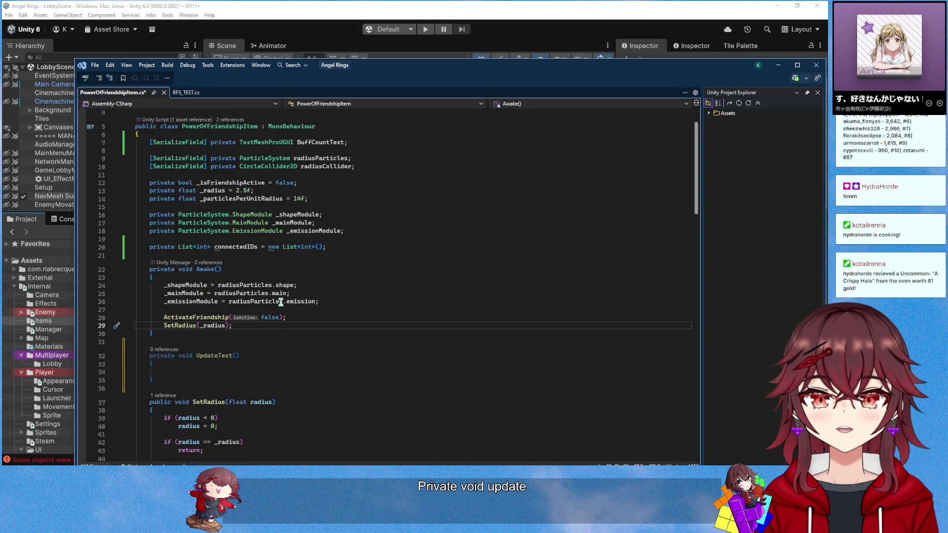
pyautogui.click(255, 366)
pyautogui.click(255, 373)
pyautogui.scroll(-1, 258, 351)
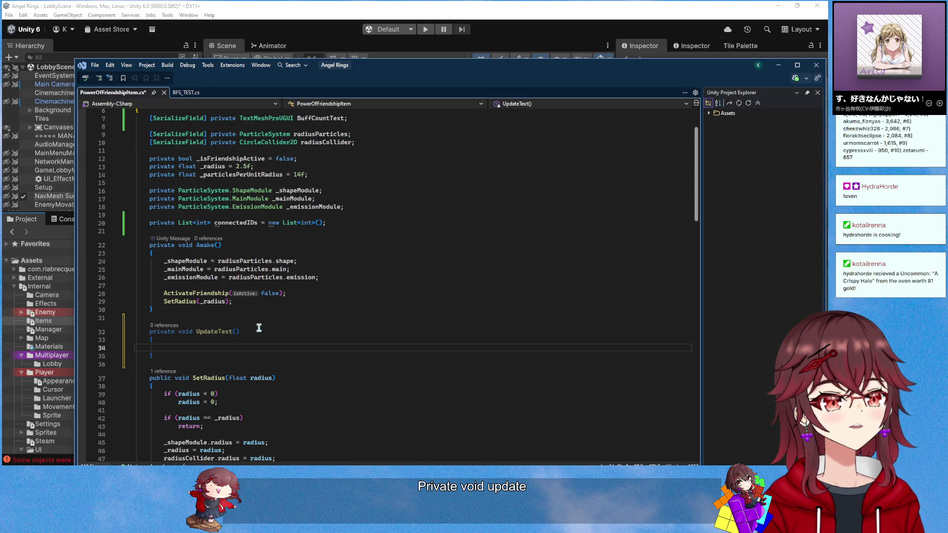
pyautogui.scroll(1, 256, 376)
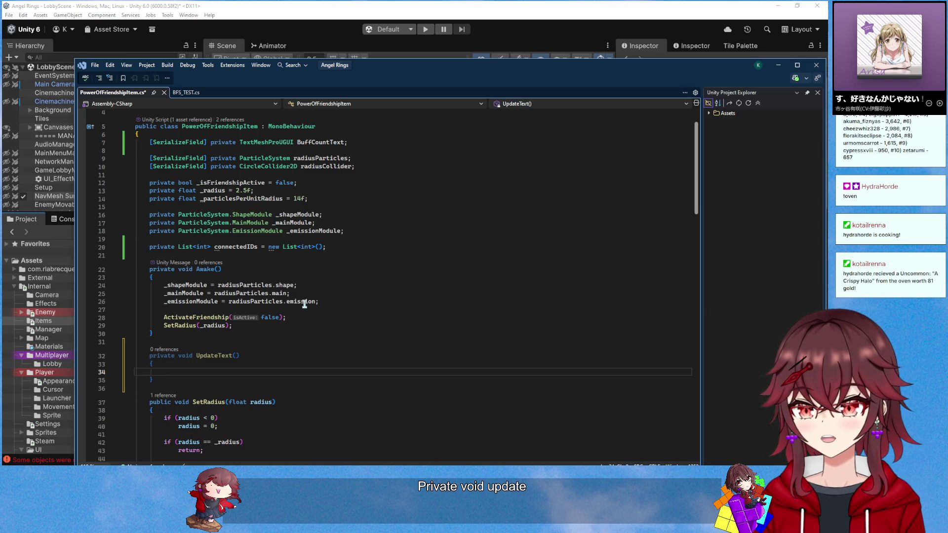
pyautogui.click(250, 184)
pyautogui.scroll(-15, 289, 287)
pyautogui.scroll(-4, 289, 287)
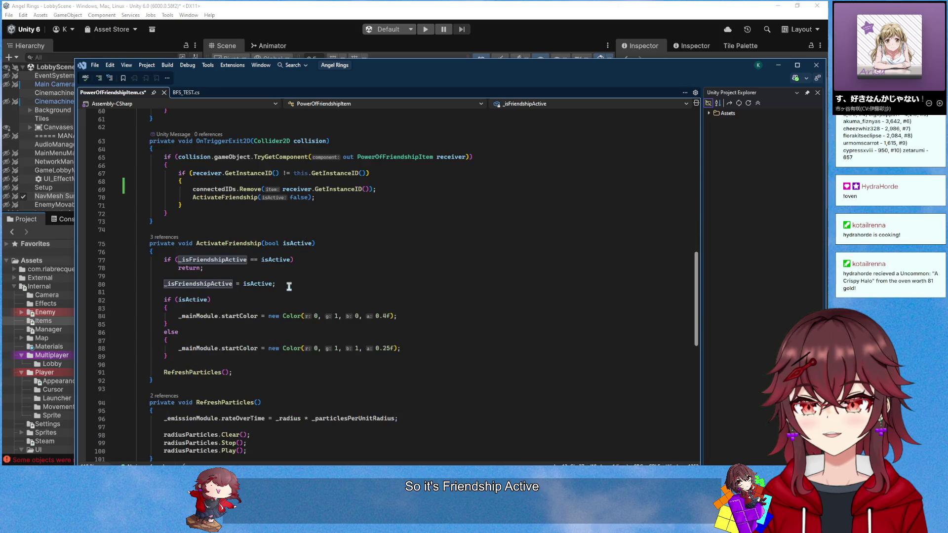
pyautogui.scroll(-2, 289, 286)
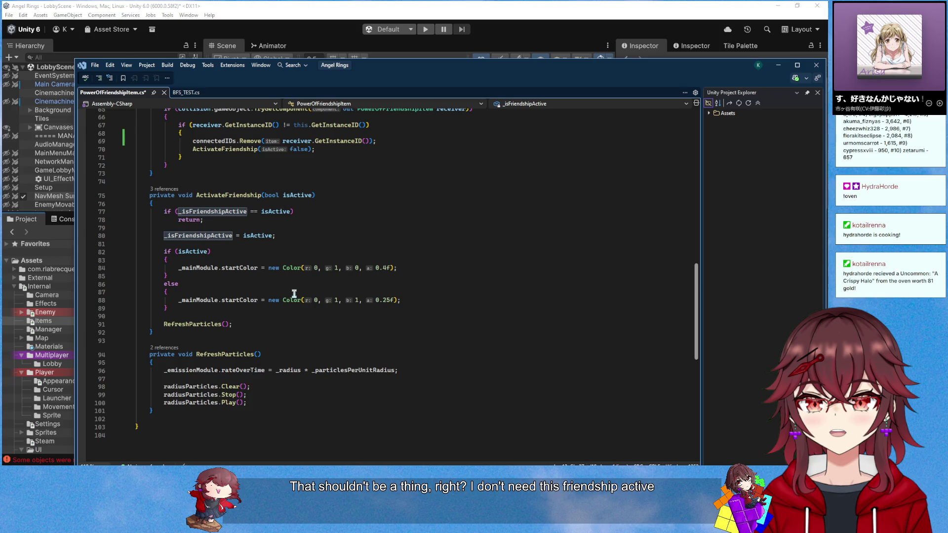
pyautogui.scroll(6, 294, 294)
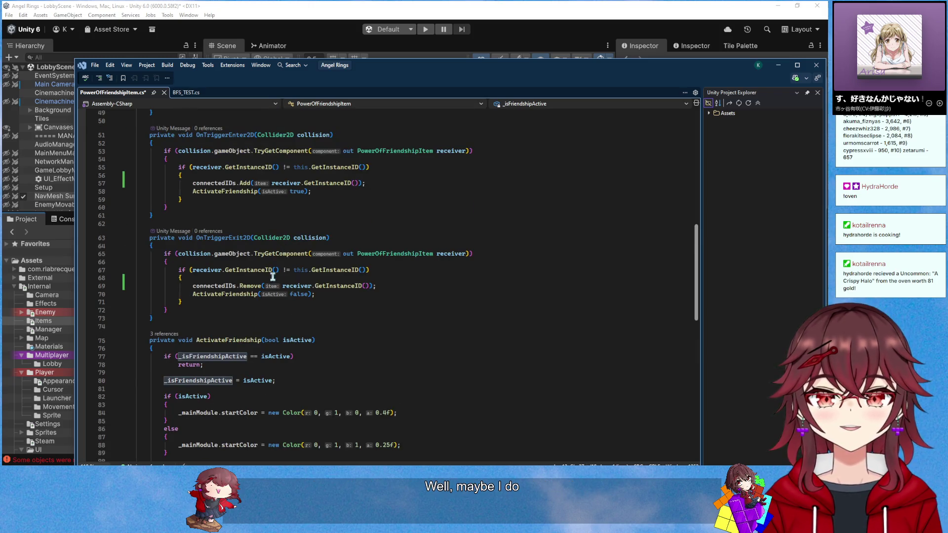
pyautogui.scroll(12, 267, 288)
pyautogui.scroll(2, 268, 290)
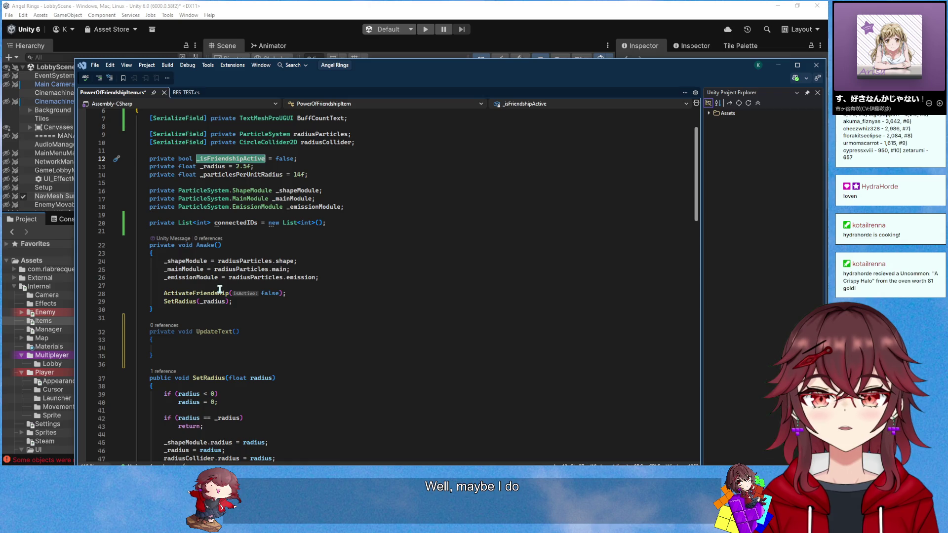
pyautogui.click(346, 175)
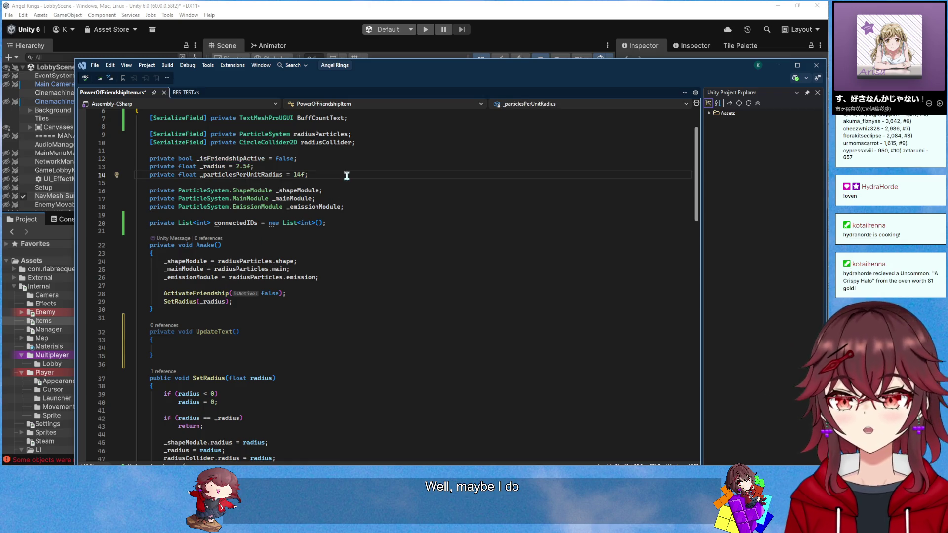
# Add a private int _buffCount field with a default value of 1
pyautogui.press('Return')
pyautogui.write('private int')
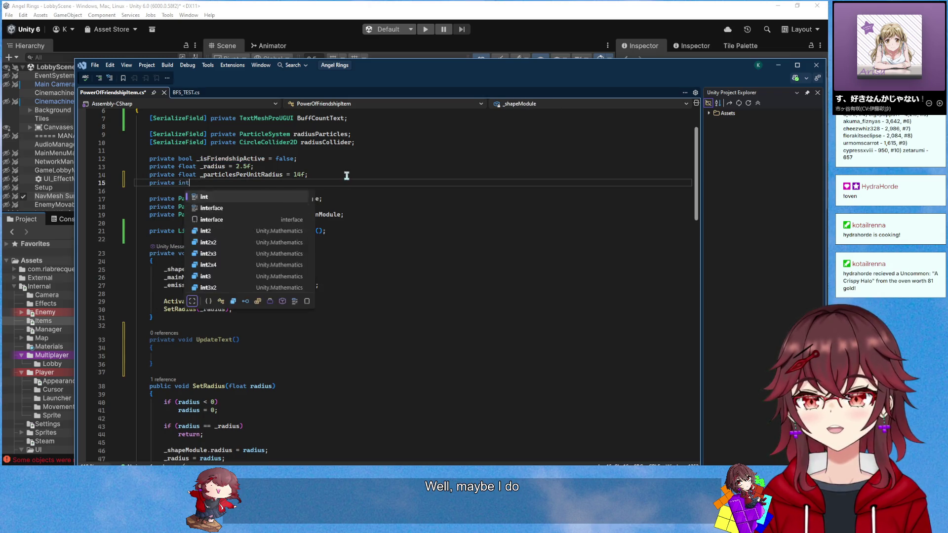
pyautogui.write(' _connected')
pyautogui.press('BackSpace')
pyautogui.press('BackSpace')
pyautogui.press('BackSpace')
pyautogui.press('Tab')
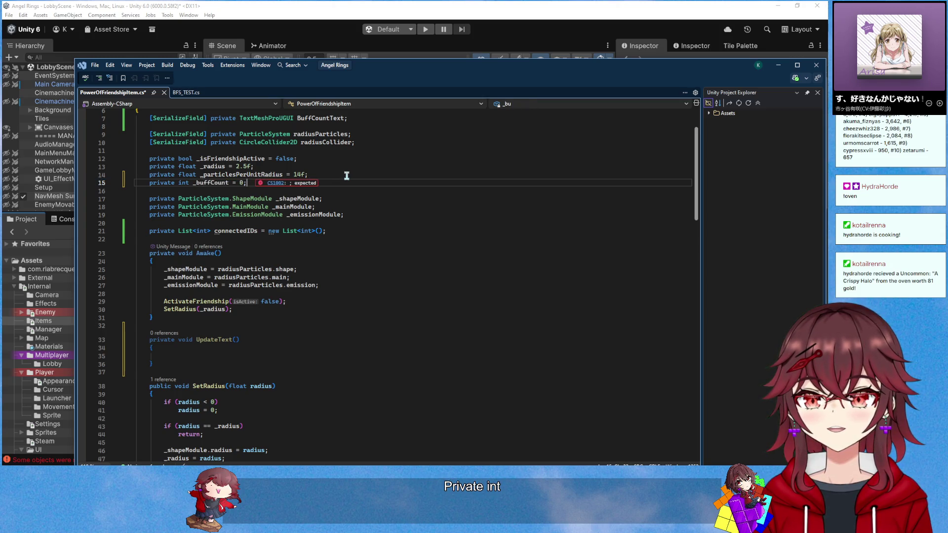
pyautogui.press('BackSpace')
pyautogui.press('BackSpace')
pyautogui.write('1;')
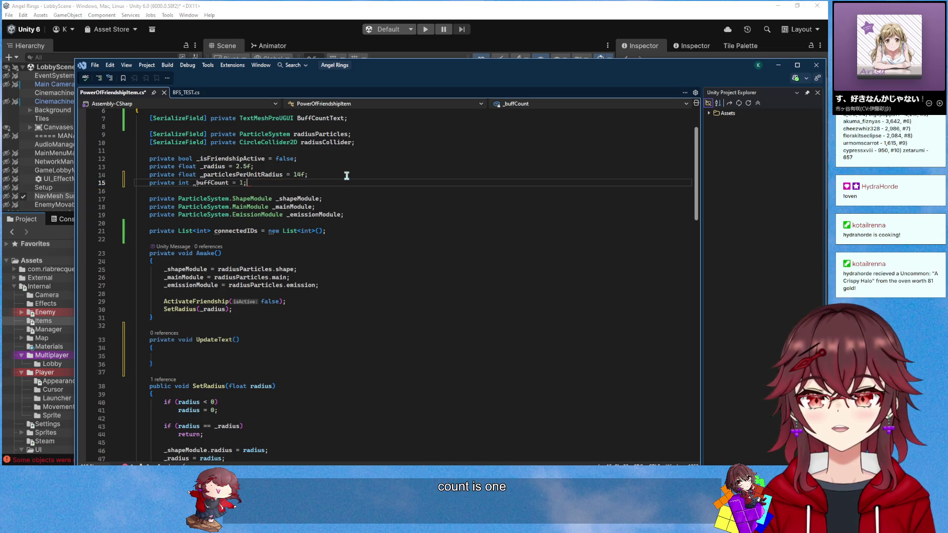
# In Awake, reset _buffCount = 1 and then call UpdateText()
pyautogui.click(272, 291)
pyautogui.press('Return')
pyautogui.press('Return')
pyautogui.press('Up')
pyautogui.write('_buffCount = 1;')
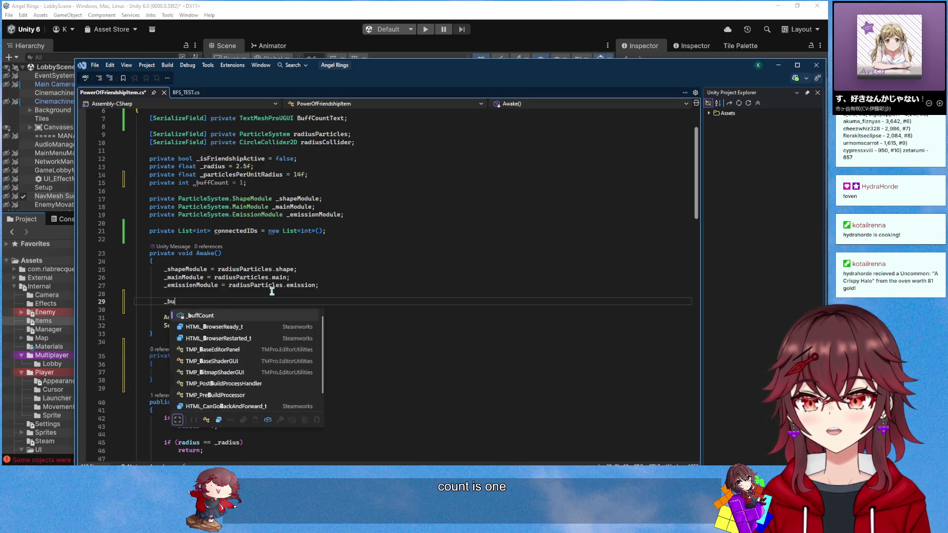
pyautogui.scroll(-1, 257, 321)
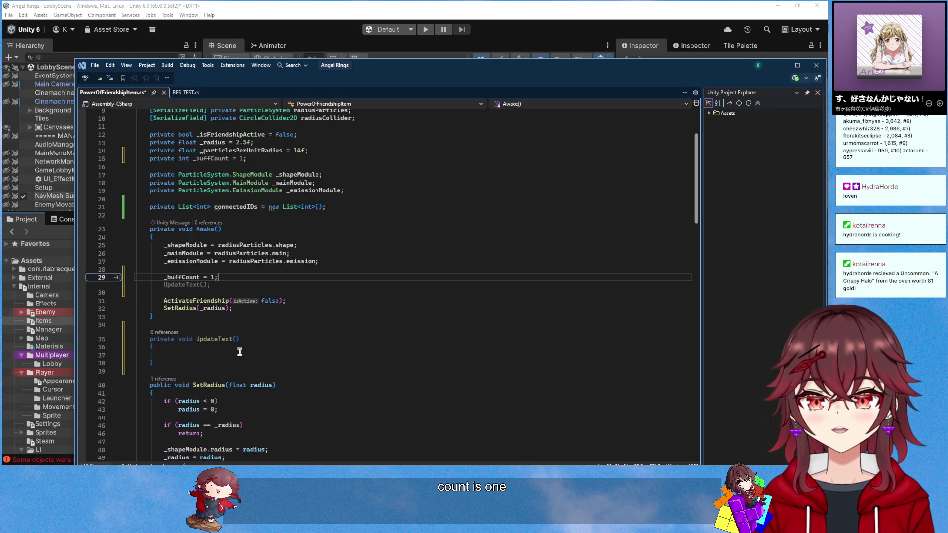
pyautogui.click(243, 348)
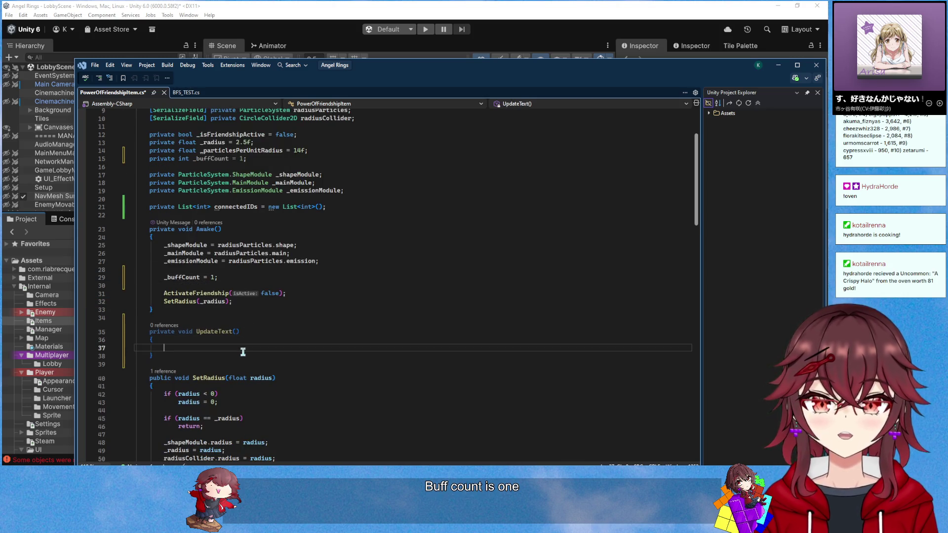
pyautogui.scroll(1, 312, 311)
pyautogui.click(270, 304)
pyautogui.press('Return')
pyautogui.write('UpdateText();')
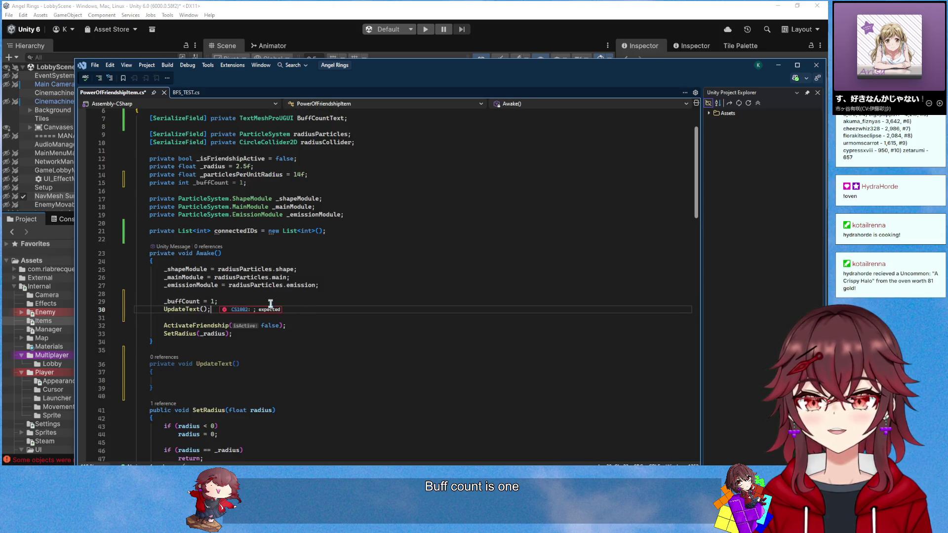
# Make UpdateText set BuffCountText.text to _buffCount.ToString() + "x" and save
pyautogui.click(273, 381)
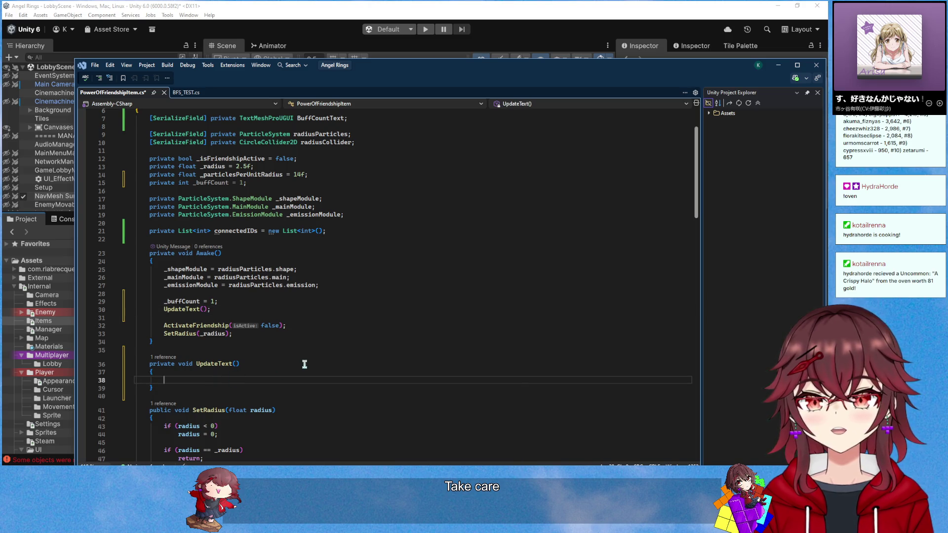
pyautogui.write('BuffCo')
pyautogui.press('Tab')
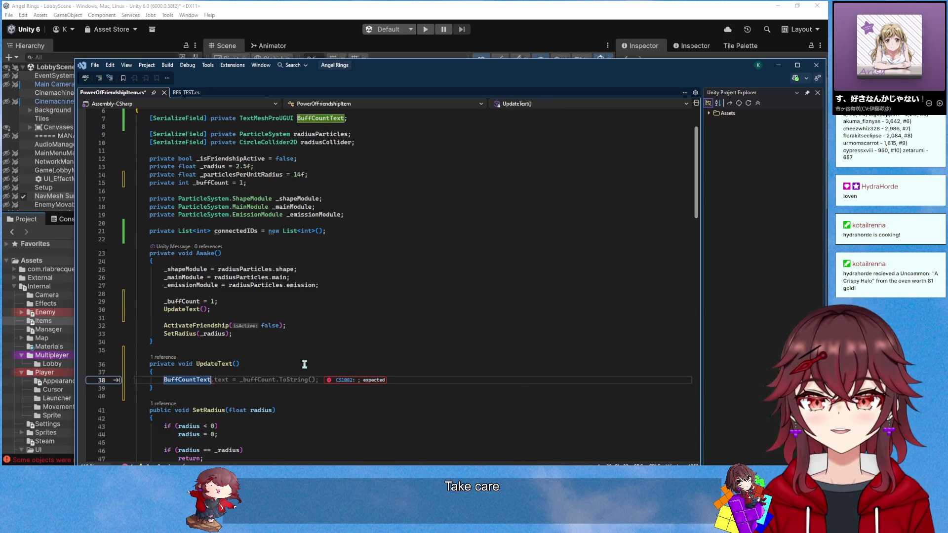
pyautogui.write('.t')
pyautogui.press('Tab')
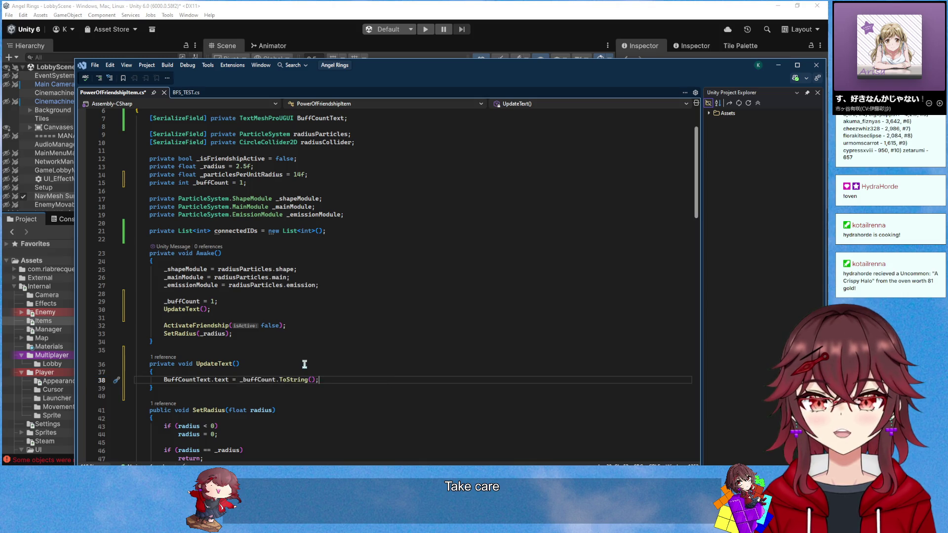
pyautogui.press('Left')
pyautogui.press('Left')
pyautogui.press('Left')
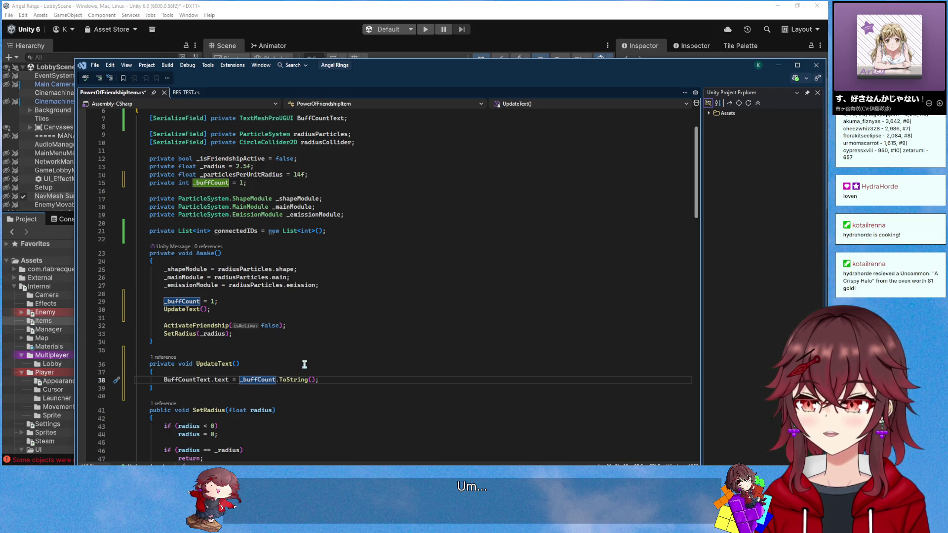
pyautogui.press('End')
pyautogui.press('Left')
pyautogui.press('Left')
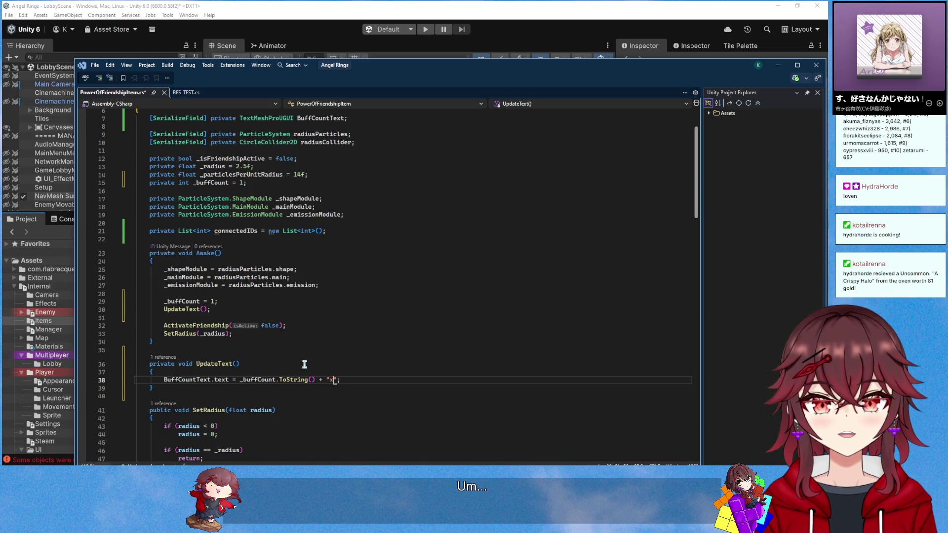
pyautogui.hotkey('ctrl', 's')
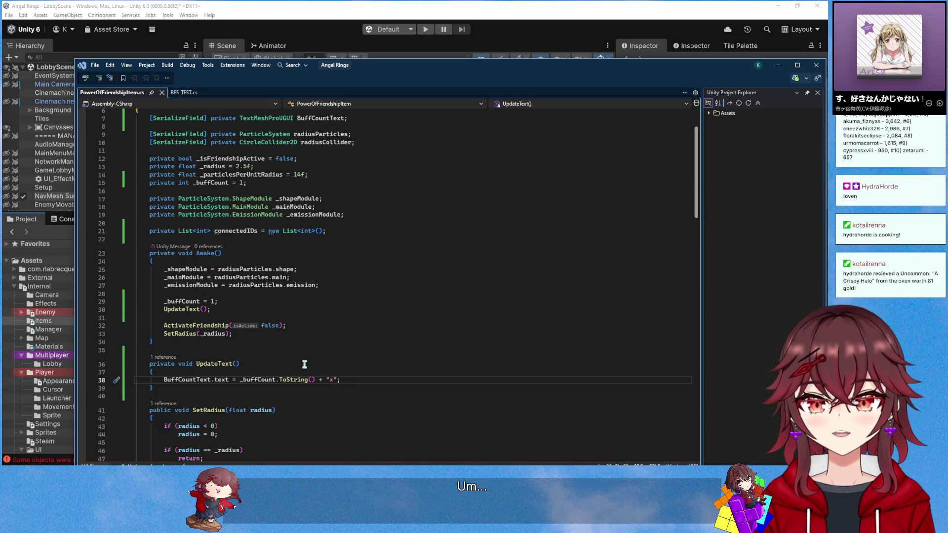
pyautogui.click(424, 56)
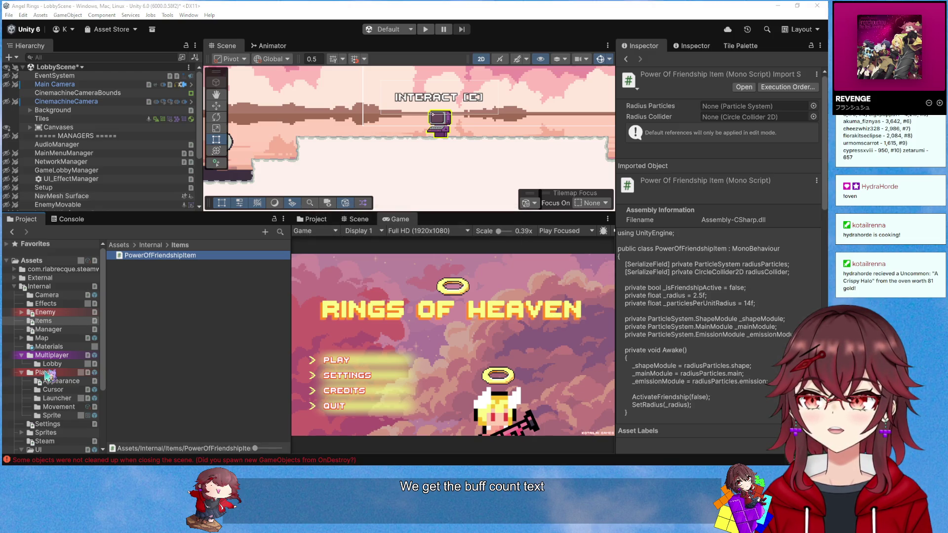
# Open the Player prefab and add a UI Canvas as a child of PowerOfFriendship
pyautogui.click(46, 374)
pyautogui.doubleClick(140, 318)
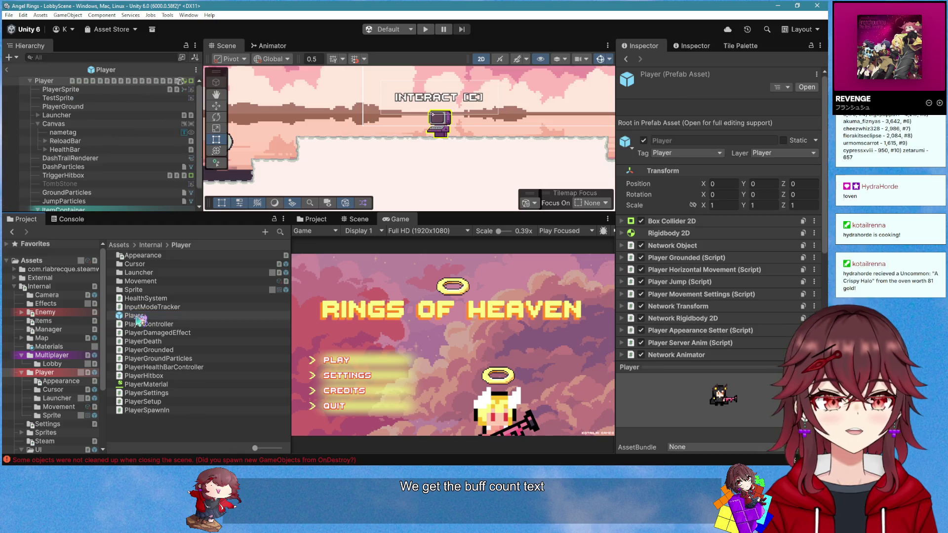
pyautogui.scroll(-1, 123, 197)
pyautogui.click(120, 200)
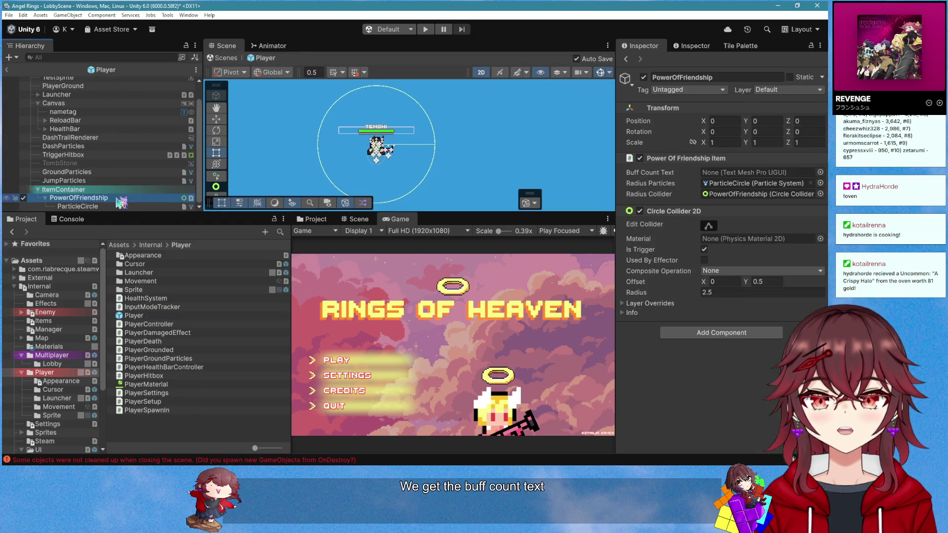
pyautogui.rightClick(118, 200)
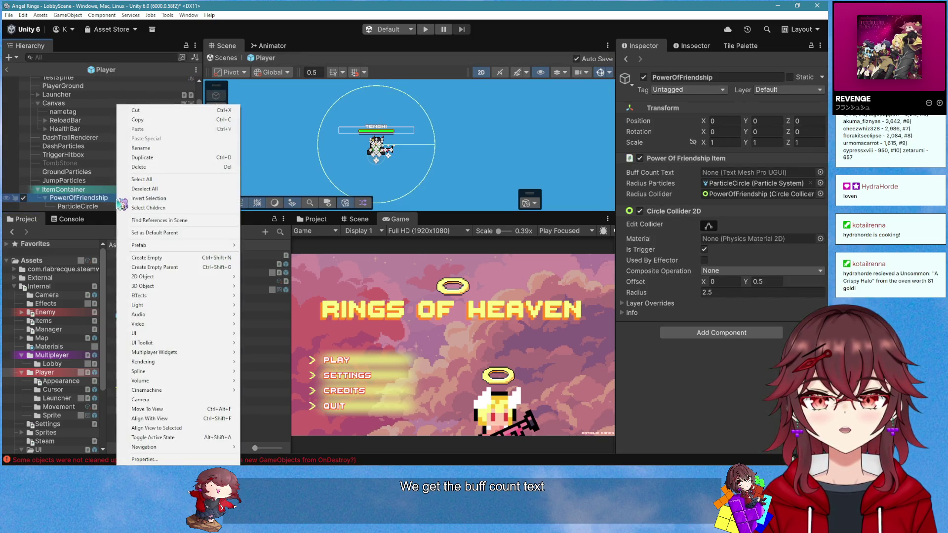
pyautogui.moveTo(210, 338)
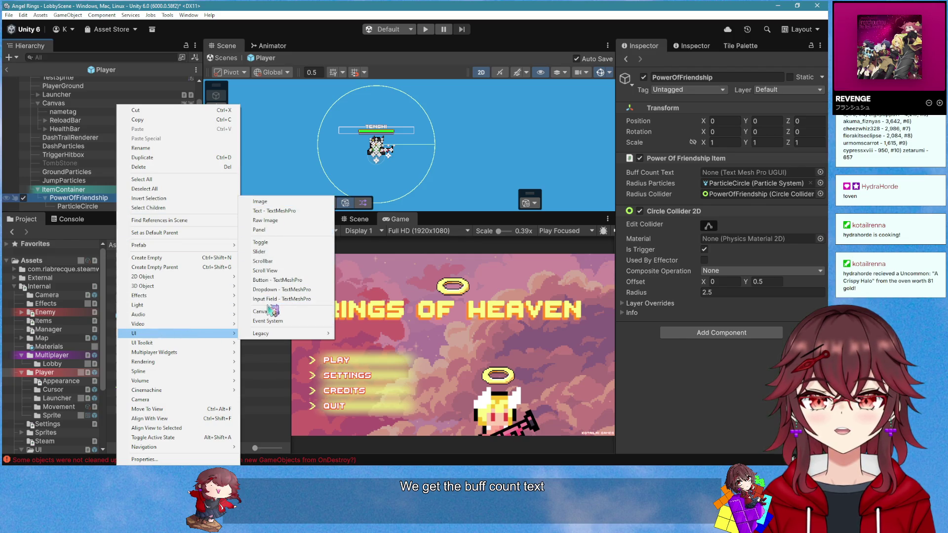
pyautogui.click(260, 312)
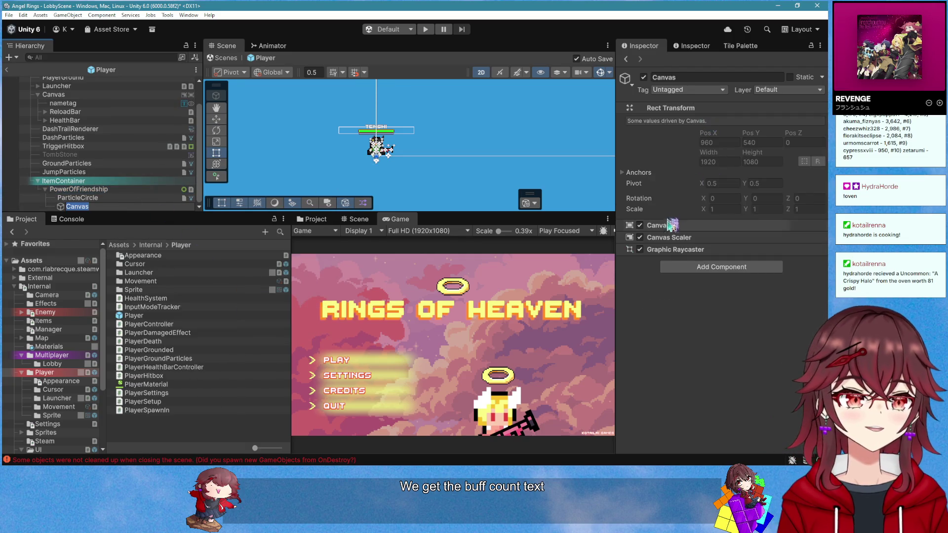
# Remove the Canvas's Graphic Raycaster and switch its Render Mode to World Space
pyautogui.click(659, 226)
pyautogui.click(672, 344)
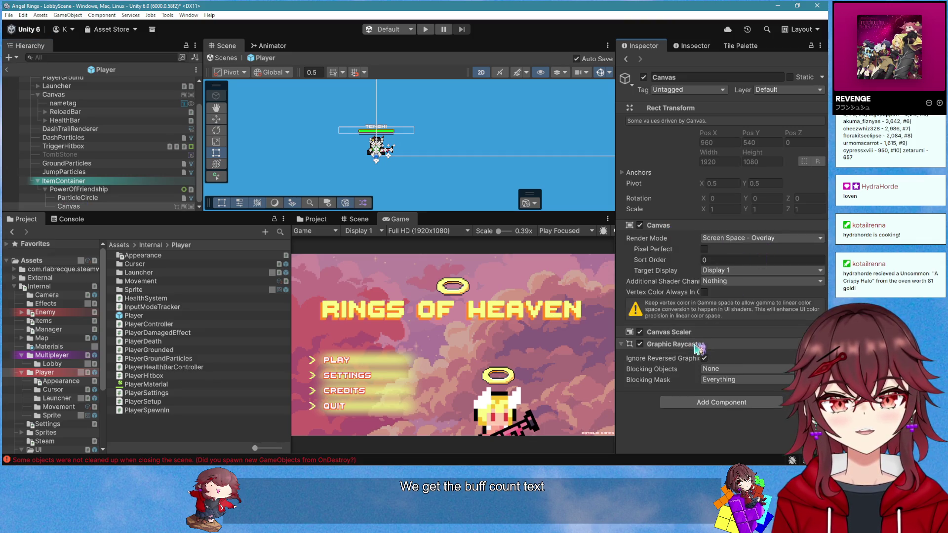
pyautogui.rightClick(696, 226)
pyautogui.click(725, 257)
pyautogui.click(740, 238)
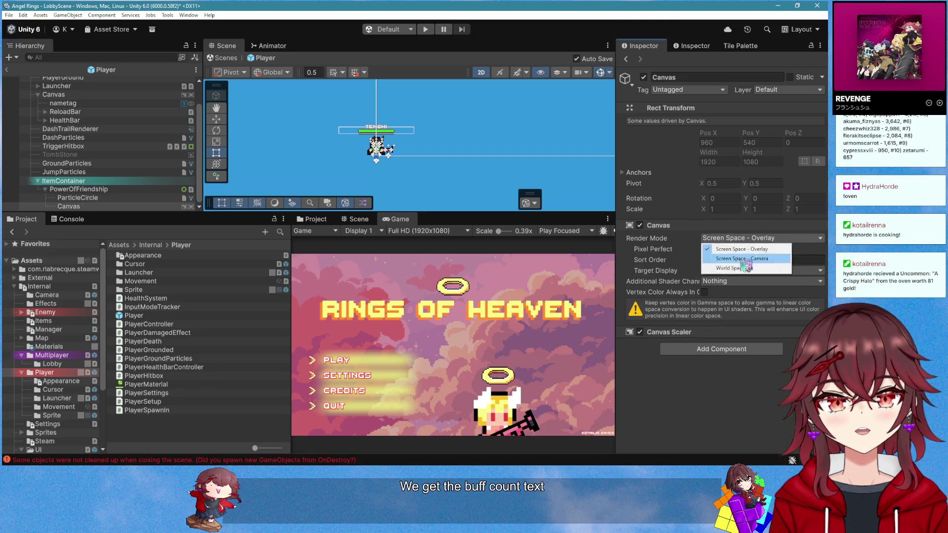
pyautogui.click(731, 266)
# Set the Canvas width and height to 2, position to 0, 0, and sorting layer OverPlayer
pyautogui.click(720, 151)
pyautogui.write('2')
pyautogui.click(761, 151)
pyautogui.write('2')
pyautogui.click(733, 131)
pyautogui.write('0')
pyautogui.click(762, 131)
pyautogui.write('0')
pyautogui.click(739, 275)
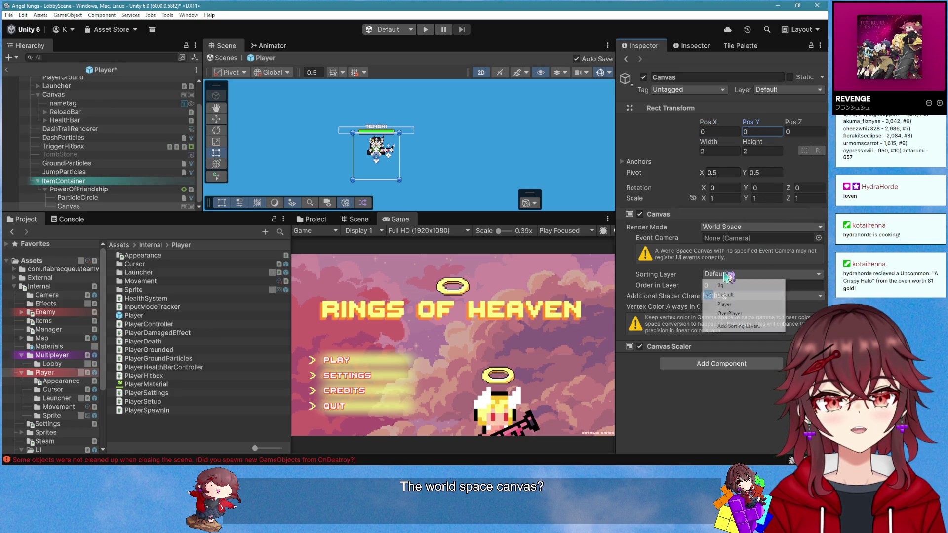
pyautogui.click(725, 314)
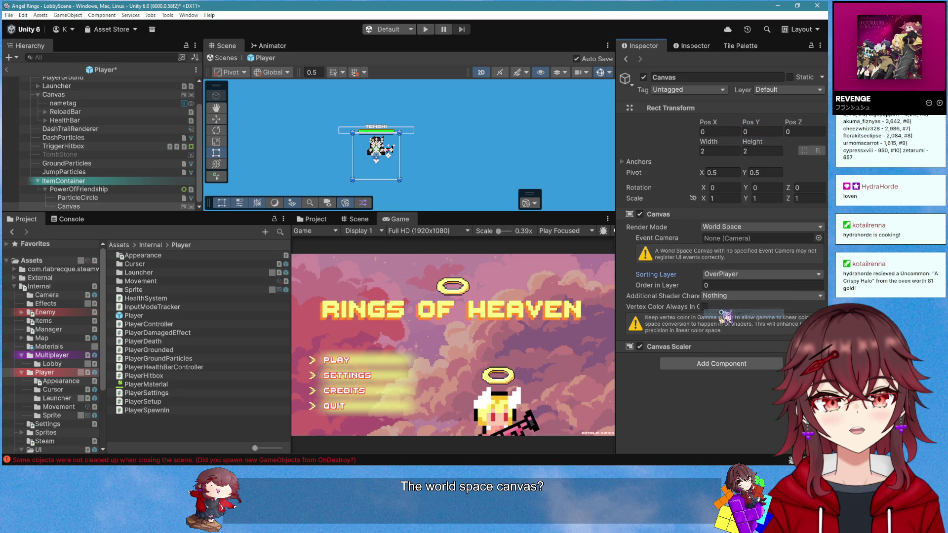
# Move the Canvas above the player and shrink it into a thin strip in the Scene view
pyautogui.scroll(2, 396, 159)
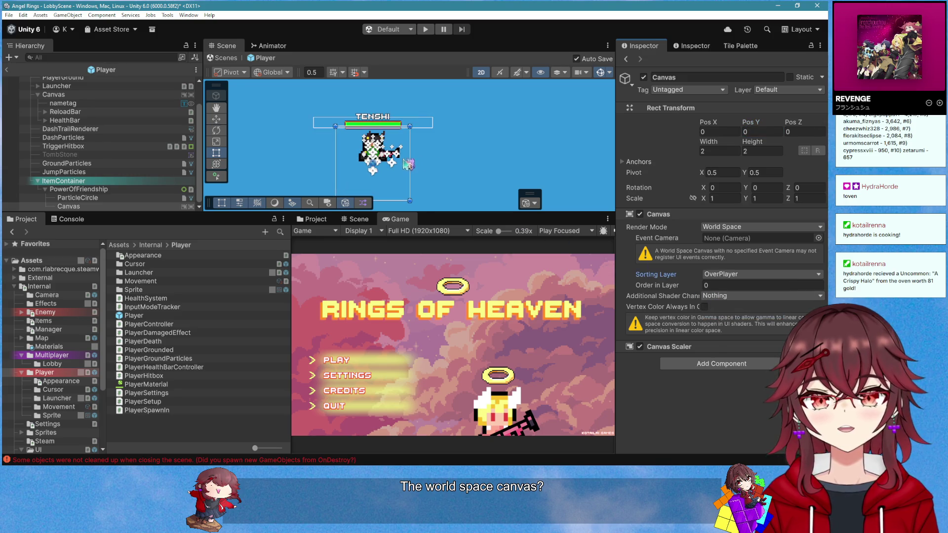
pyautogui.moveTo(406, 170); pyautogui.dragTo(404, 120)
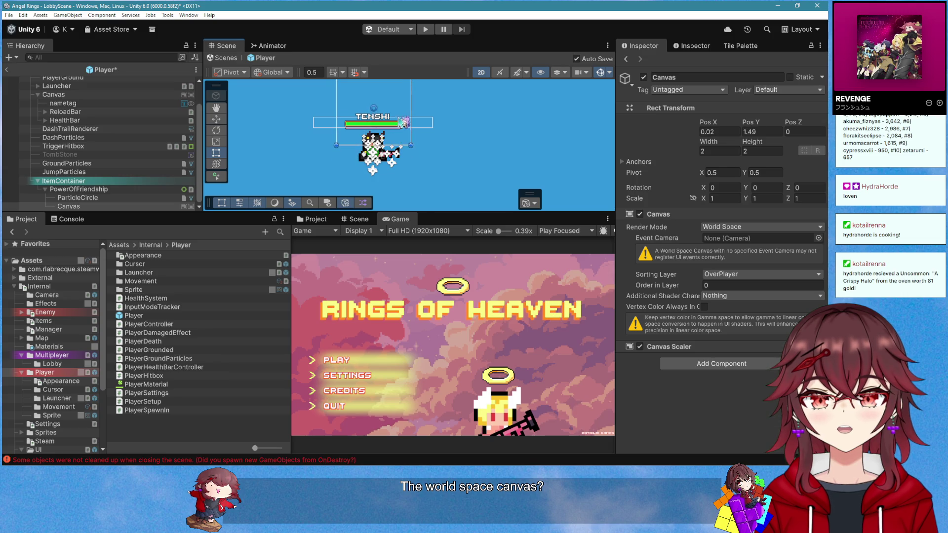
pyautogui.scroll(2, 404, 120)
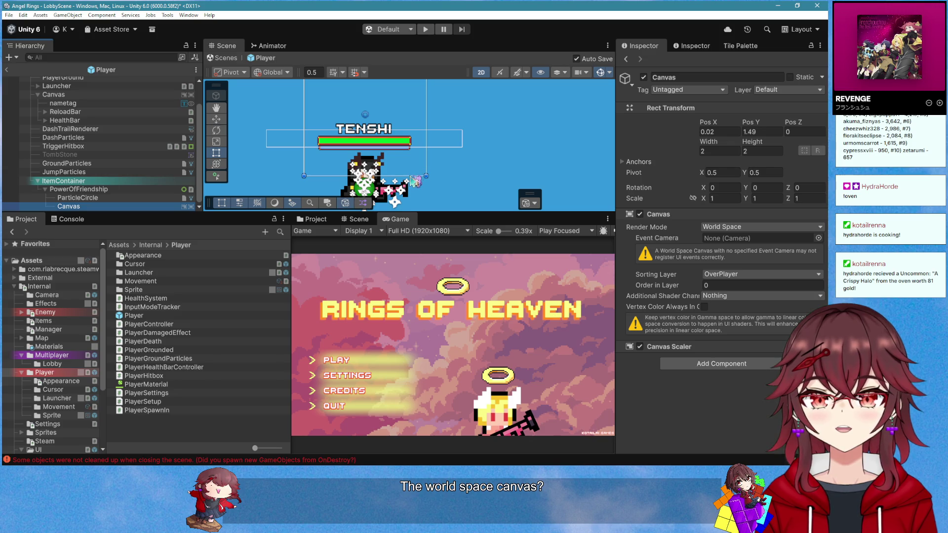
pyautogui.scroll(1, 415, 180)
pyautogui.moveTo(319, 176); pyautogui.dragTo(319, 142)
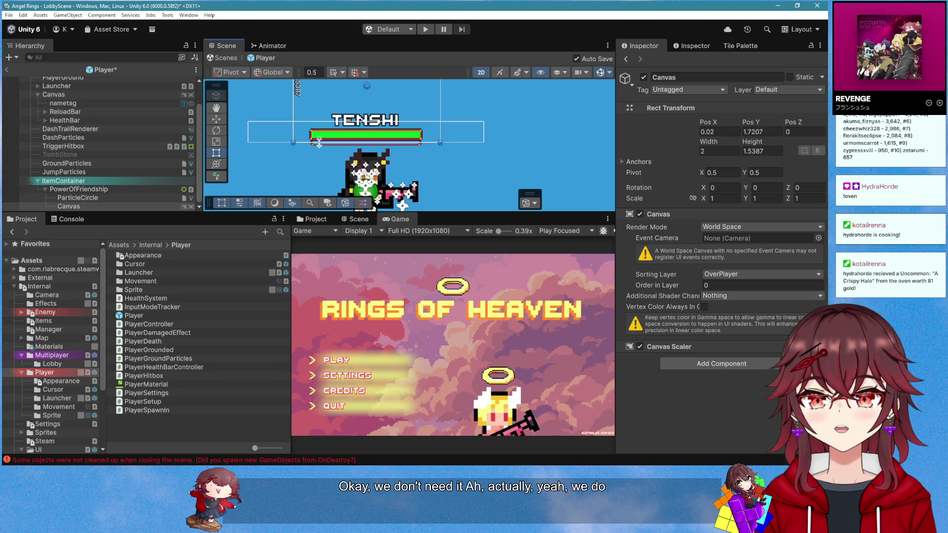
pyautogui.scroll(-2, 401, 127)
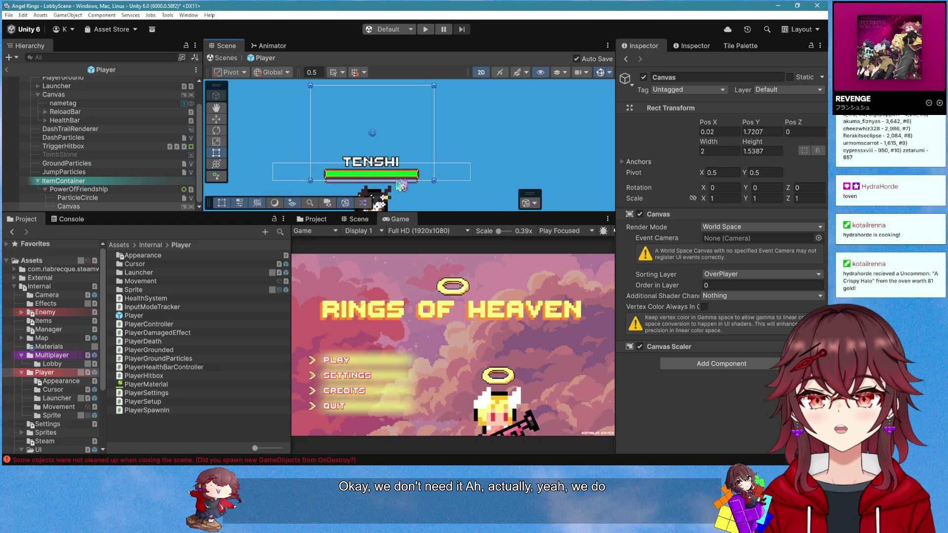
pyautogui.moveTo(398, 182); pyautogui.dragTo(398, 153)
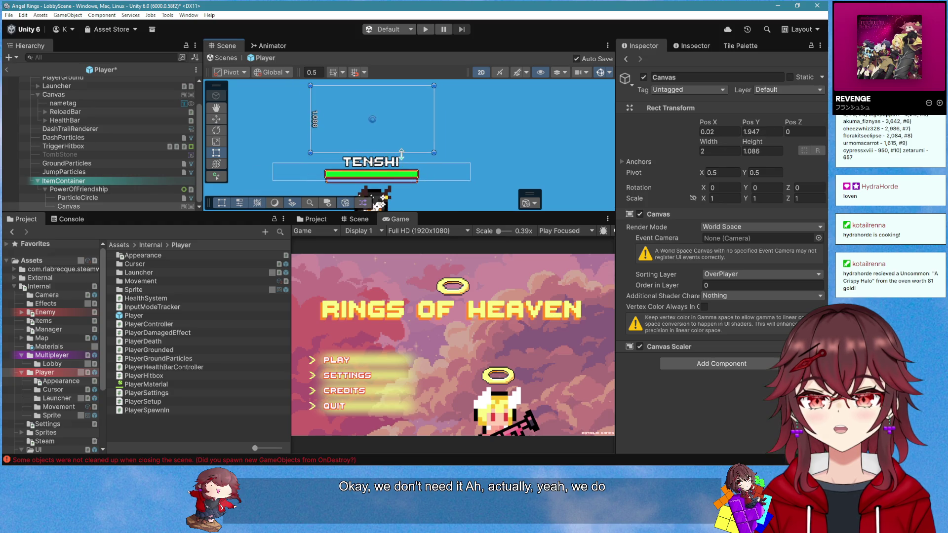
pyautogui.moveTo(398, 87); pyautogui.dragTo(398, 134)
pyautogui.scroll(1, 373, 165)
pyautogui.scroll(1, 373, 165)
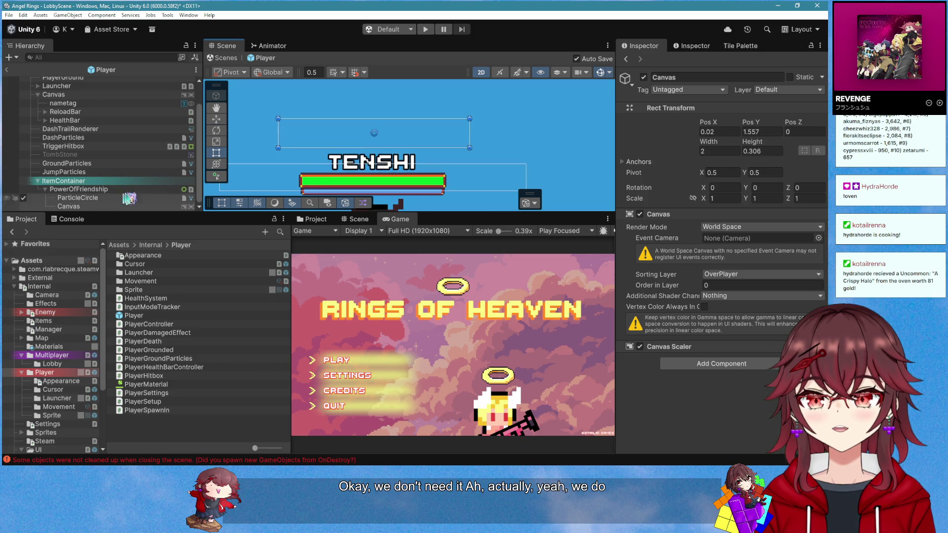
pyautogui.rightClick(116, 206)
# Add a Text - TextMeshPro object under the Canvas and set its font size to 0.5
pyautogui.moveTo(188, 324)
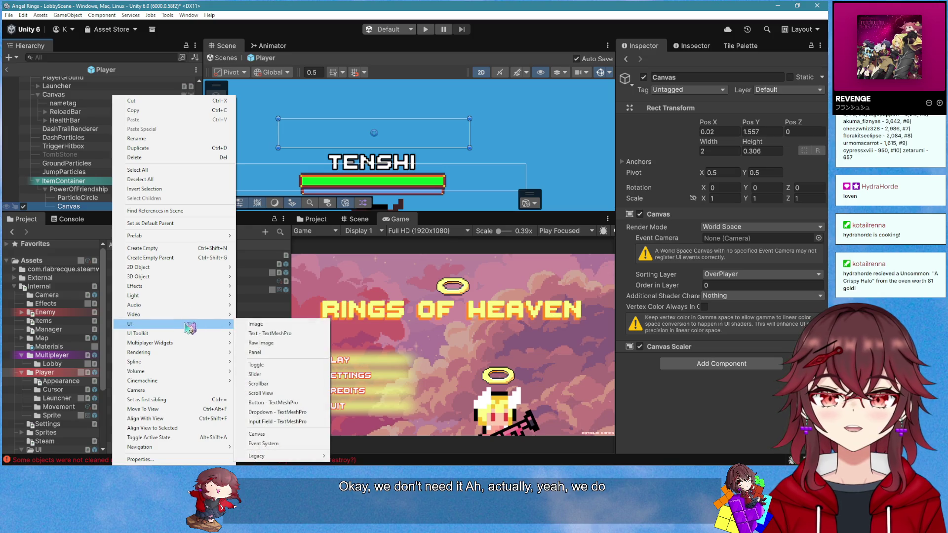
pyautogui.click(261, 334)
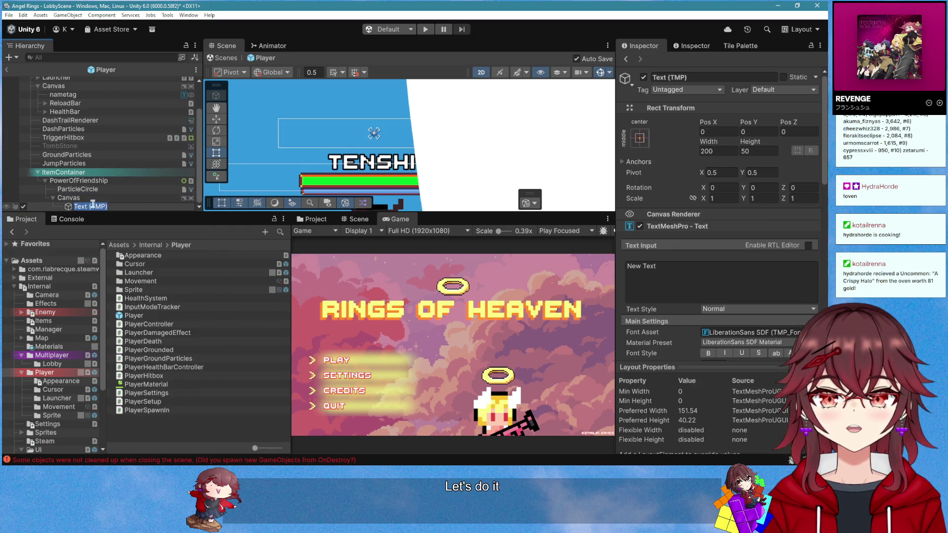
pyautogui.scroll(-5, 623, 256)
pyautogui.click(716, 276)
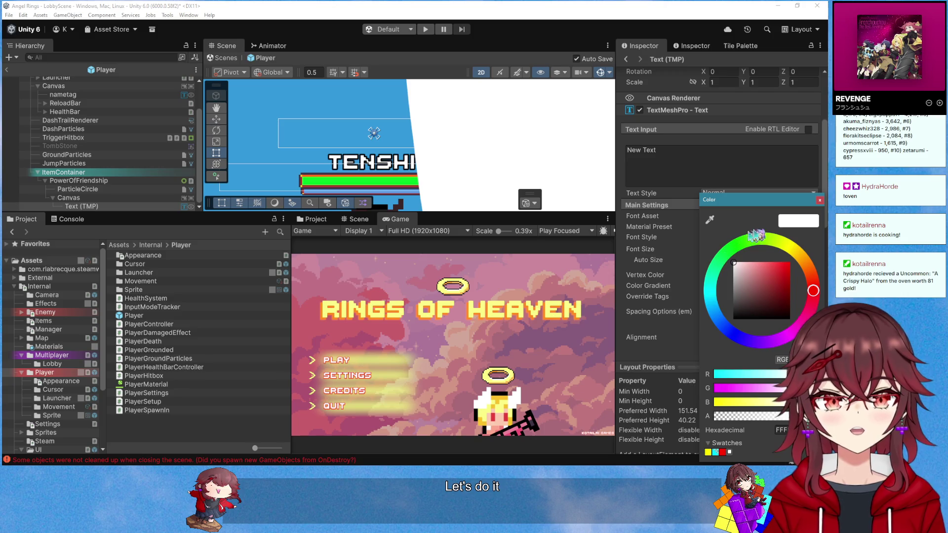
pyautogui.click(820, 201)
pyautogui.click(720, 252)
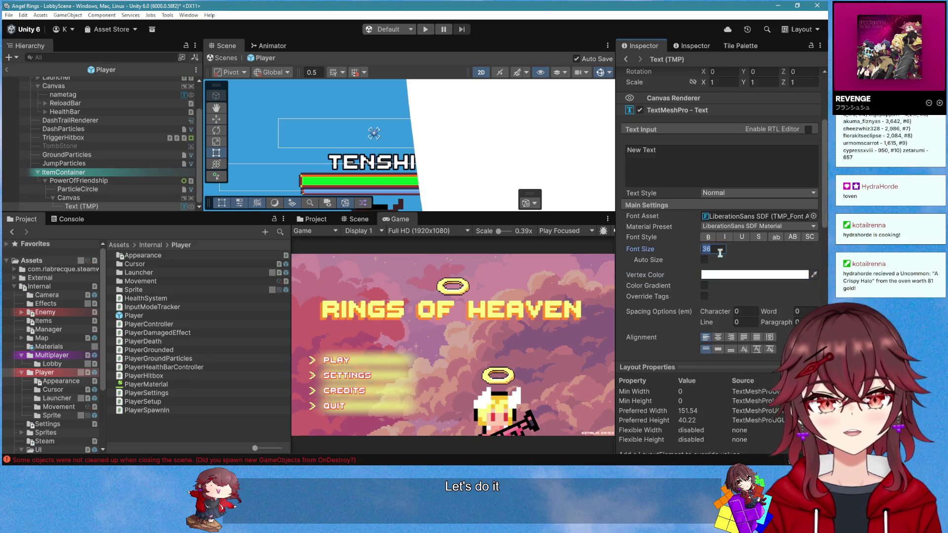
pyautogui.write('0.5')
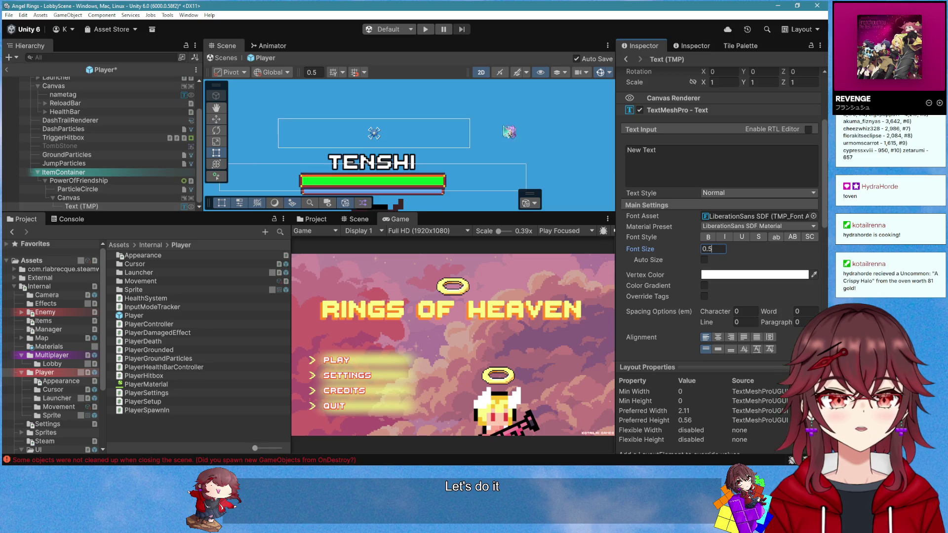
pyautogui.scroll(-3, 497, 121)
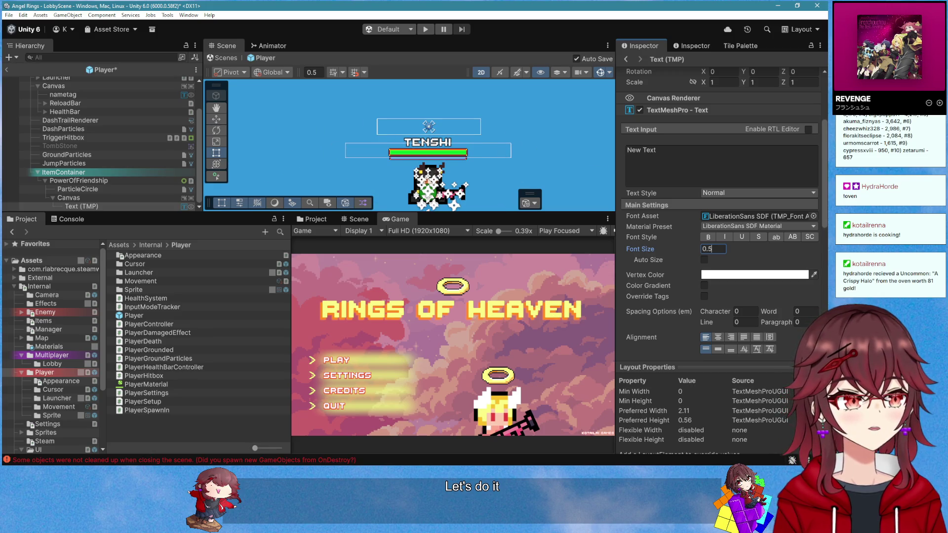
# In UpdateText, add if (_buffCount == 1) BuffCountText.text = ""; with the count line under else
pyautogui.hotkey('alt', 'Tab')
pyautogui.click(342, 347)
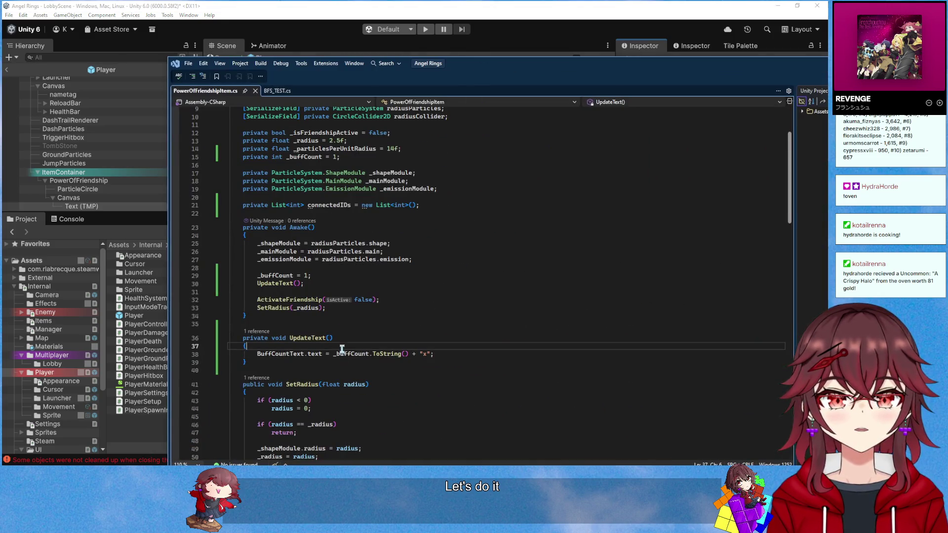
pyautogui.press('Return')
pyautogui.write('if')
pyautogui.write('_buff)')
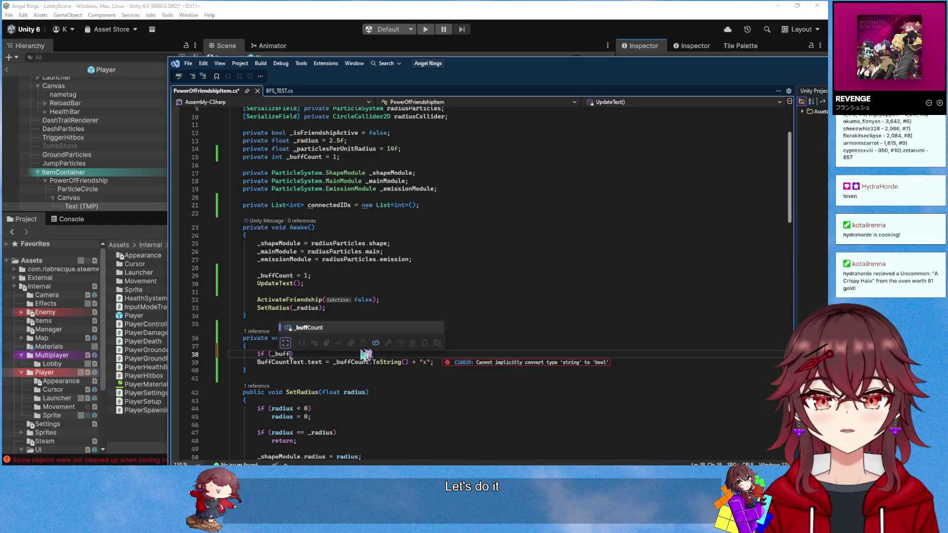
pyautogui.press('Tab')
pyautogui.write('== 1')
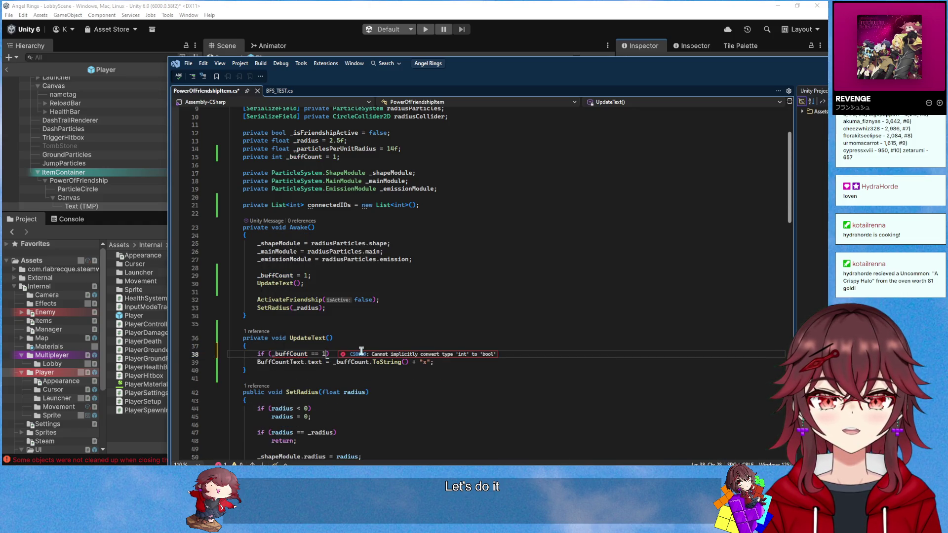
pyautogui.press('Left')
pyautogui.press('Left')
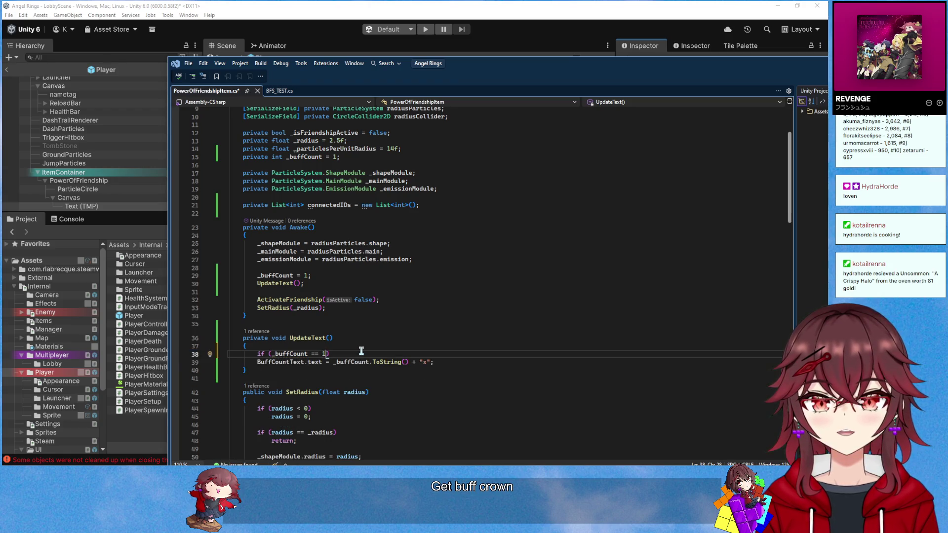
pyautogui.press('Return')
pyautogui.press('Tab')
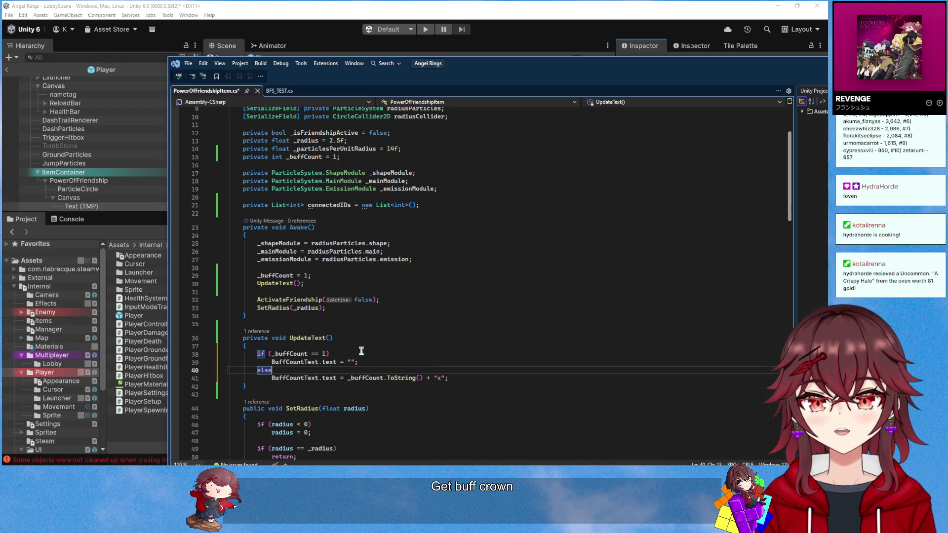
# Save PowerOfFriendshipItem.cs and return to Unity
pyautogui.click(317, 355)
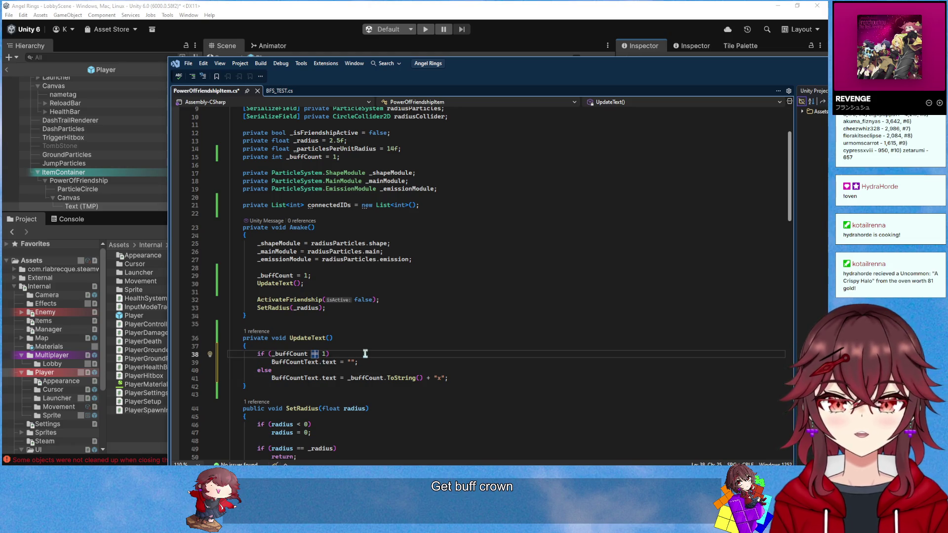
pyautogui.hotkey('ctrl', 's')
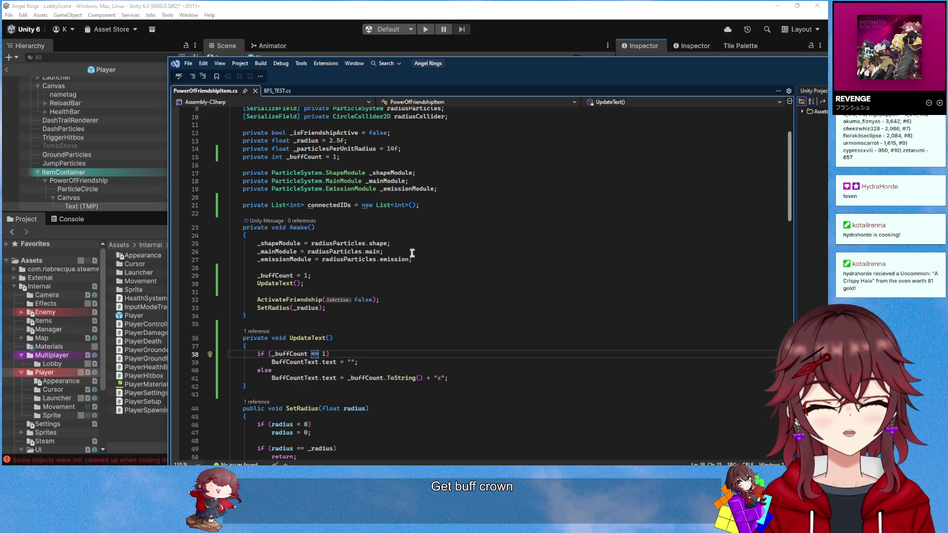
pyautogui.hotkey('alt', 'Tab')
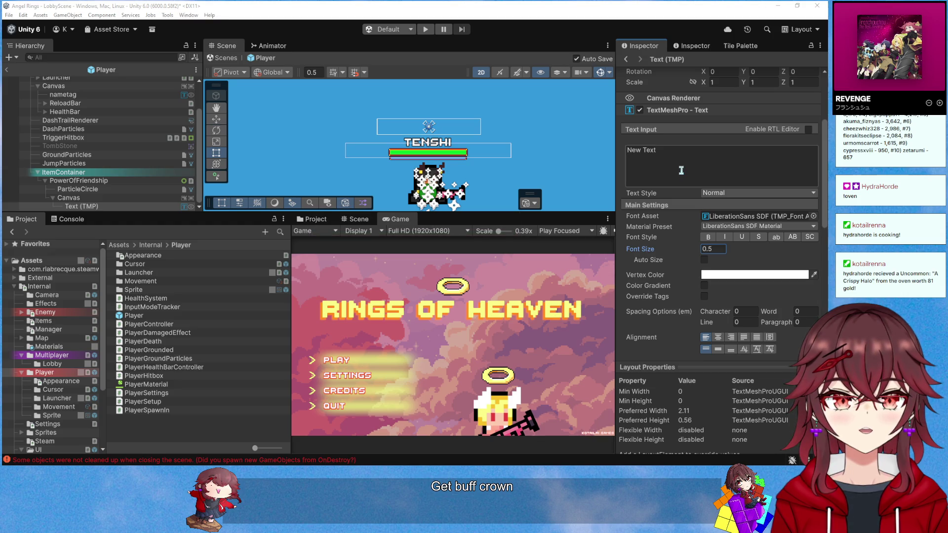
# Set the TMP text to '1x', its rect to width 2 and height 2, and vertical alignment to Middle
pyautogui.scroll(3, 682, 170)
pyautogui.click(670, 279)
pyautogui.write('1x')
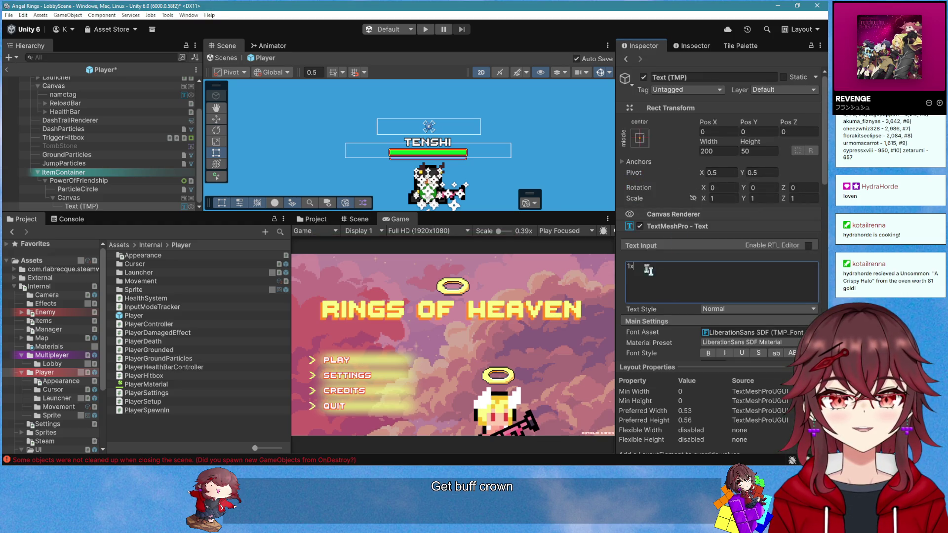
pyautogui.click(724, 150)
pyautogui.write('2')
pyautogui.press('Tab')
pyautogui.write('2')
pyautogui.press('Return')
pyautogui.scroll(-5, 721, 247)
pyautogui.click(719, 291)
pyautogui.scroll(1, 459, 138)
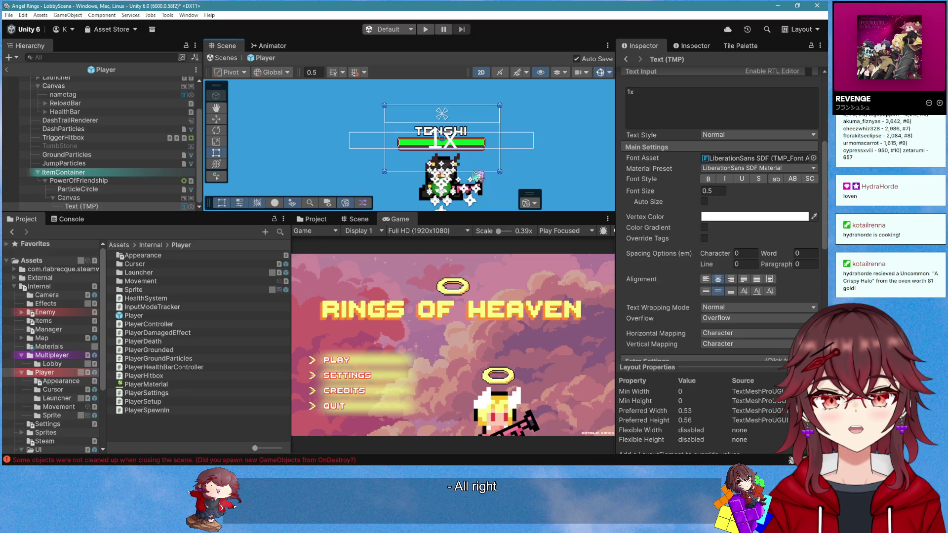
# Place the 1x box above TENSHI and set its font size to 0.3
pyautogui.moveTo(475, 173); pyautogui.dragTo(474, 126)
pyautogui.scroll(1, 444, 129)
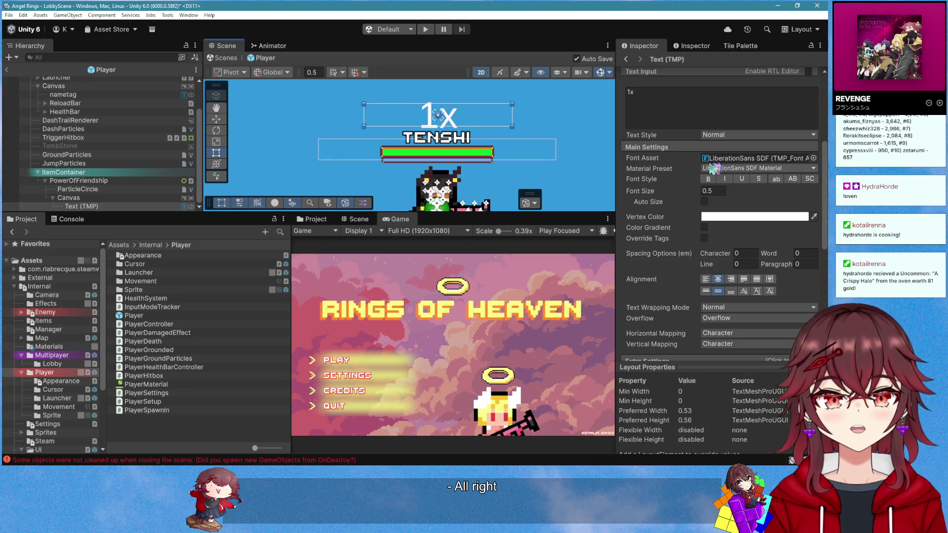
pyautogui.click(714, 191)
pyautogui.write('0.3')
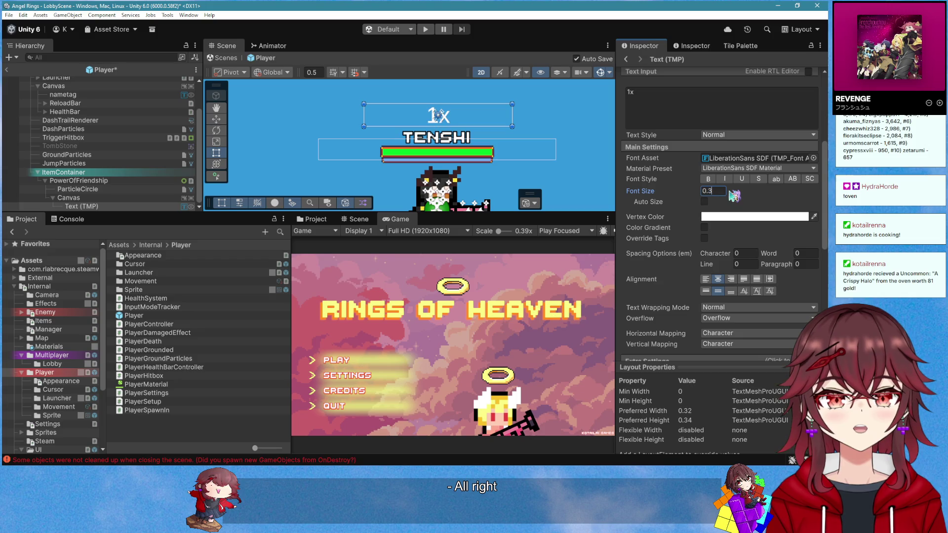
pyautogui.scroll(2, 444, 104)
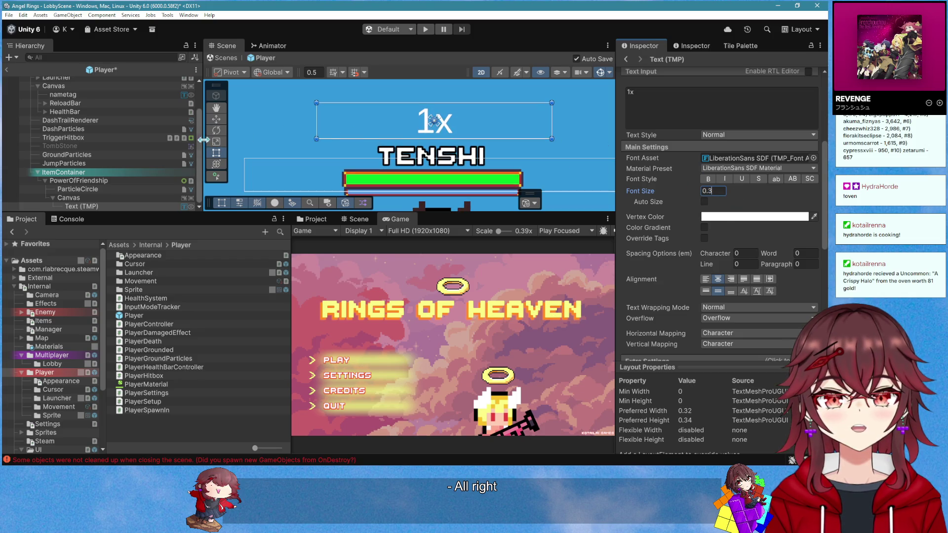
# Nudge the Canvas holding the 1x label slightly lower with the move tool
pyautogui.click(74, 197)
pyautogui.press('w')
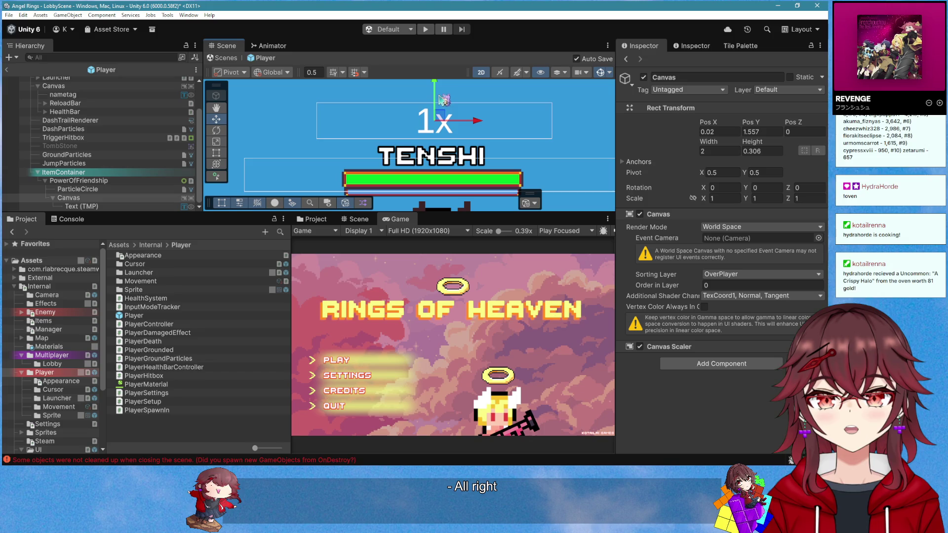
pyautogui.moveTo(441, 100); pyautogui.dragTo(441, 102)
# Try a ThaleahFat font asset on the 1x text
pyautogui.click(82, 206)
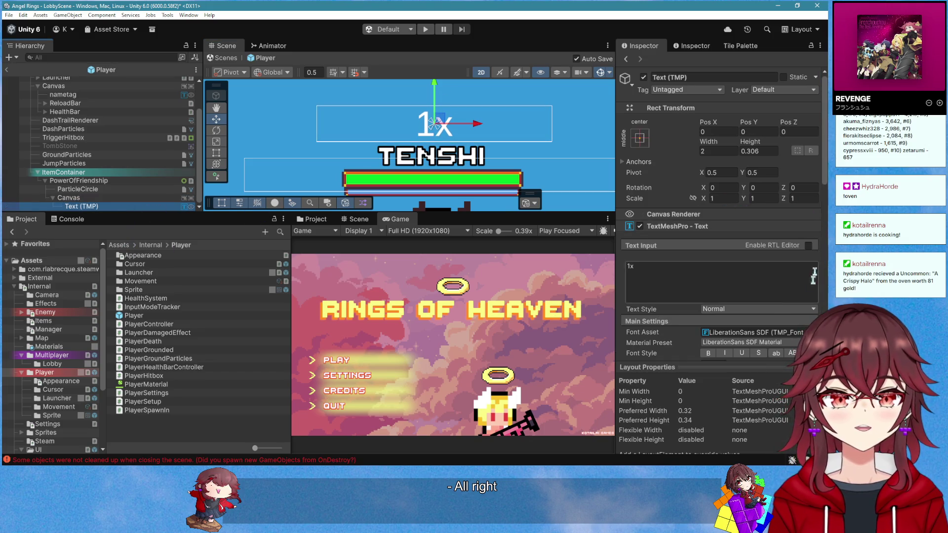
pyautogui.scroll(-3, 814, 292)
pyautogui.click(814, 274)
pyautogui.click(580, 112)
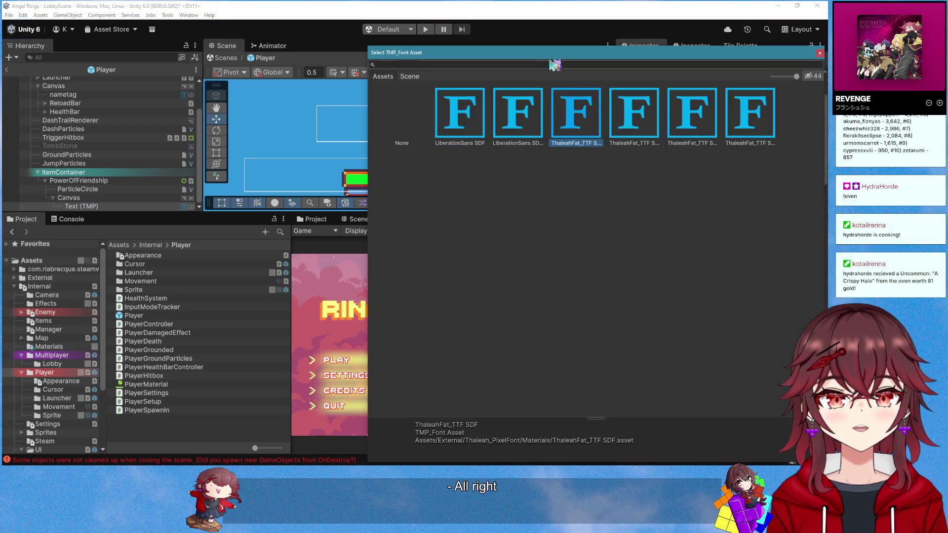
# Preview fonts on the 1x text and apply the ThaleahFat Nametag font
pyautogui.moveTo(557, 54); pyautogui.dragTo(605, 210)
pyautogui.click(580, 255)
pyautogui.click(675, 267)
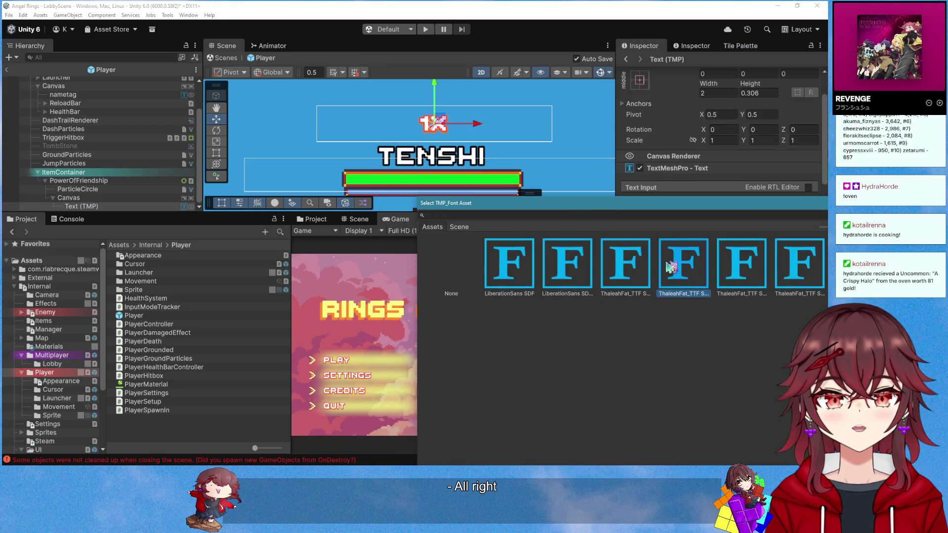
pyautogui.click(735, 267)
pyautogui.doubleClick(735, 266)
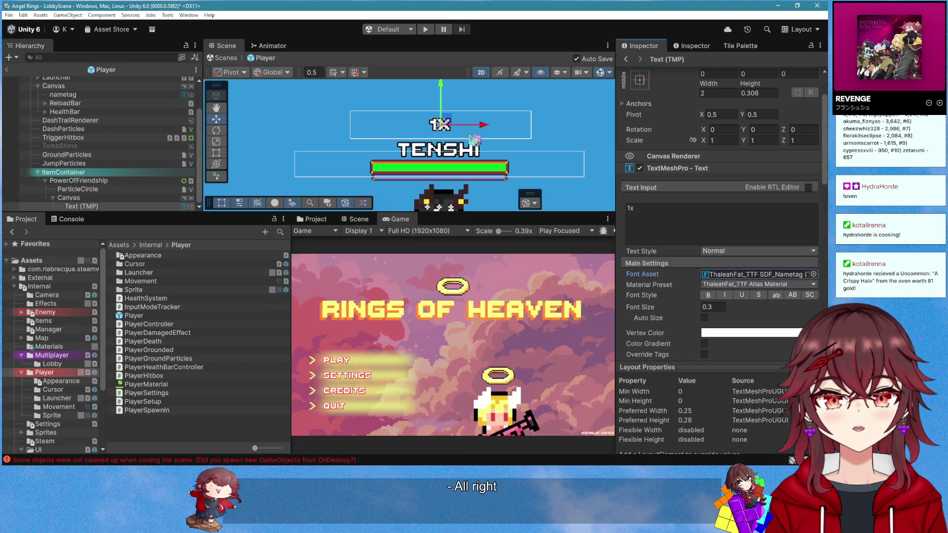
pyautogui.scroll(-3, 648, 176)
pyautogui.scroll(1, 510, 148)
pyautogui.scroll(-3, 691, 169)
pyautogui.scroll(5, 717, 176)
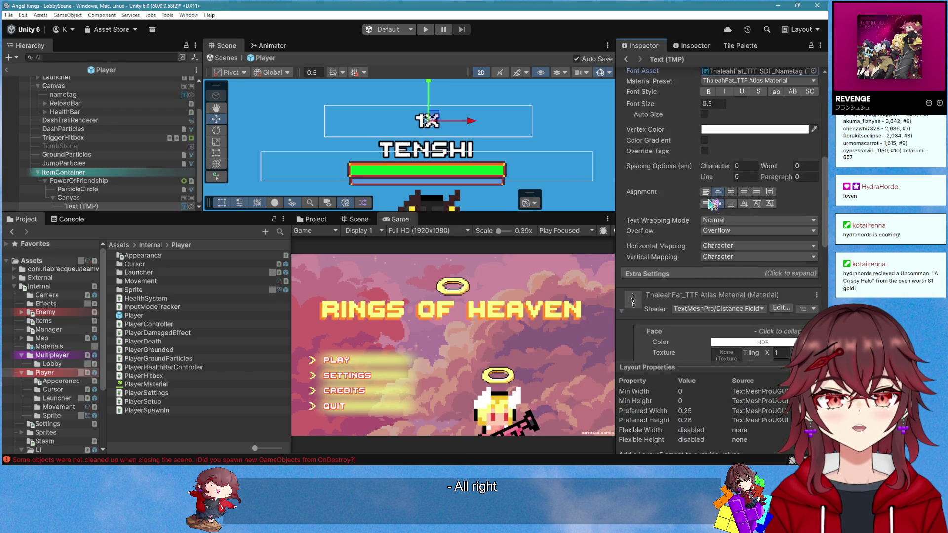
# Switch the 1x text's font asset to LiberationSans SDF
pyautogui.click(813, 215)
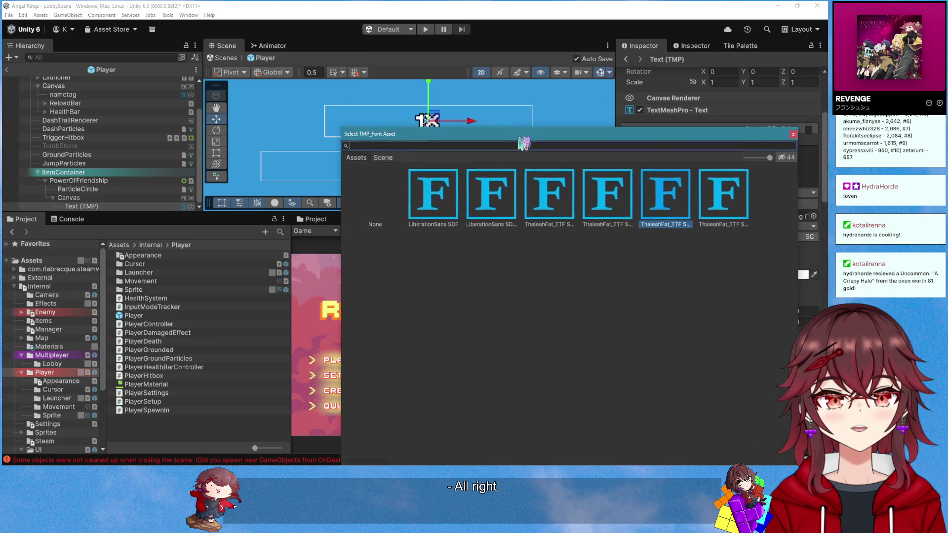
pyautogui.click(595, 300)
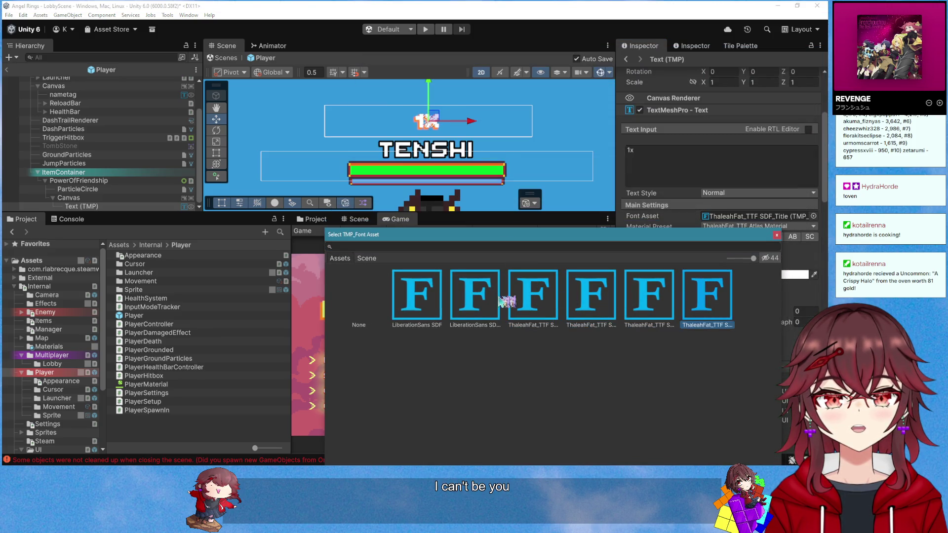
pyautogui.click(484, 305)
pyautogui.click(432, 309)
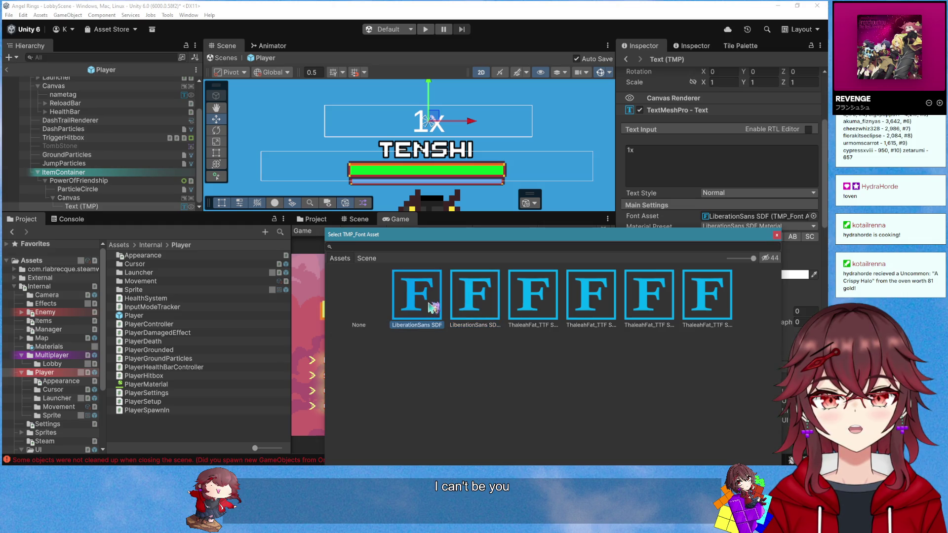
pyautogui.doubleClick(432, 308)
pyautogui.scroll(-10, 716, 236)
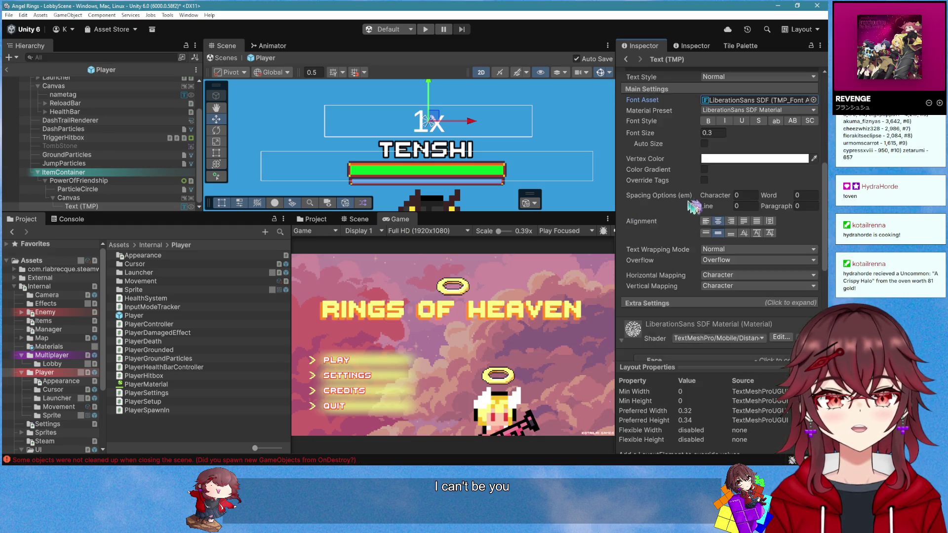
pyautogui.scroll(-2, 716, 236)
# Enable an outline of about 0.2 thickness and make the 1x text bold
pyautogui.click(639, 265)
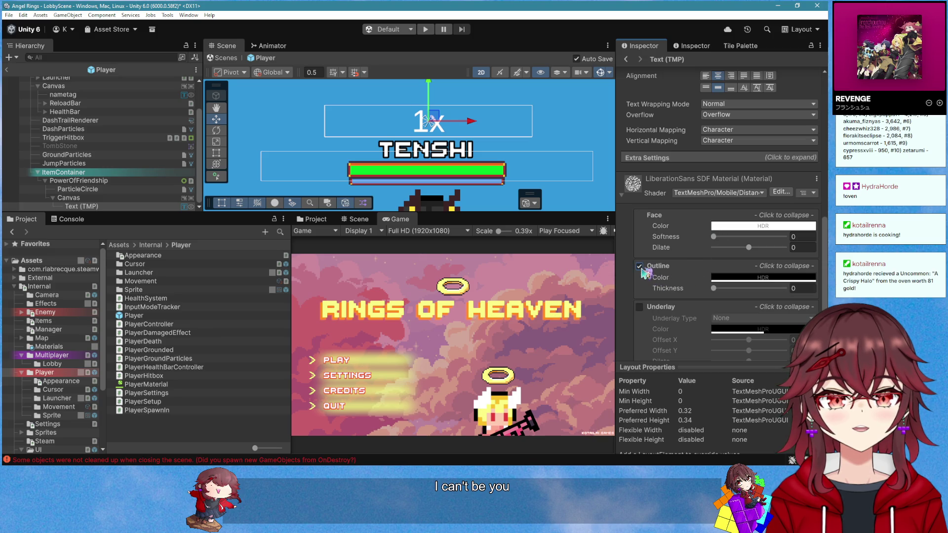
pyautogui.moveTo(715, 288); pyautogui.dragTo(733, 290)
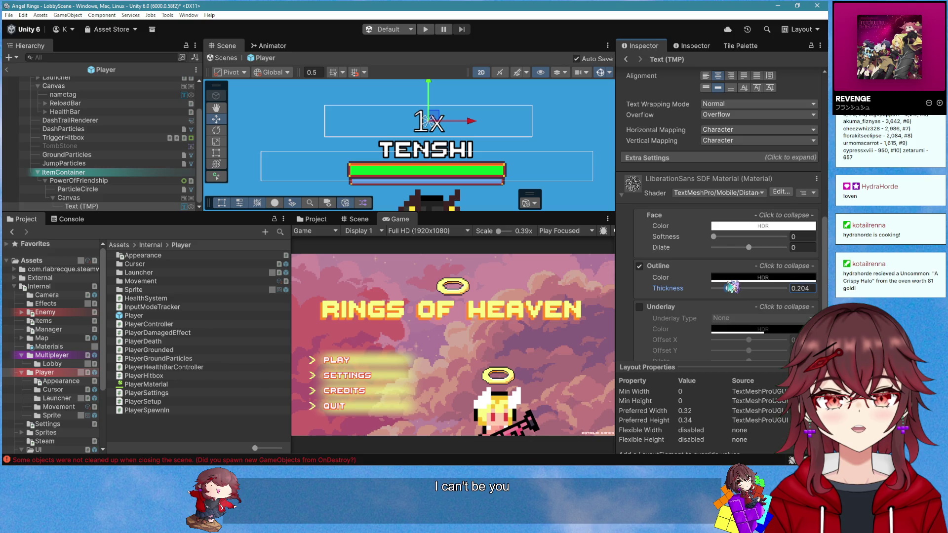
pyautogui.scroll(4, 722, 254)
pyautogui.scroll(8, 722, 254)
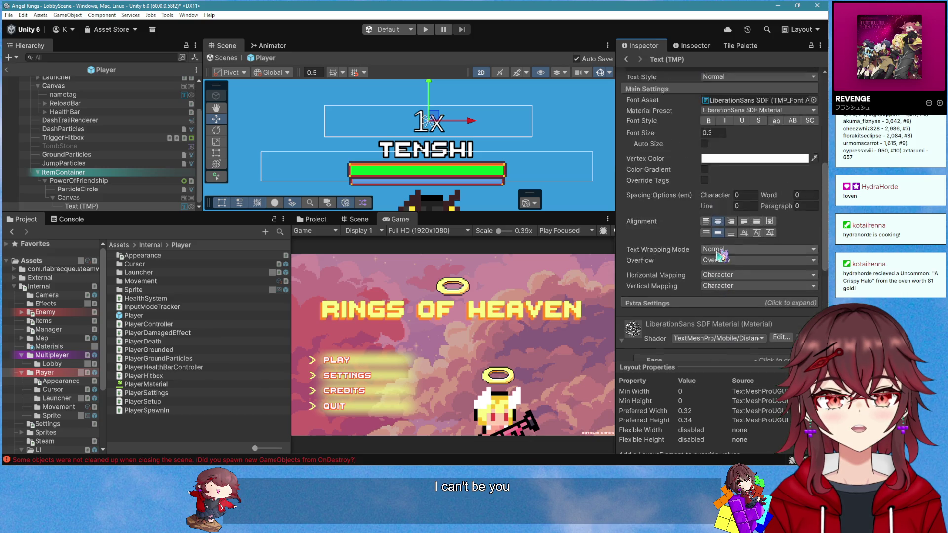
pyautogui.click(708, 150)
pyautogui.scroll(-8, 693, 177)
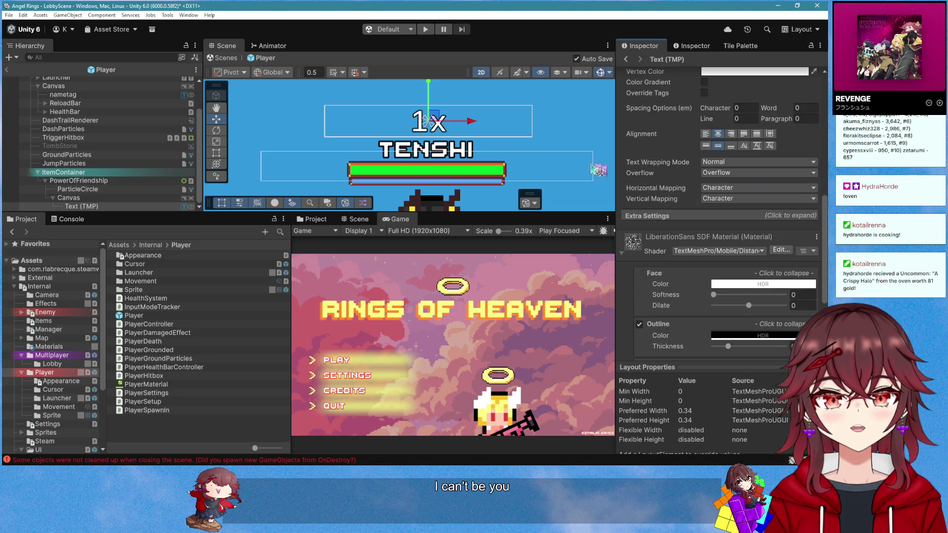
pyautogui.scroll(-2, 463, 98)
# Raise Outline Thickness to 0.332 and Face Dilate to 0.2, then lower the Canvas slightly
pyautogui.click(463, 97)
pyautogui.click(463, 95)
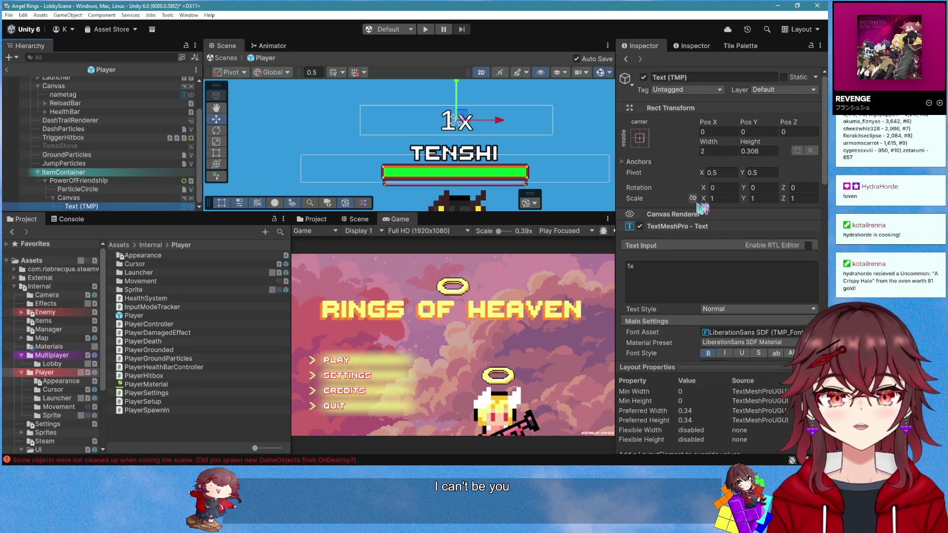
pyautogui.scroll(-6, 702, 207)
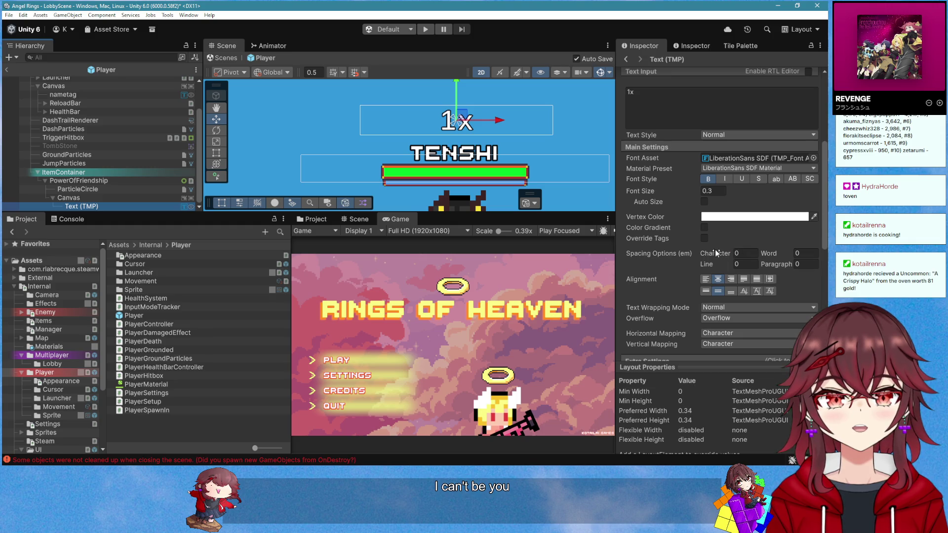
pyautogui.scroll(-10, 711, 254)
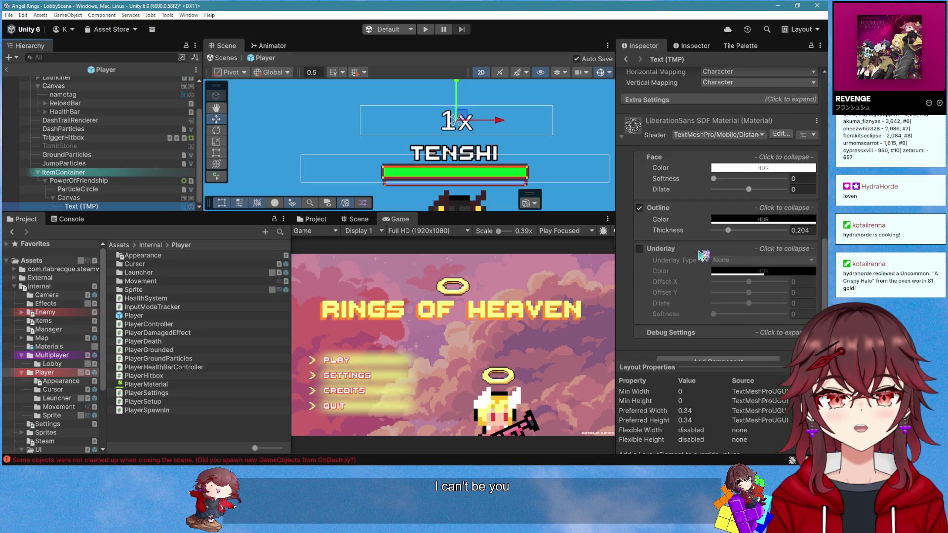
pyautogui.moveTo(728, 230); pyautogui.dragTo(741, 233)
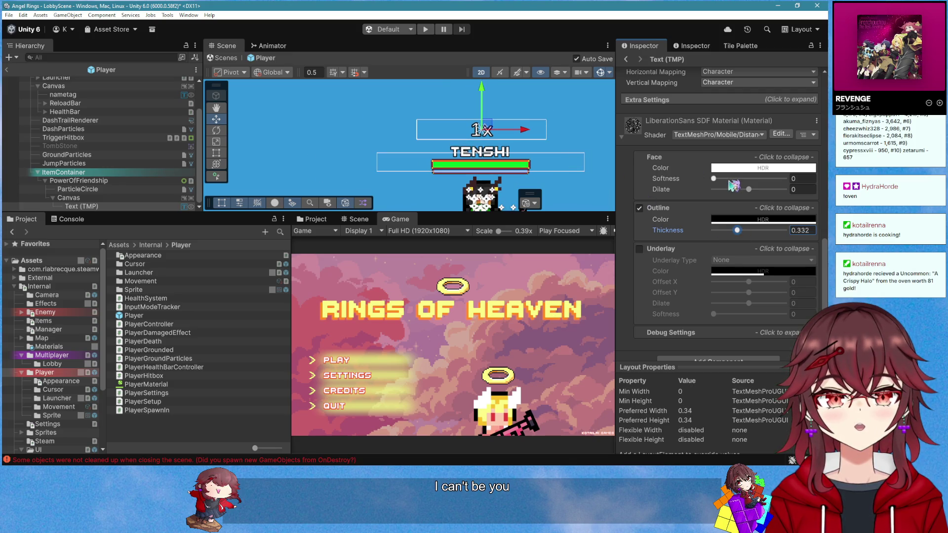
pyautogui.moveTo(755, 189); pyautogui.dragTo(757, 190)
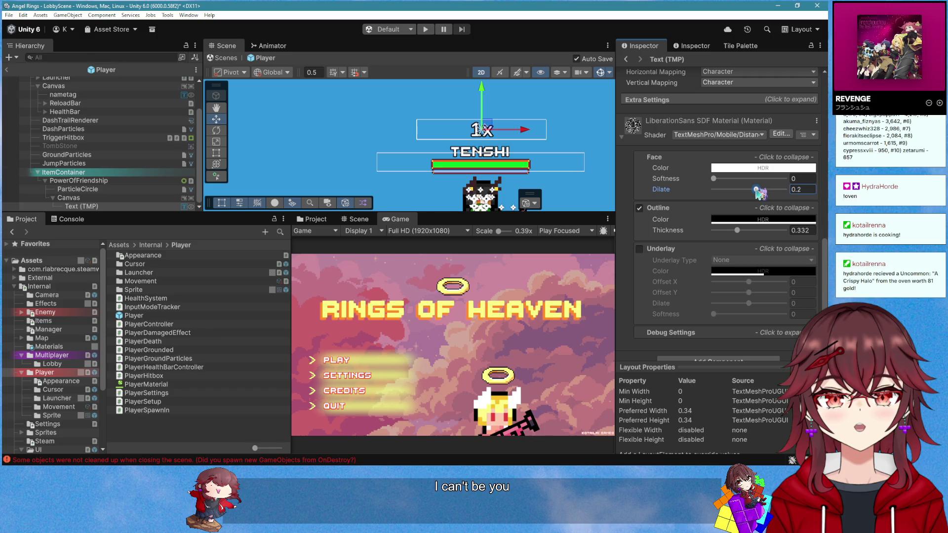
pyautogui.click(428, 110)
pyautogui.moveTo(432, 95); pyautogui.dragTo(433, 102)
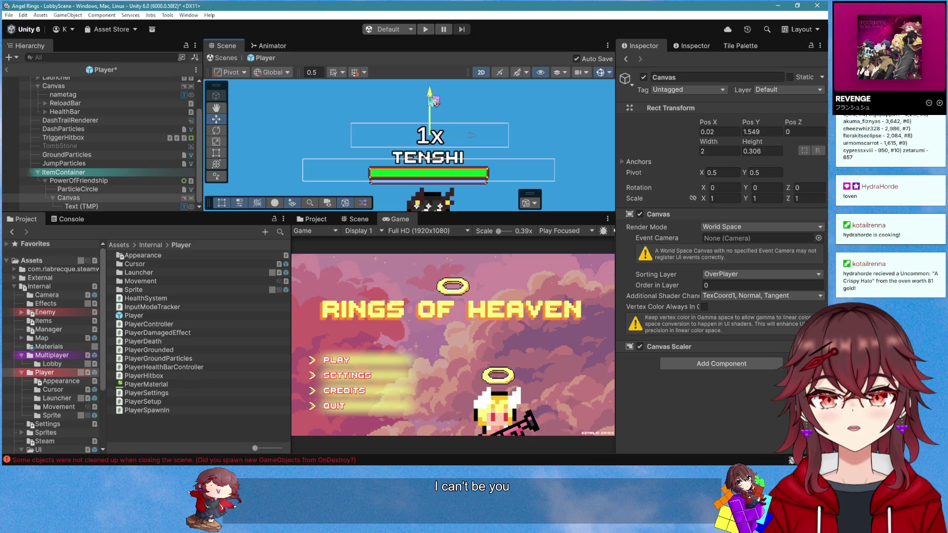
# Drop Text (TMP) into PowerOfFriendship's Buff Count Text field, then return to BFS_TEST.cs in Visual Studio
pyautogui.scroll(-2, 491, 138)
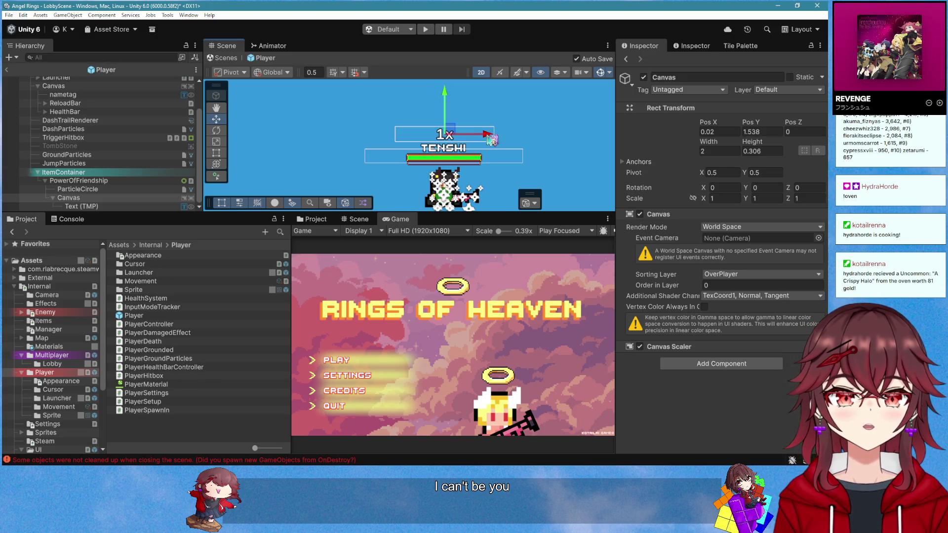
pyautogui.click(99, 181)
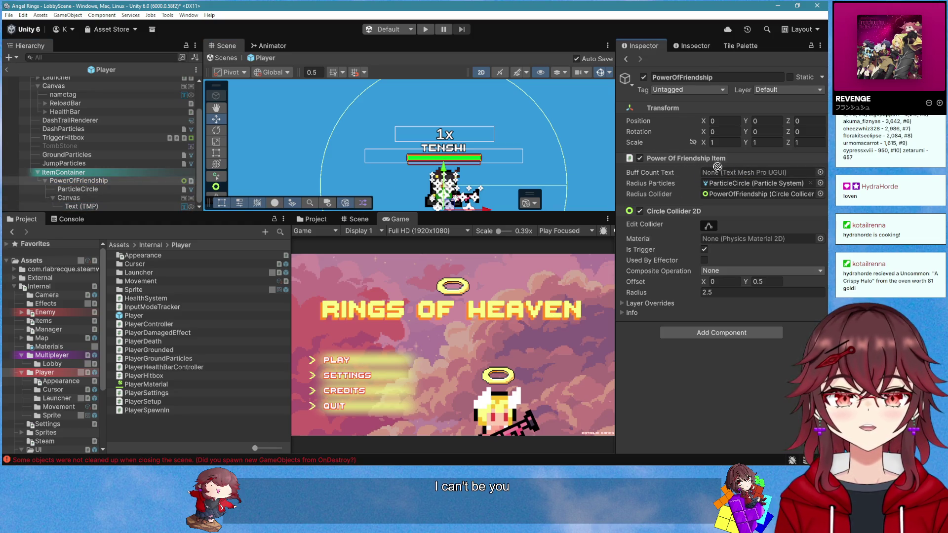
pyautogui.moveTo(717, 166); pyautogui.dragTo(718, 172)
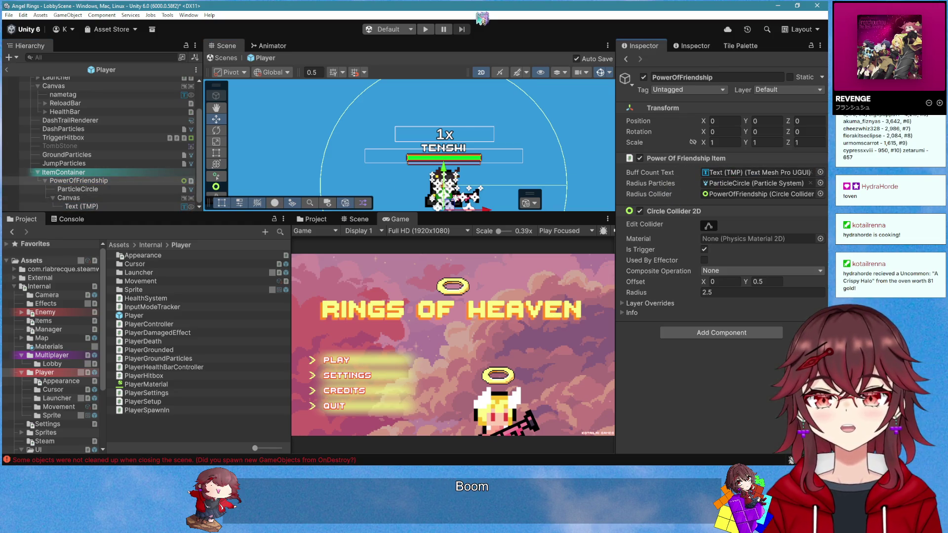
pyautogui.hotkey('alt', 'Tab')
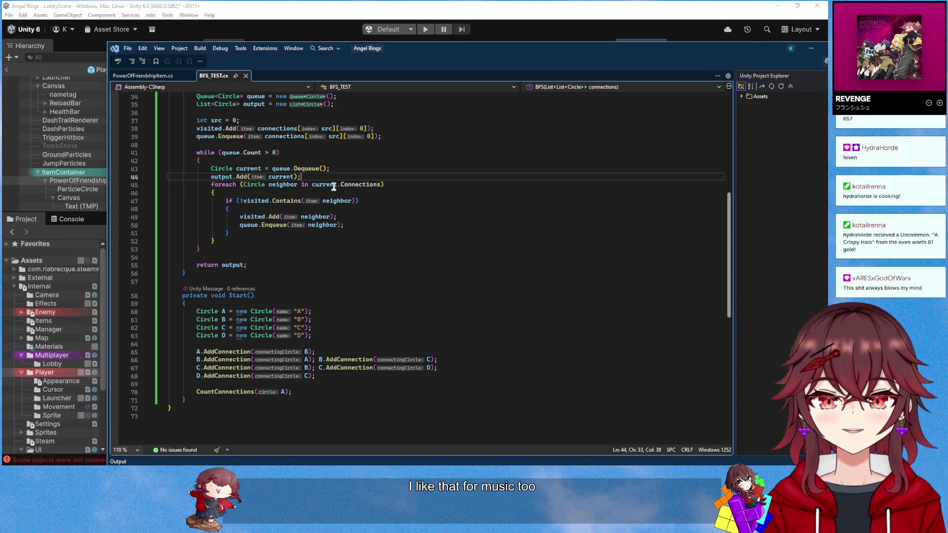
# Cut the BFS method from BFS_TEST.cs and paste it after RefreshParticles in PowerOfFriendshipItem.cs
pyautogui.scroll(9, 334, 186)
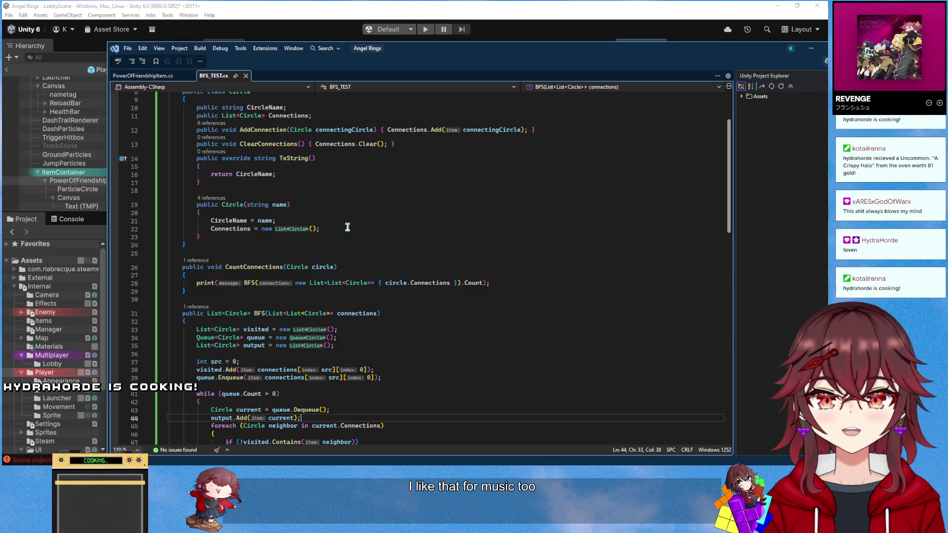
pyautogui.scroll(3, 347, 227)
pyautogui.scroll(-6, 350, 219)
pyautogui.moveTo(180, 217); pyautogui.dragTo(186, 418)
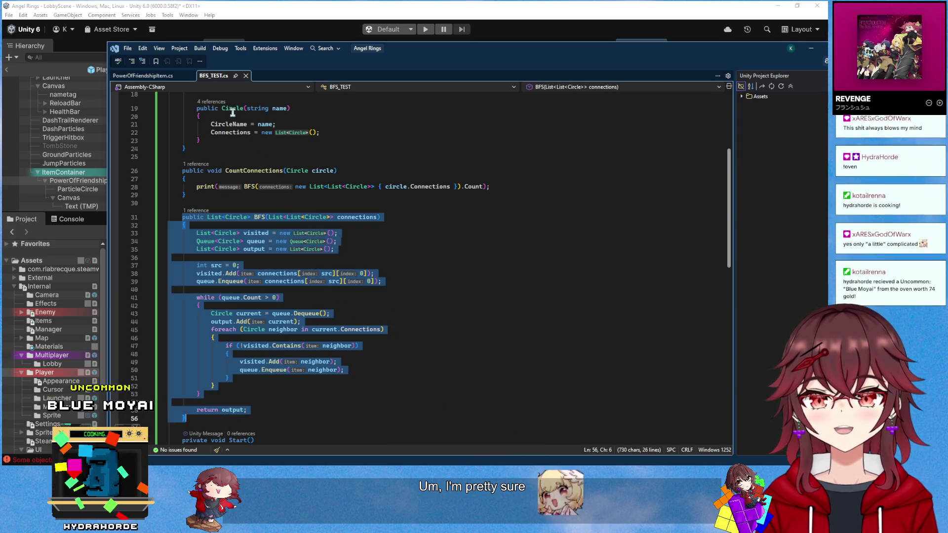
pyautogui.hotkey('ctrl', 'x')
pyautogui.click(159, 77)
pyautogui.scroll(-20, 280, 276)
pyautogui.click(279, 289)
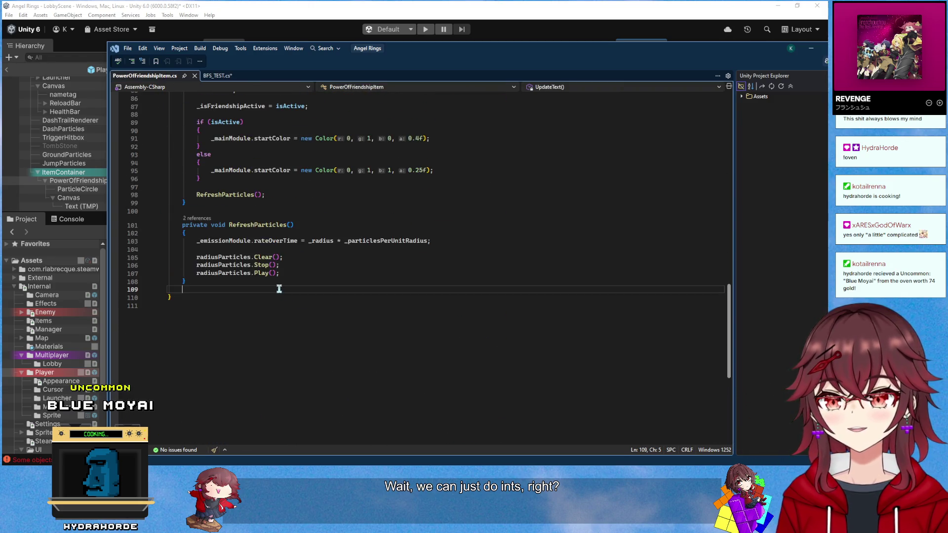
pyautogui.hotkey('ctrl', 'v')
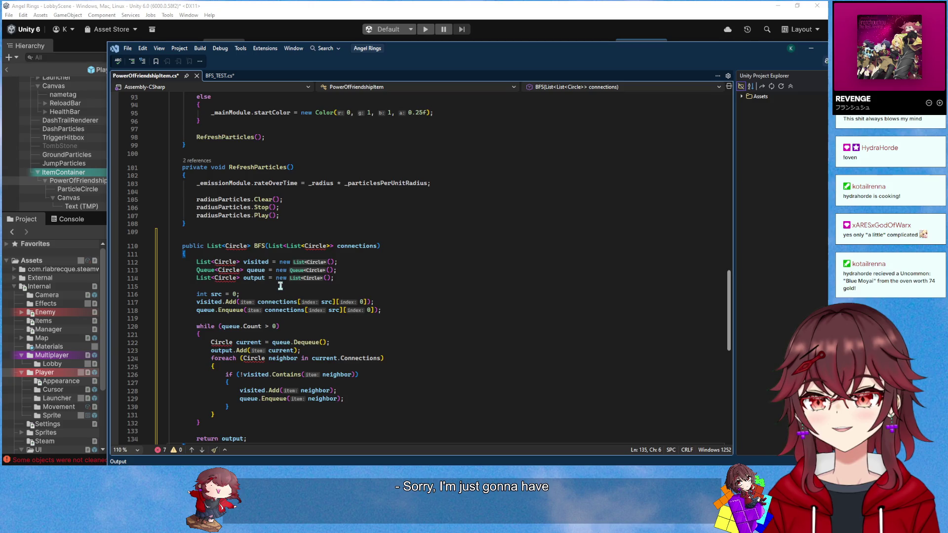
# Change Circle to int in BFS's return type, connections parameter and visited list
pyautogui.scroll(-2, 280, 287)
pyautogui.doubleClick(223, 198)
pyautogui.write('int')
pyautogui.doubleClick(232, 198)
pyautogui.hotkey('ctrl', 'c')
pyautogui.doubleClick(302, 197)
pyautogui.hotkey('ctrl', 'v')
pyautogui.doubleClick(228, 214)
pyautogui.hotkey('ctrl', 'v')
pyautogui.press('Tab')
# Change the remaining Circle types in the queue, neighbor and current declarations to int
pyautogui.doubleClick(228, 222)
pyautogui.hotkey('ctrl', 'v')
pyautogui.click(229, 231)
pyautogui.doubleClick(228, 231)
pyautogui.hotkey('ctrl', 'v')
pyautogui.press('Tab')
pyautogui.press('Tab')
pyautogui.doubleClick(251, 310)
pyautogui.hotkey('ctrl', 'v')
pyautogui.doubleClick(221, 295)
pyautogui.hotkey('ctrl', 'v')
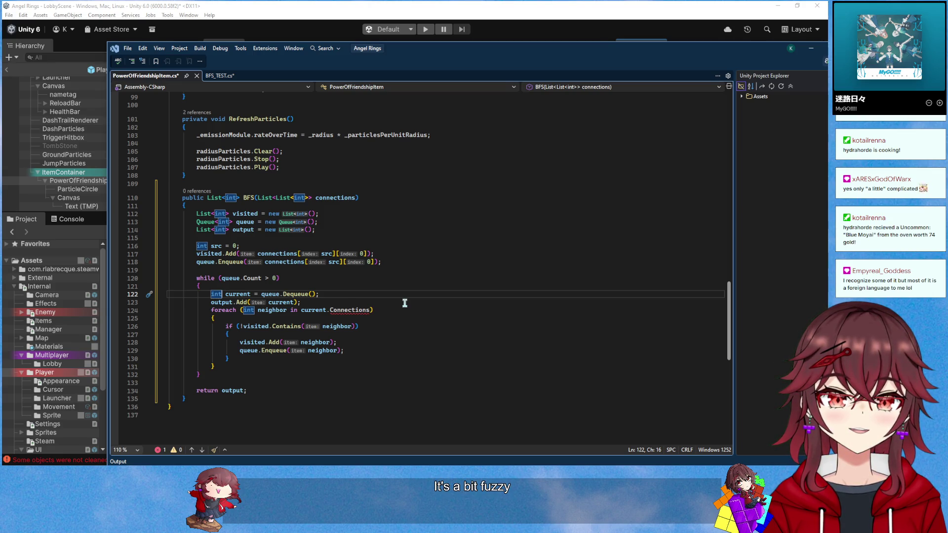
# Review PowerOfFriendshipItem.cs around the connections parameter and the UpdateText method
pyautogui.doubleClick(336, 198)
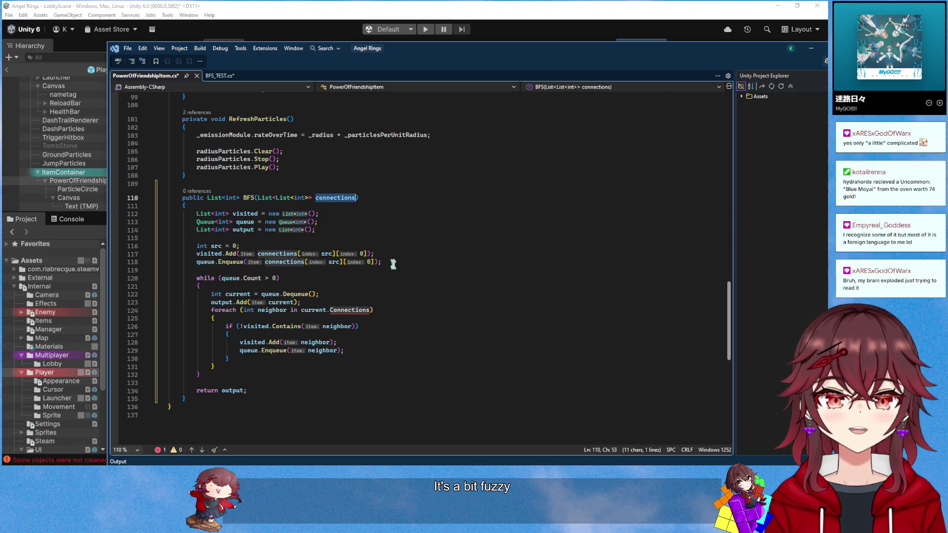
pyautogui.scroll(6, 383, 266)
pyautogui.scroll(16, 383, 266)
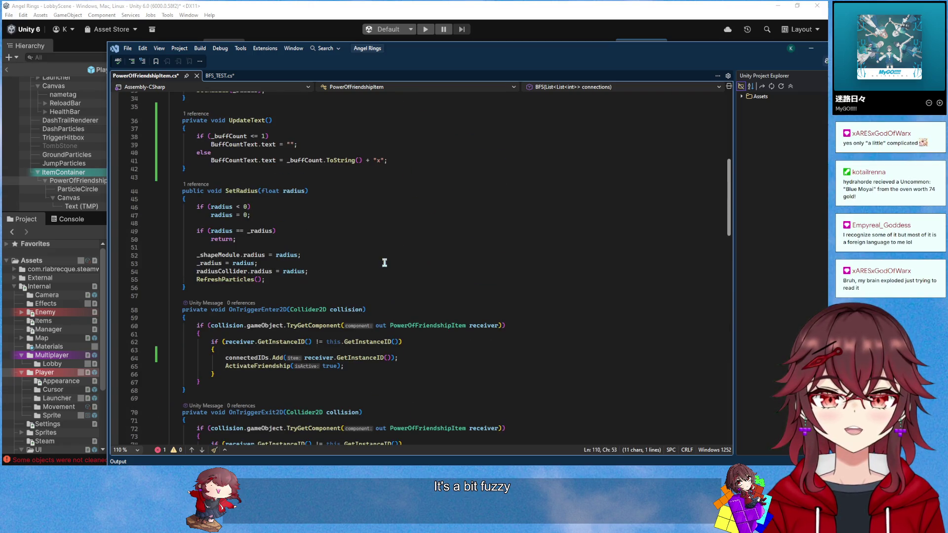
pyautogui.scroll(5, 385, 263)
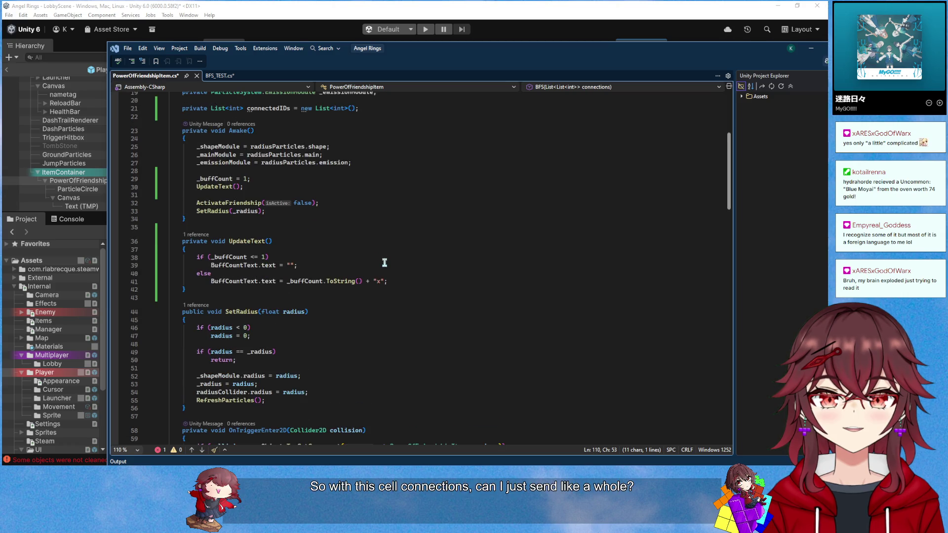
pyautogui.scroll(5, 383, 277)
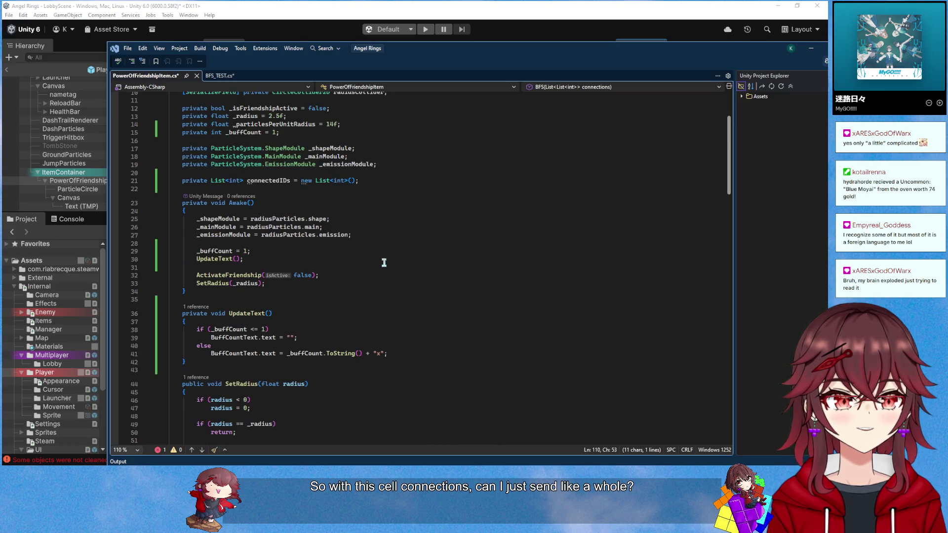
pyautogui.scroll(-3, 380, 304)
pyautogui.click(378, 305)
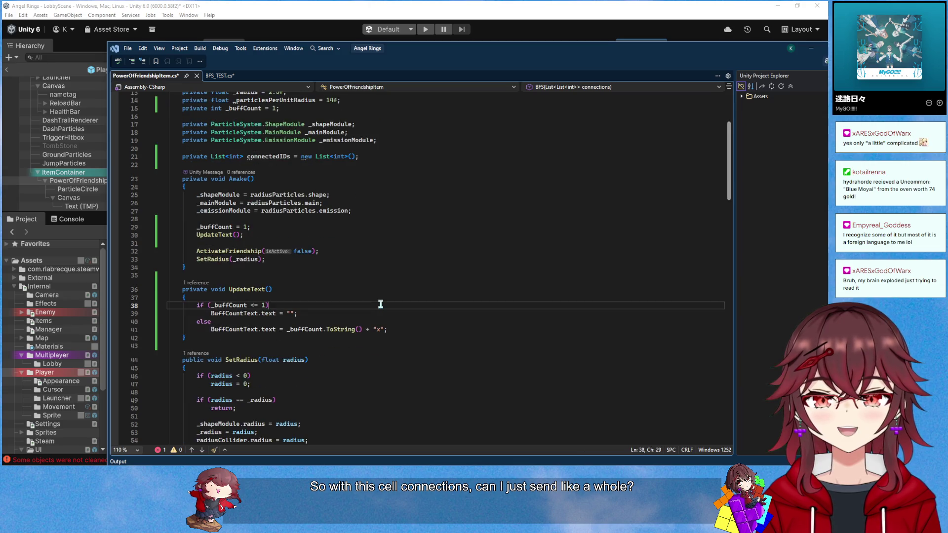
pyautogui.click(373, 275)
pyautogui.scroll(-1, 363, 316)
pyautogui.click(362, 322)
pyautogui.scroll(-3, 362, 322)
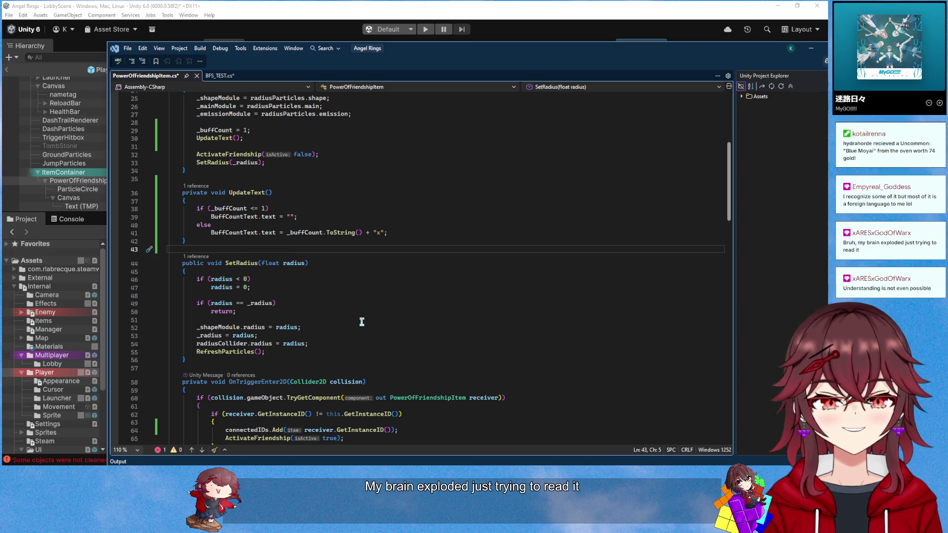
pyautogui.scroll(7, 362, 322)
pyautogui.scroll(2, 362, 322)
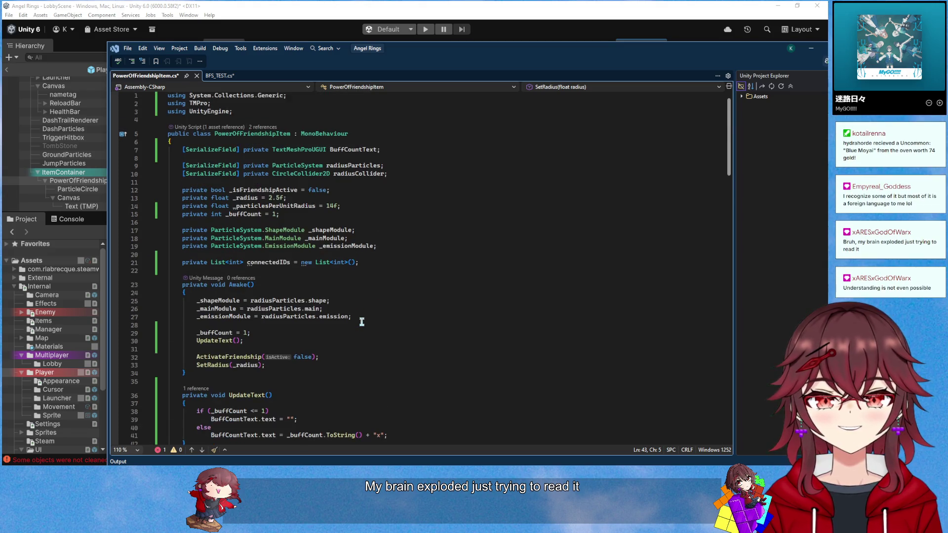
pyautogui.scroll(-8, 362, 322)
pyautogui.scroll(-19, 362, 323)
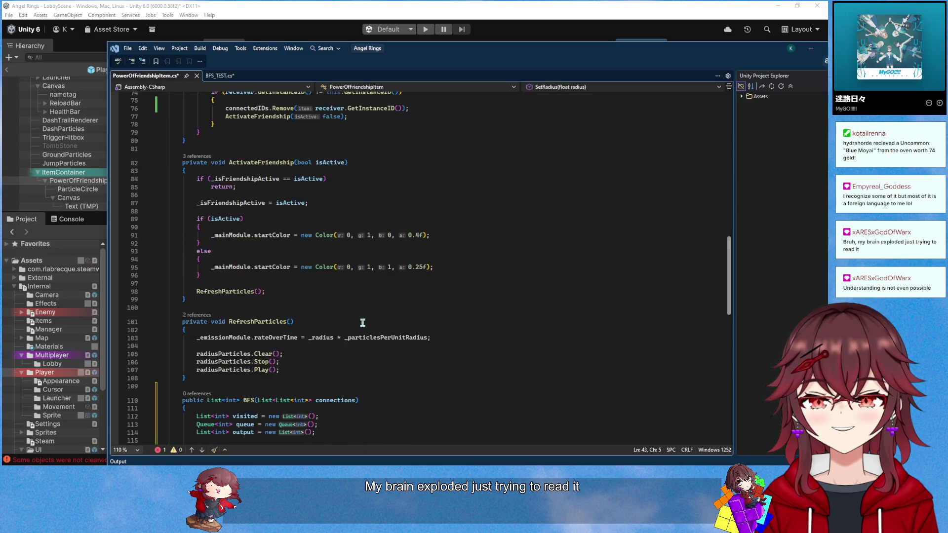
pyautogui.scroll(10, 363, 323)
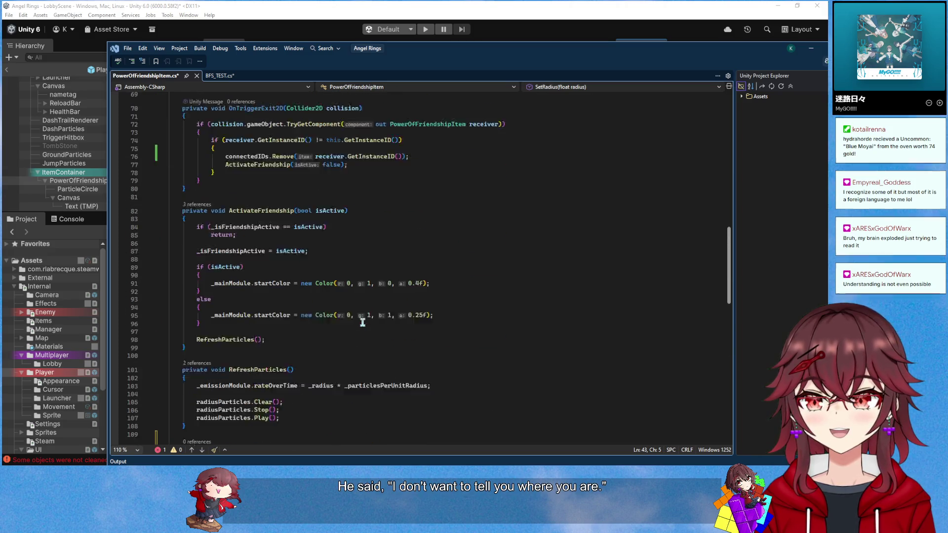
# Review the trigger handlers, SetRadius, the foreach Connections loop and the space above BFS
pyautogui.click(285, 263)
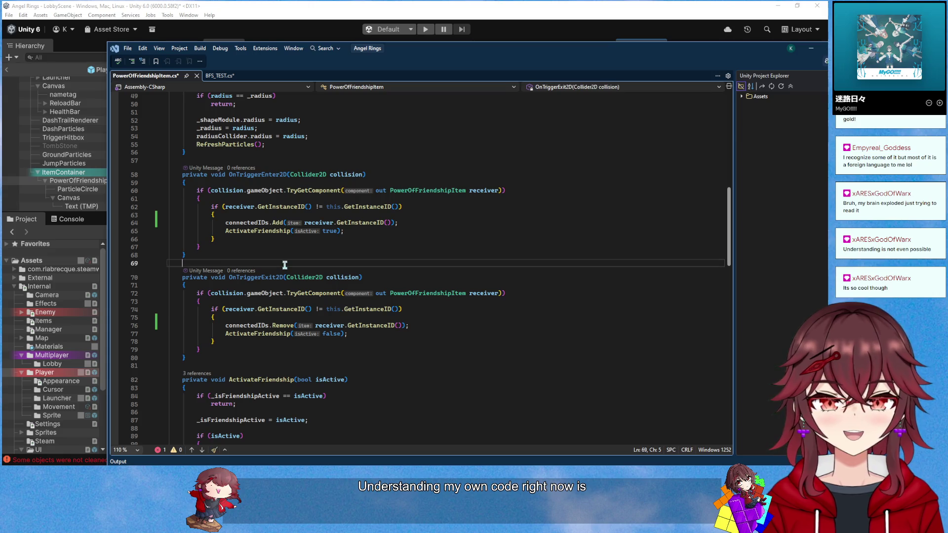
pyautogui.scroll(4, 302, 300)
pyautogui.scroll(4, 301, 301)
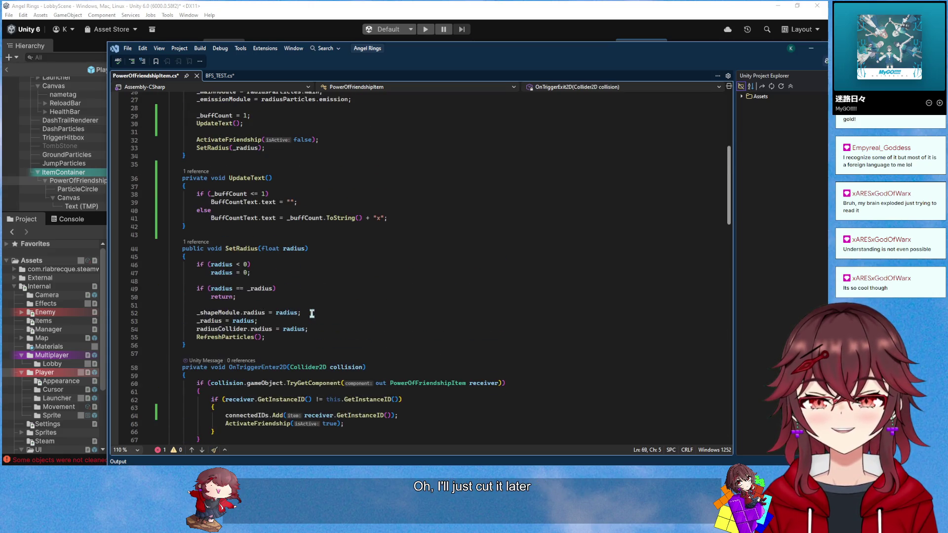
pyautogui.click(310, 304)
pyautogui.scroll(1, 332, 321)
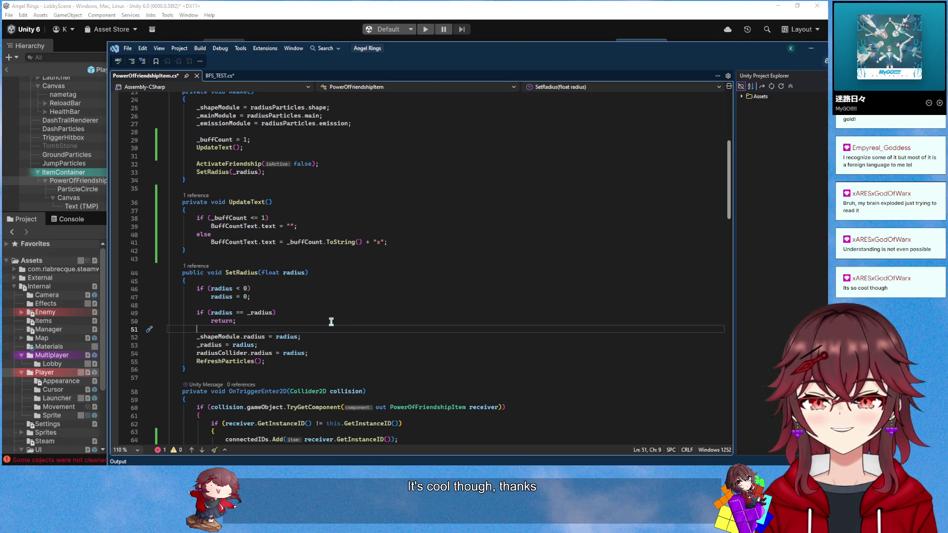
pyautogui.click(323, 304)
pyautogui.click(326, 329)
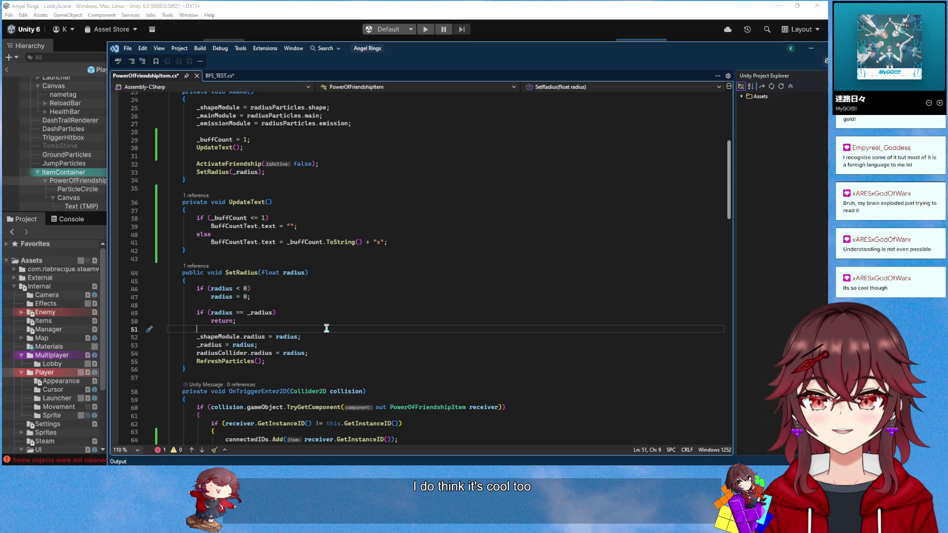
pyautogui.scroll(-20, 364, 280)
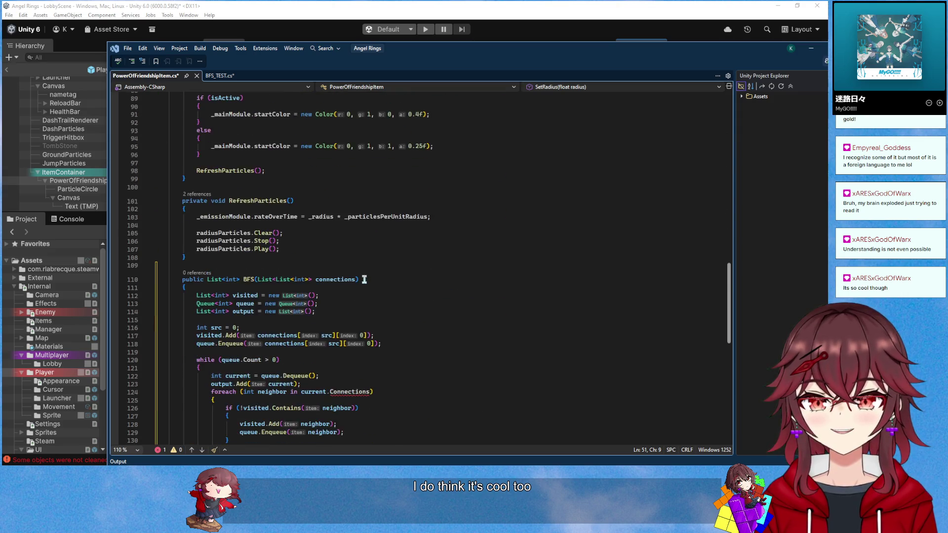
pyautogui.scroll(-3, 364, 280)
pyautogui.scroll(1, 366, 344)
pyautogui.click(356, 344)
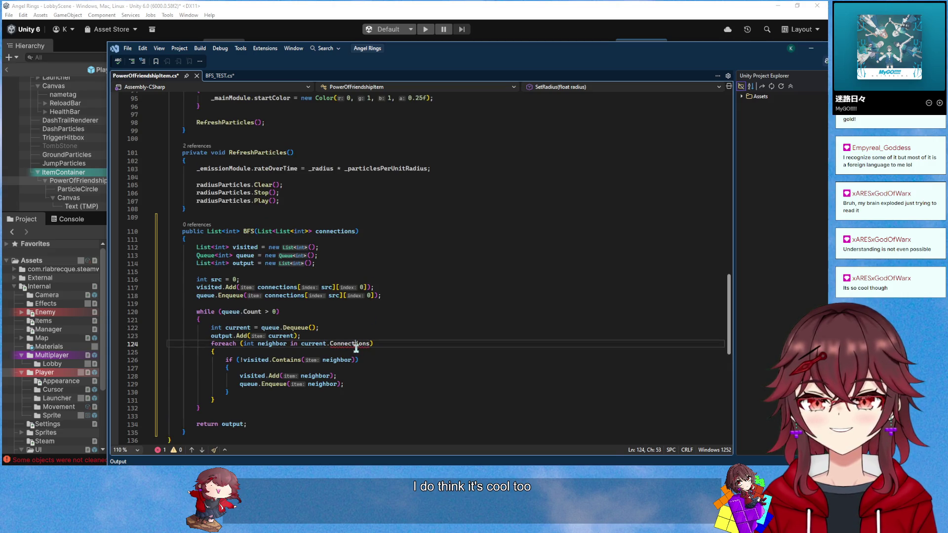
pyautogui.scroll(2, 412, 354)
pyautogui.click(322, 267)
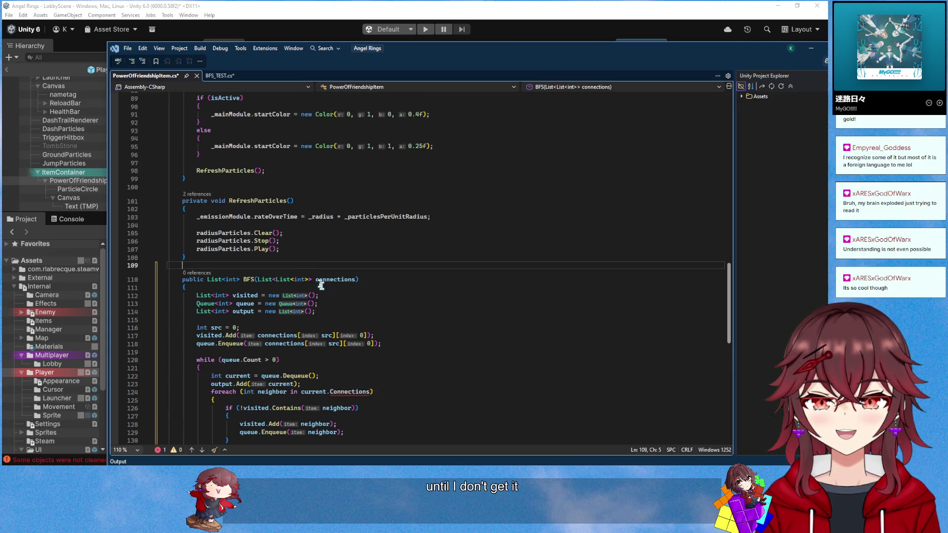
pyautogui.scroll(-2, 372, 335)
pyautogui.scroll(-1, 372, 334)
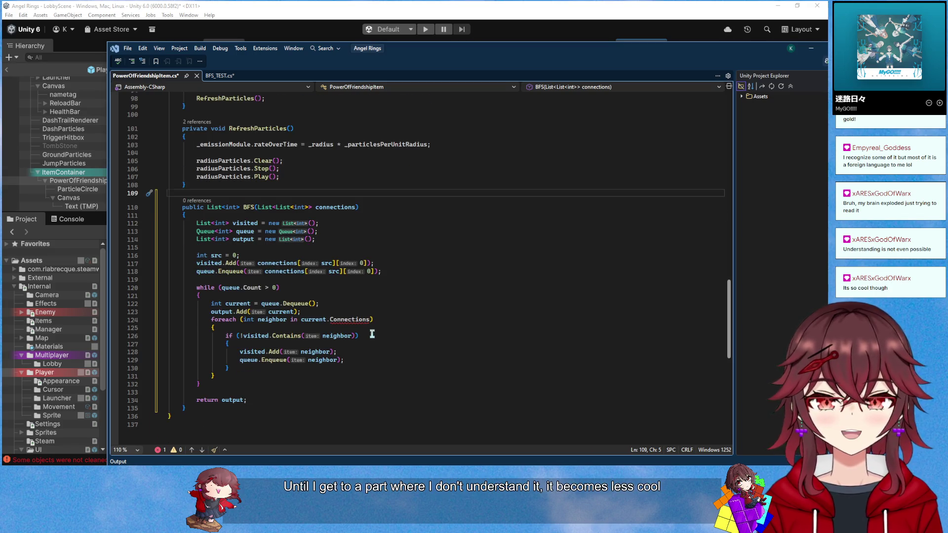
pyautogui.scroll(9, 372, 334)
pyautogui.scroll(20, 373, 335)
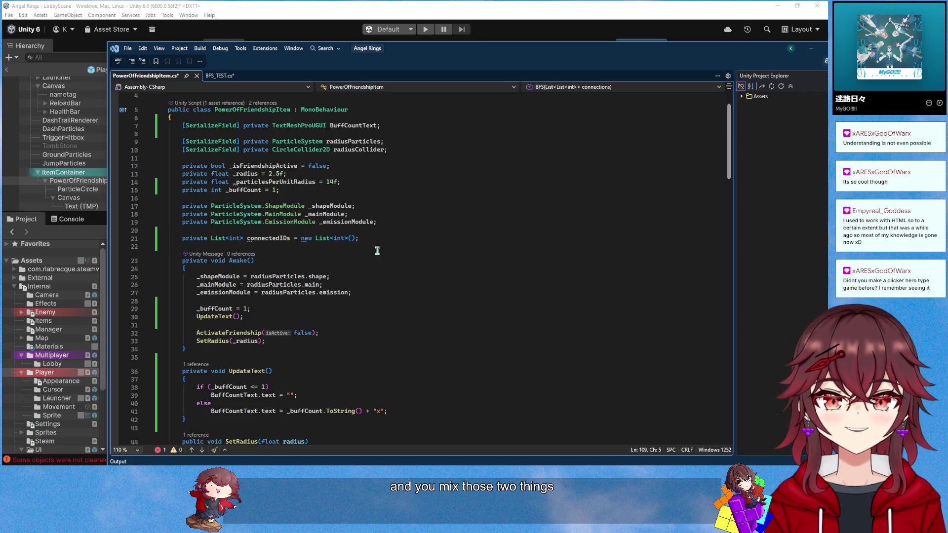
pyautogui.scroll(-4, 373, 287)
pyautogui.click(372, 287)
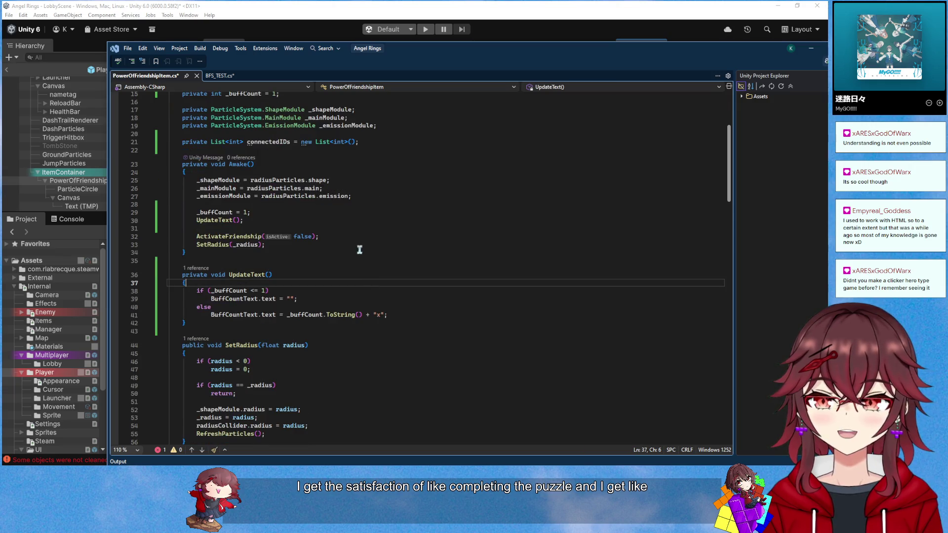
pyautogui.scroll(-16, 366, 301)
pyautogui.scroll(-9, 355, 320)
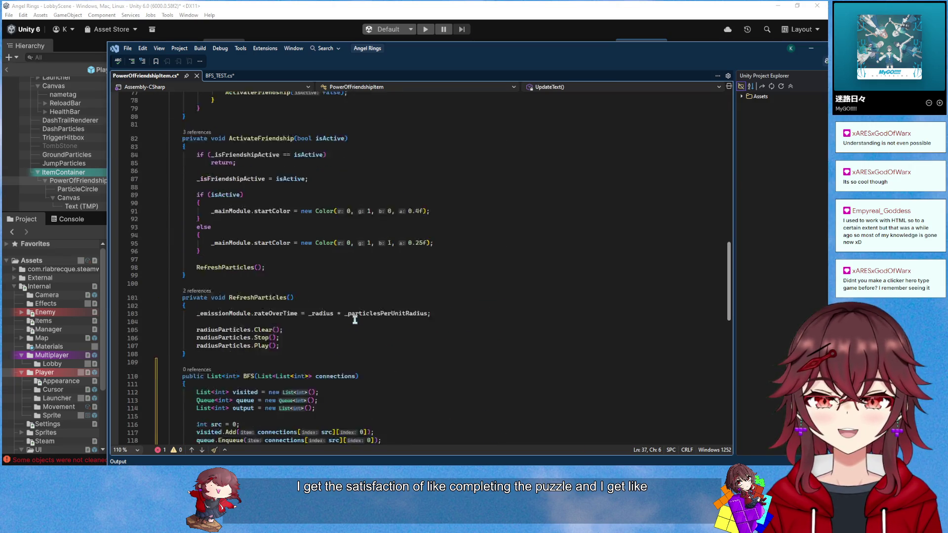
pyautogui.scroll(-3, 355, 320)
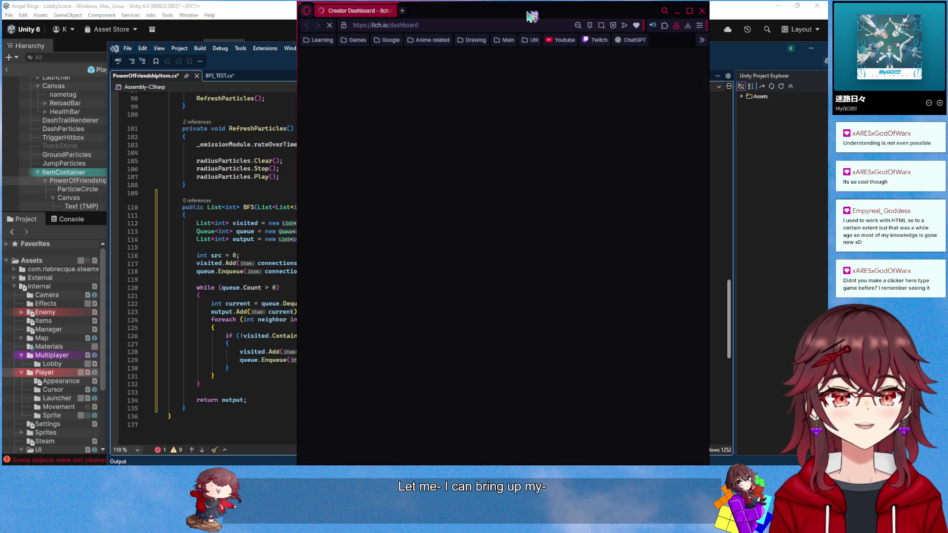
pyautogui.moveTo(533, 17); pyautogui.dragTo(429, 6)
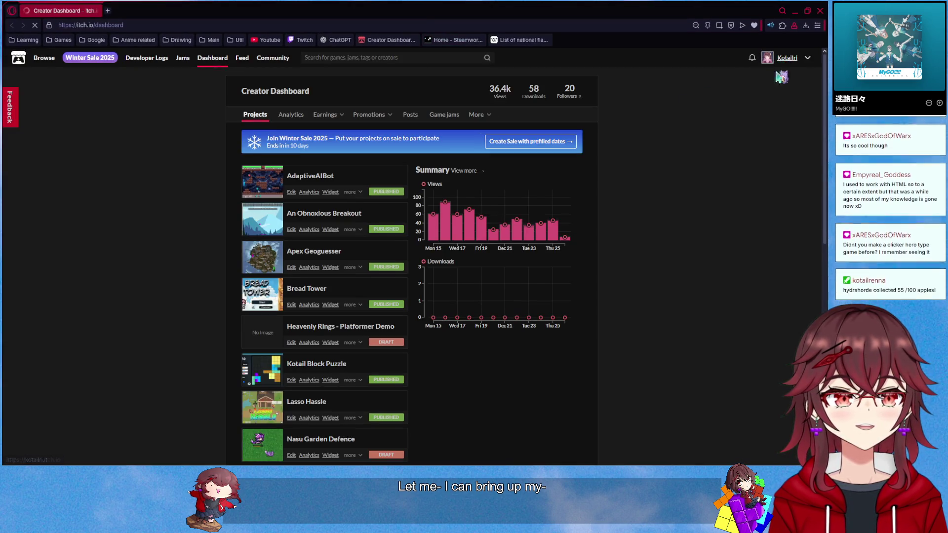
# Scroll through the creator's published games on the itch.io profile page
pyautogui.scroll(-10, 168, 289)
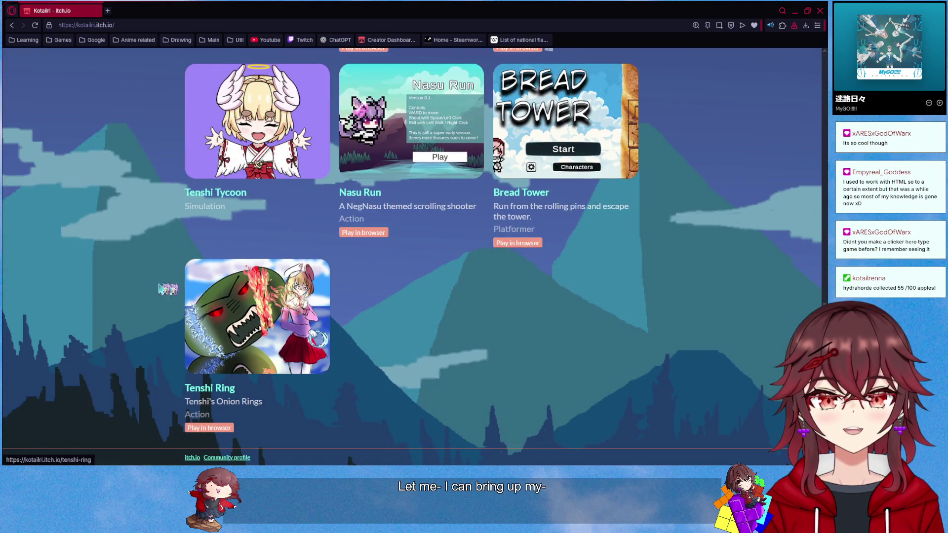
pyautogui.scroll(10, 97, 294)
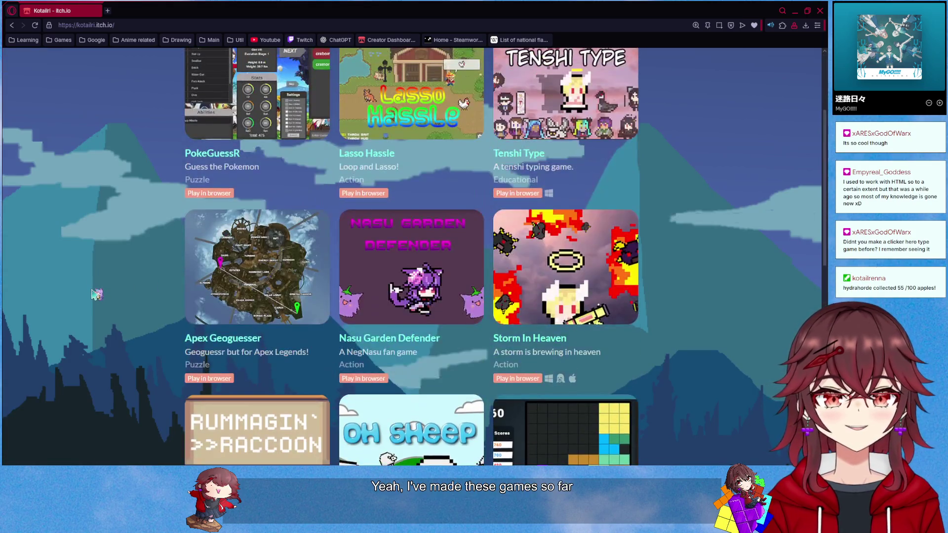
pyautogui.scroll(3, 96, 295)
pyautogui.scroll(-12, 96, 294)
pyautogui.scroll(9, 97, 295)
pyautogui.scroll(3, 96, 294)
pyautogui.scroll(-8, 96, 295)
pyautogui.scroll(6, 491, 207)
pyautogui.scroll(2, 490, 207)
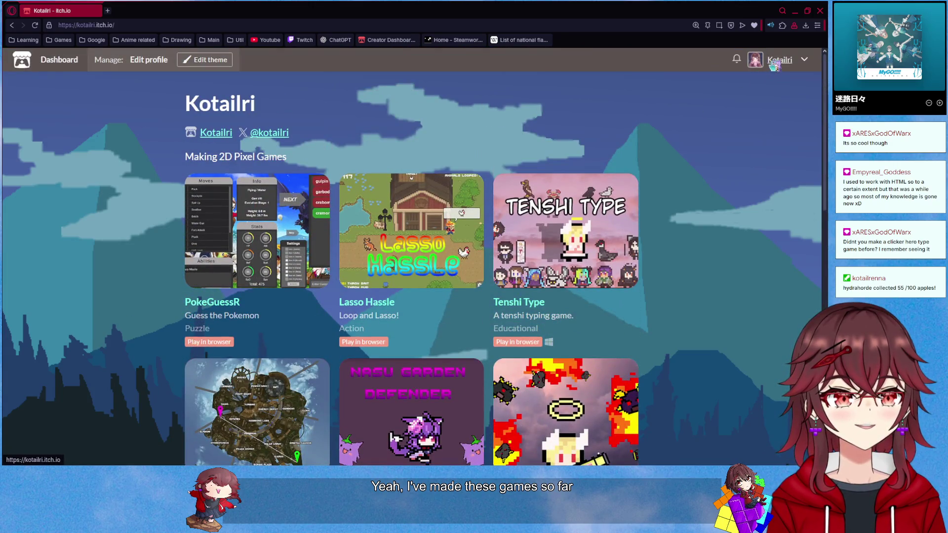
# Check the itch.io dashboard, then minimize the browser and bring up the Rings of Heaven Steam page
pyautogui.click(58, 61)
pyautogui.scroll(-10, 177, 202)
pyautogui.scroll(10, 196, 206)
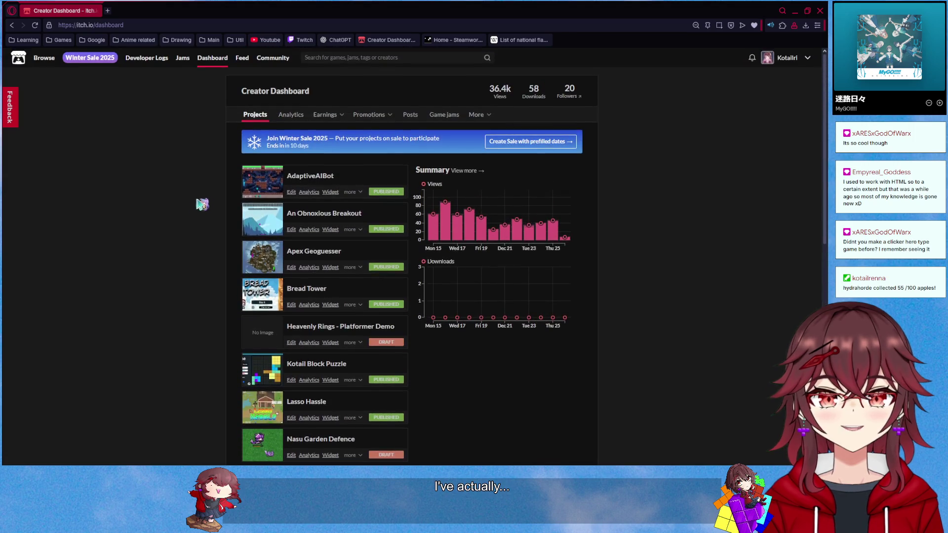
pyautogui.click(795, 10)
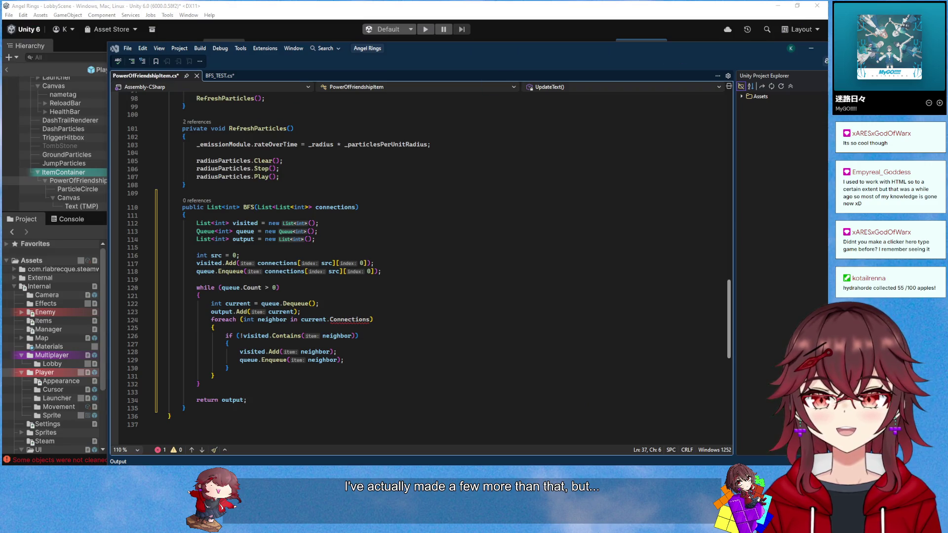
pyautogui.hotkey('alt', 'Tab')
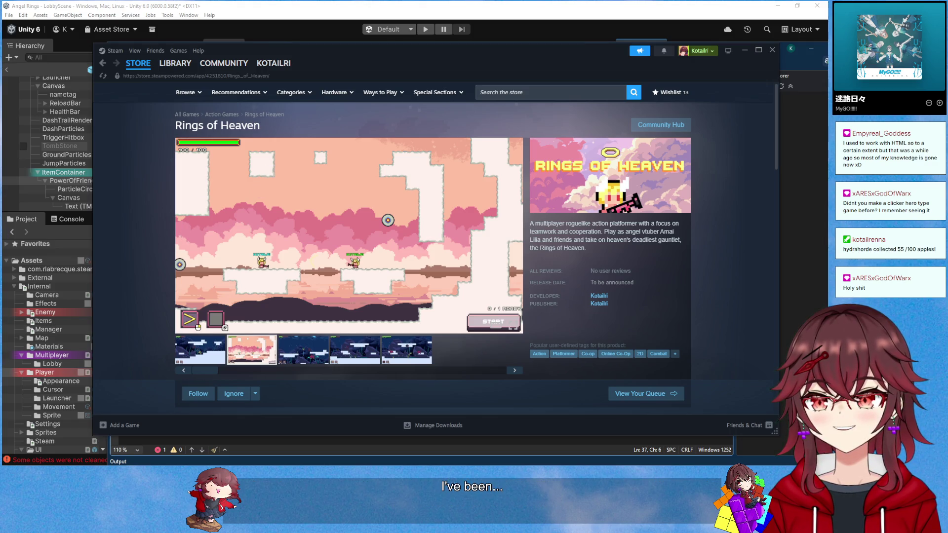
pyautogui.hotkey('alt', 'Tab')
pyautogui.click(677, 80)
pyautogui.scroll(-13, 447, 224)
pyautogui.scroll(-3, 135, 309)
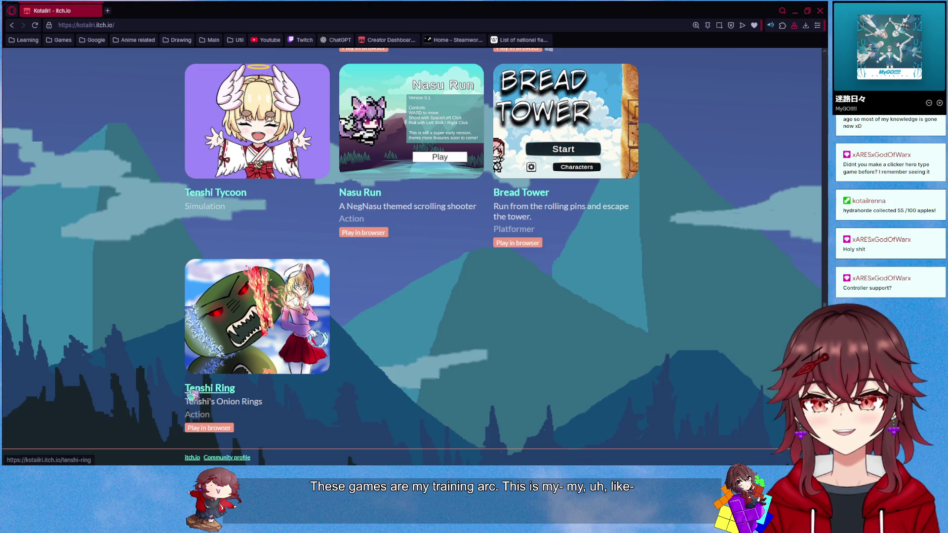
pyautogui.scroll(1, 117, 385)
pyautogui.scroll(4, 117, 385)
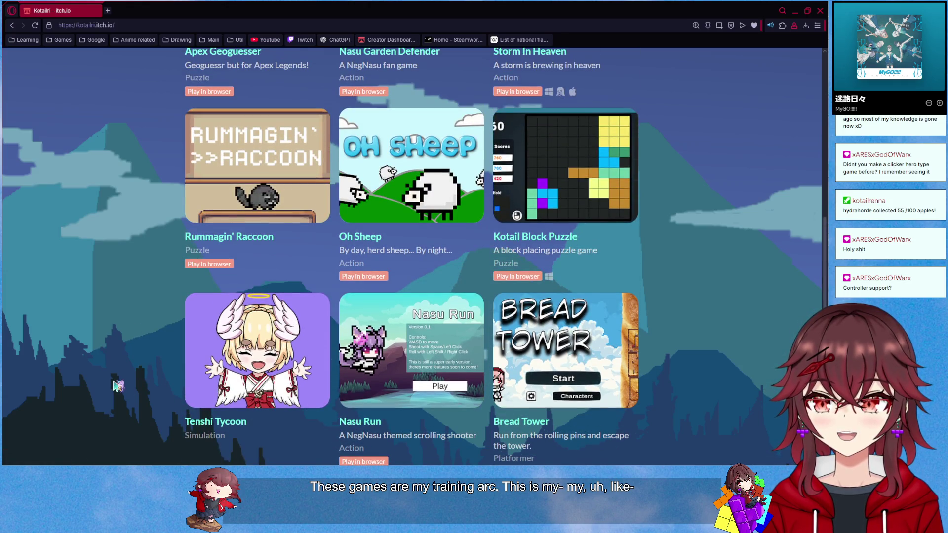
pyautogui.scroll(-4, 117, 385)
pyautogui.scroll(13, 117, 385)
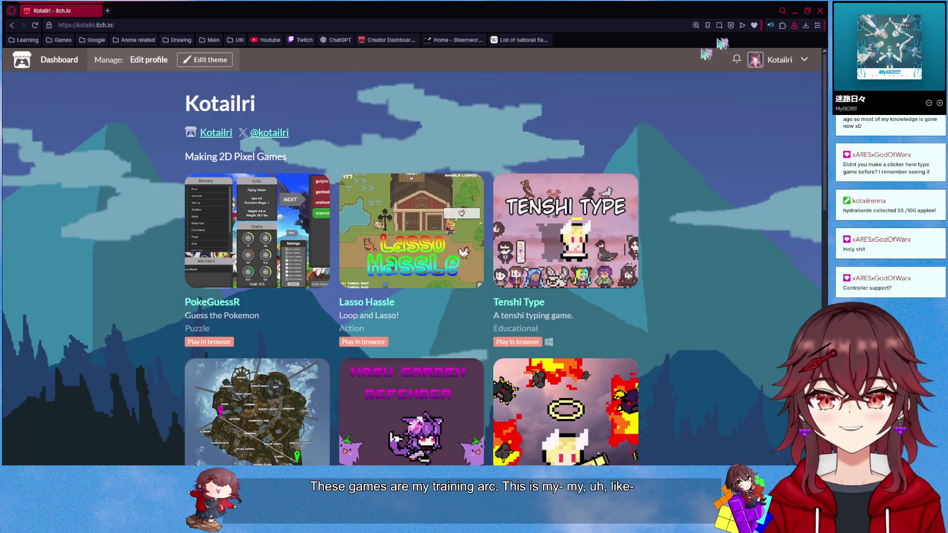
pyautogui.click(795, 10)
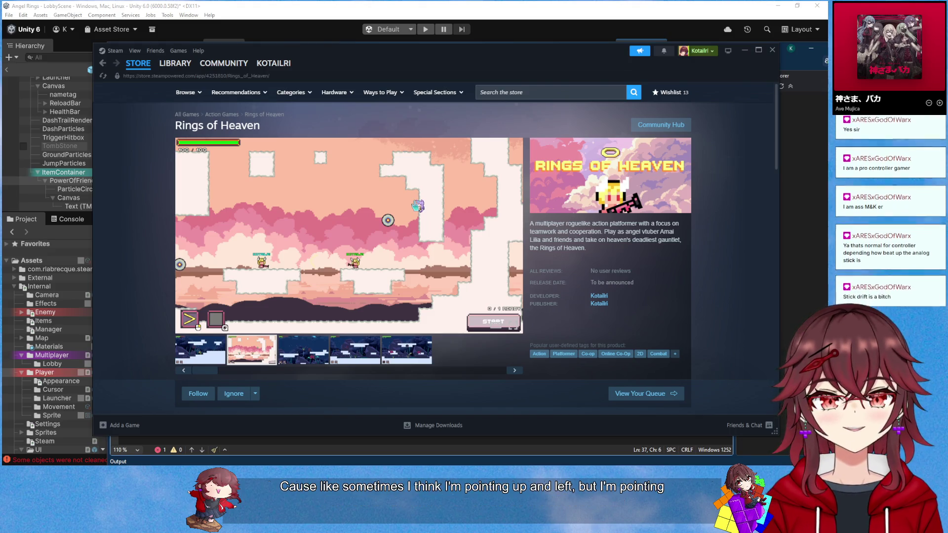
# Scroll the Rings of Heaven store details, then minimize Steam and return to line 124 of the script
pyautogui.scroll(-5, 513, 250)
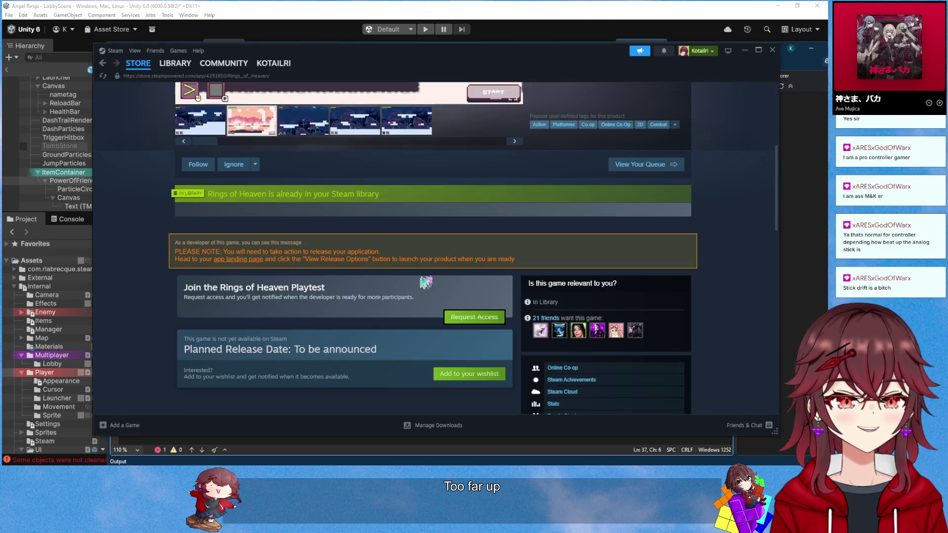
pyautogui.scroll(-5, 218, 362)
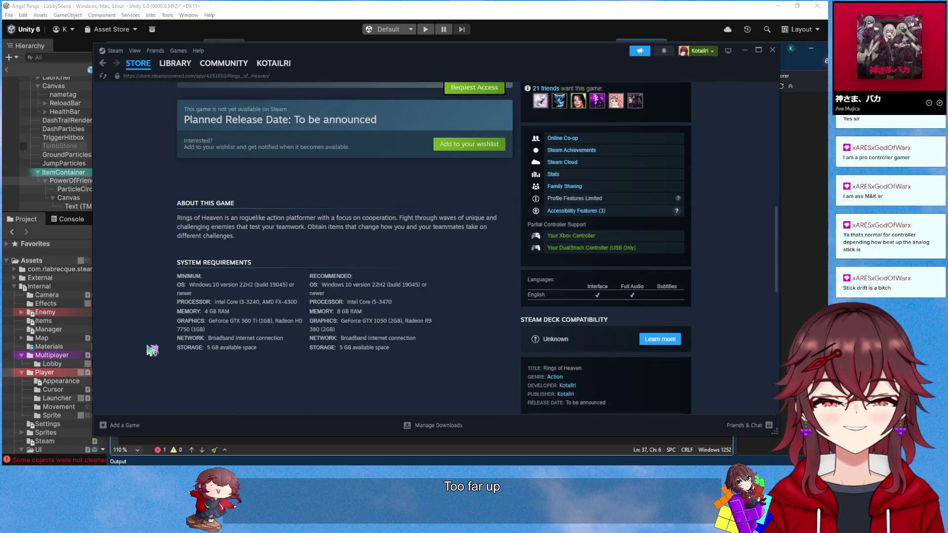
pyautogui.scroll(10, 152, 351)
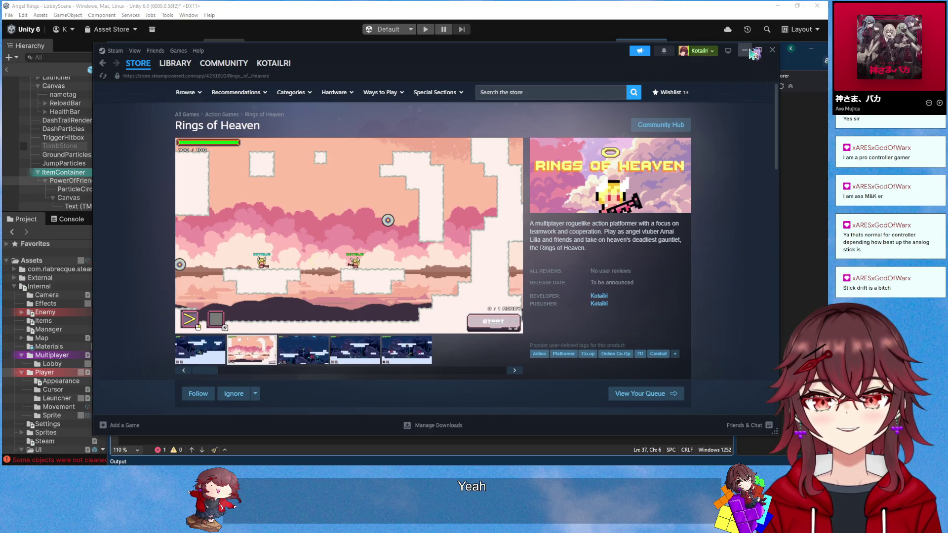
pyautogui.click(750, 51)
pyautogui.click(379, 320)
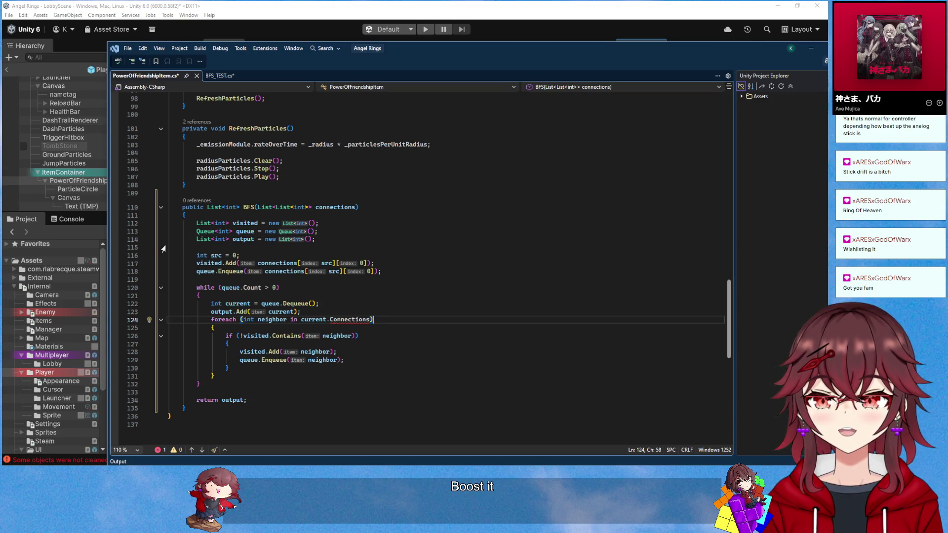
# Put the cursor on blank line 109, then switch back to Steam and go to the store front
pyautogui.click(235, 192)
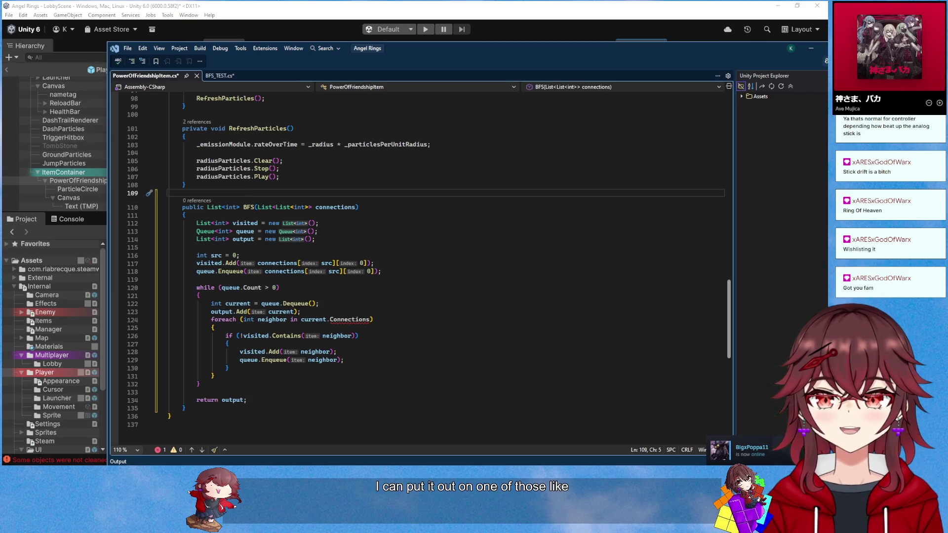
pyautogui.hotkey('alt', 'Tab')
pyautogui.moveTo(163, 69)
pyautogui.click(130, 67)
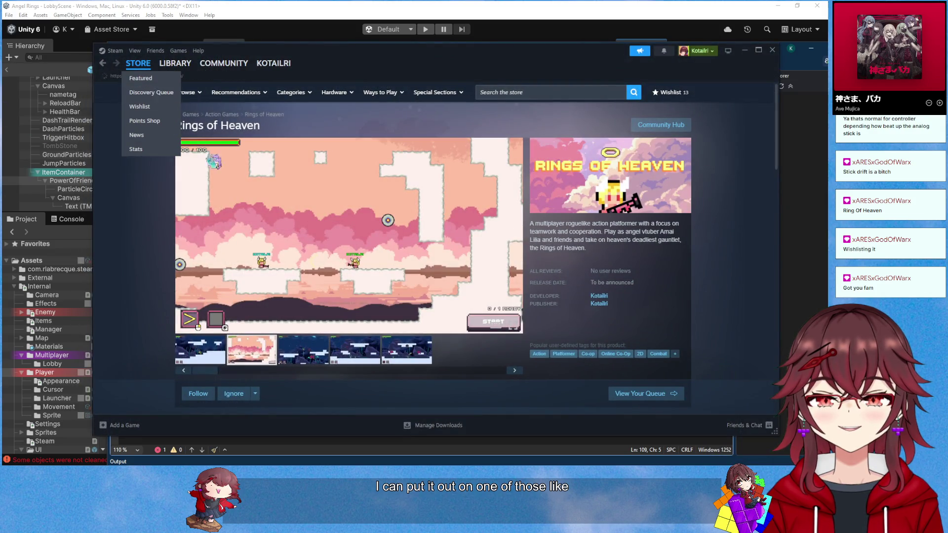
# Browse the Steam store front's sale grid of discounted games, such as Control at -85%
pyautogui.scroll(-6, 148, 227)
pyautogui.scroll(5, 138, 234)
pyautogui.scroll(-12, 158, 227)
pyautogui.scroll(-20, 168, 223)
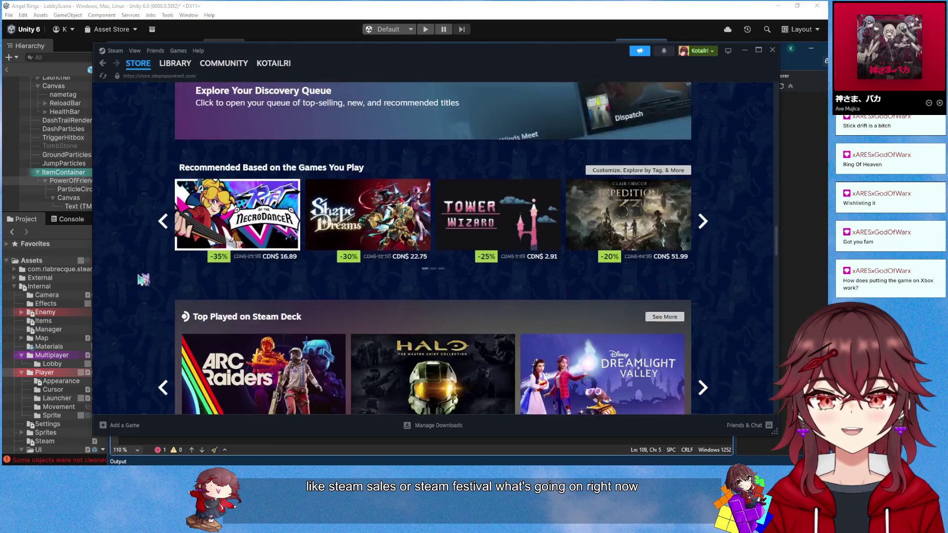
pyautogui.scroll(-5, 127, 292)
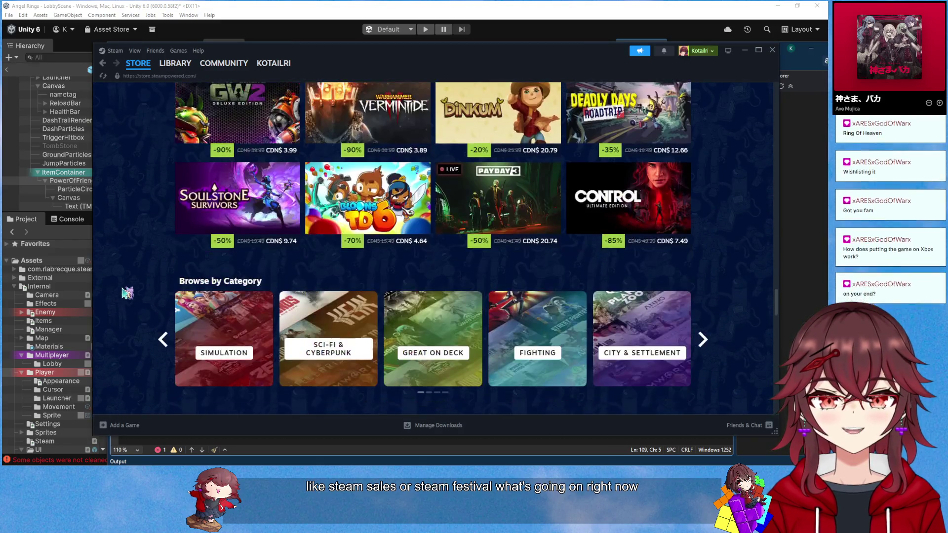
pyautogui.scroll(2, 127, 293)
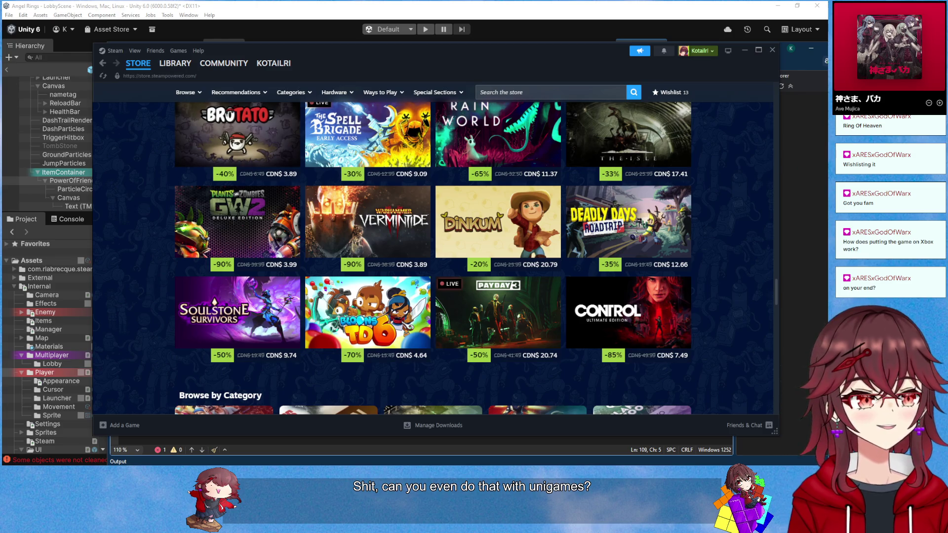
pyautogui.hotkey('alt', 'Tab')
# Google 'can unity games build for xbox', read the expanded AI Overview, then minimize Chrome
pyautogui.click(433, 124)
pyautogui.write('can un')
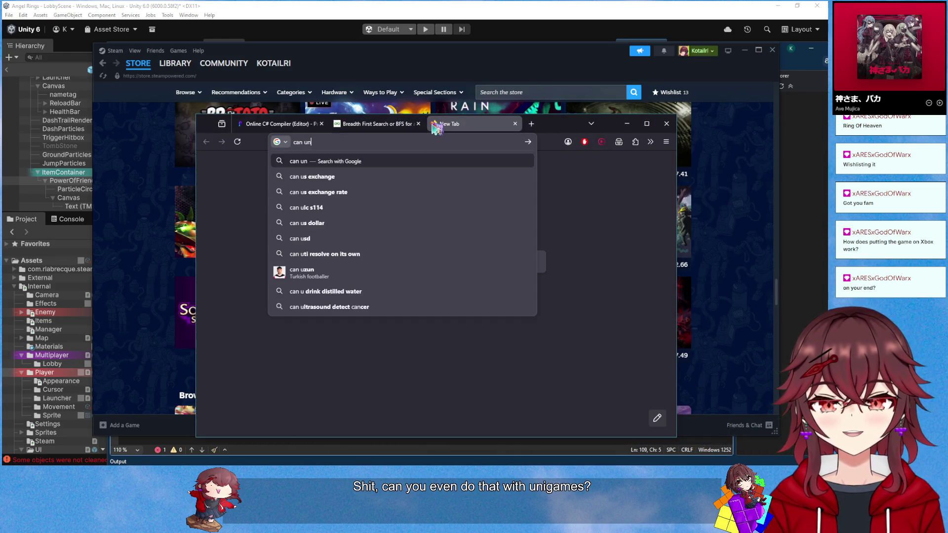
pyautogui.write('ity games build for xbox')
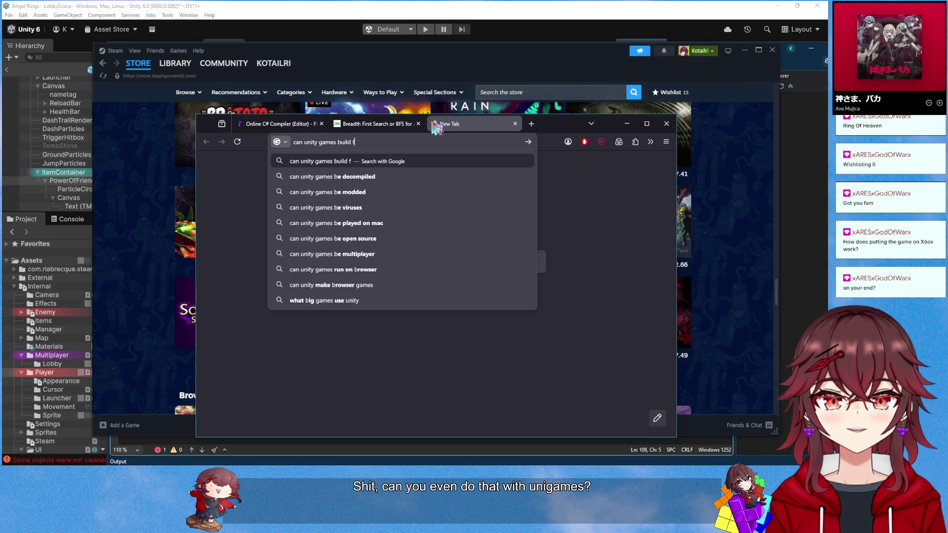
pyautogui.press('Return')
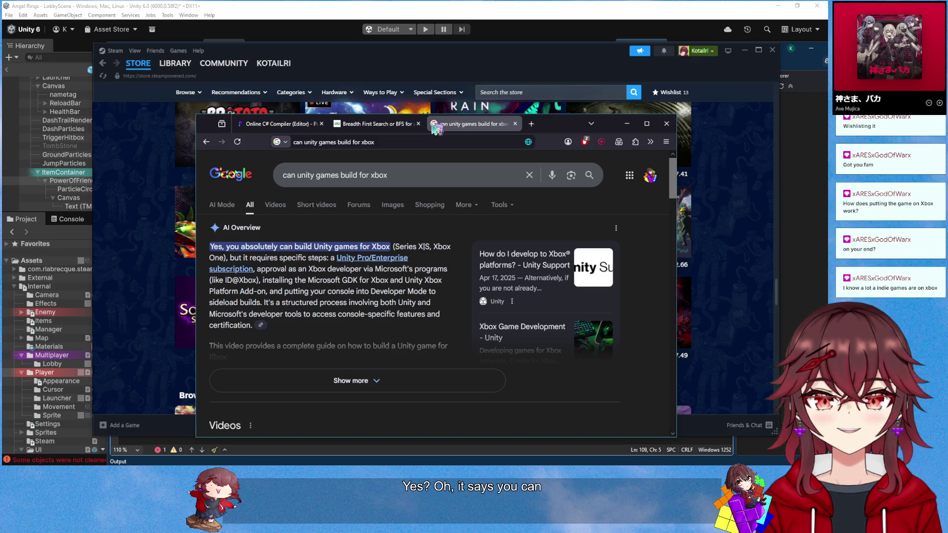
pyautogui.moveTo(268, 280); pyautogui.dragTo(363, 291)
pyautogui.click(341, 381)
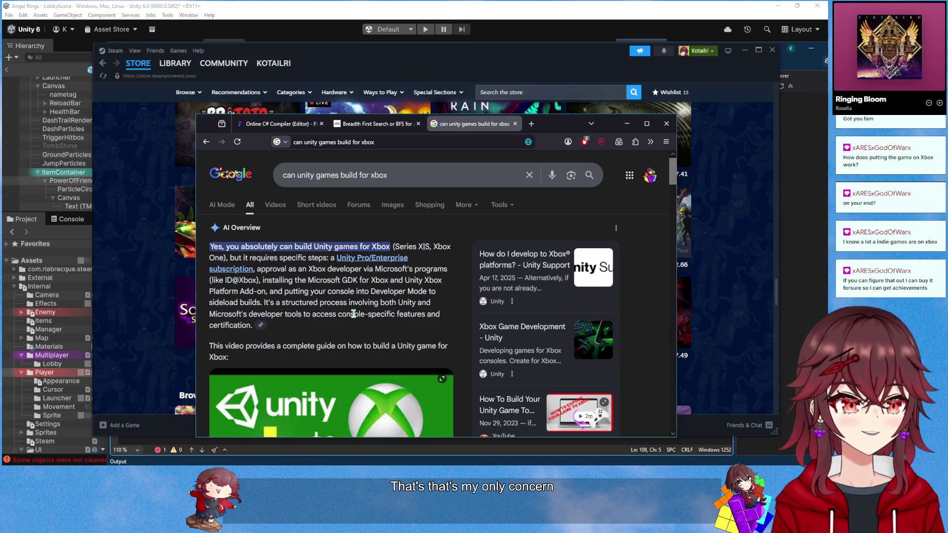
pyautogui.click(627, 123)
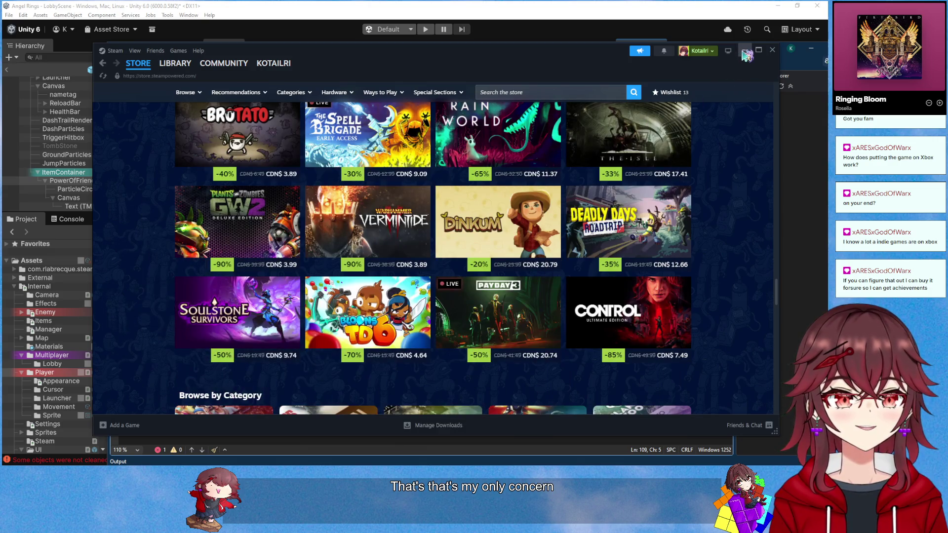
# Minimize Steam and scroll up through the BFS queue loop in PowerOfFriendshipItem.cs
pyautogui.click(744, 52)
pyautogui.click(340, 319)
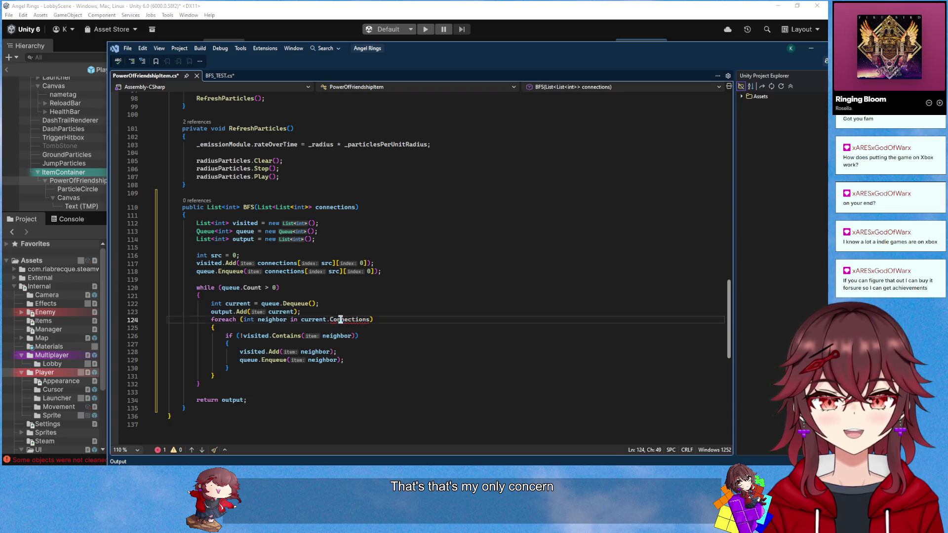
pyautogui.scroll(1, 370, 330)
pyautogui.click(370, 331)
pyautogui.scroll(1, 370, 331)
pyautogui.scroll(20, 371, 331)
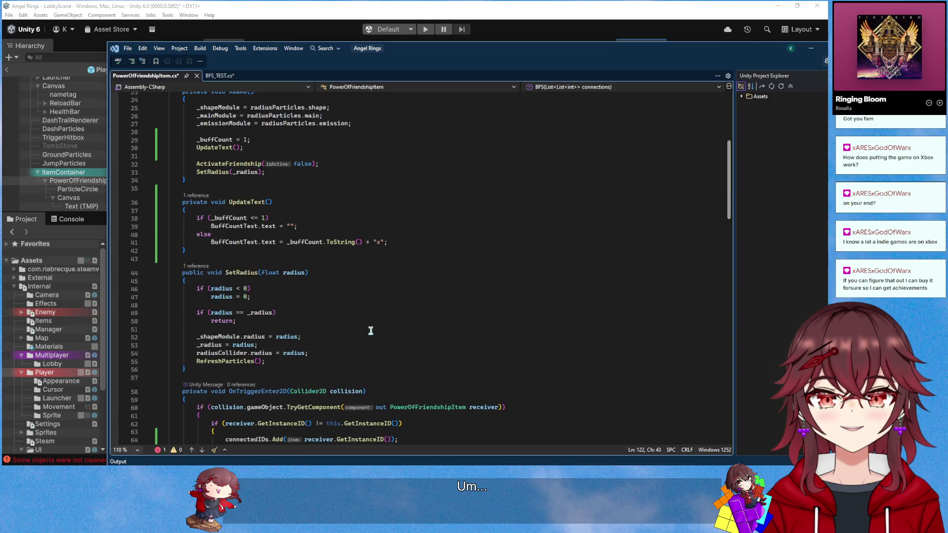
pyautogui.scroll(5, 371, 331)
pyautogui.scroll(3, 347, 295)
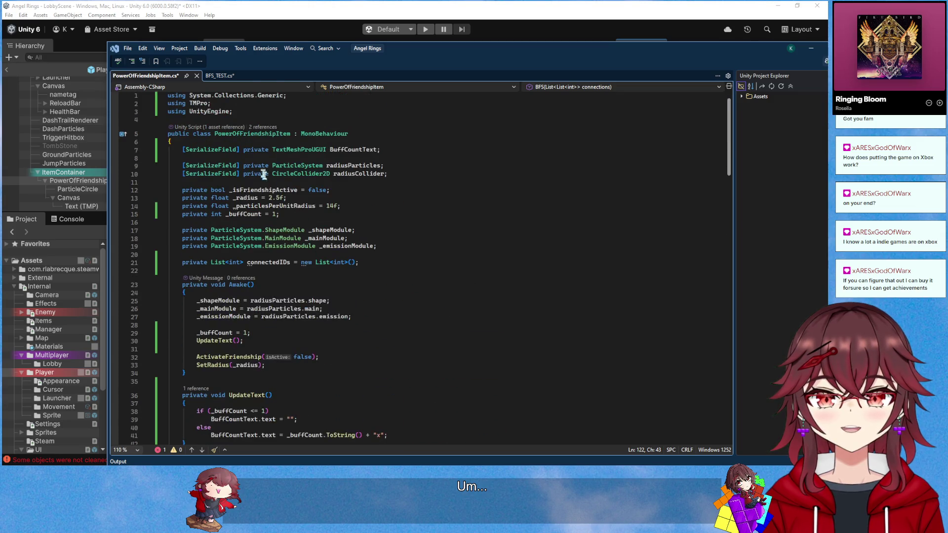
# Highlight the PowerOfFriendshipItem class name and Connections in the foreach, then switch to the Xbox results
pyautogui.doubleClick(257, 134)
pyautogui.scroll(-20, 316, 238)
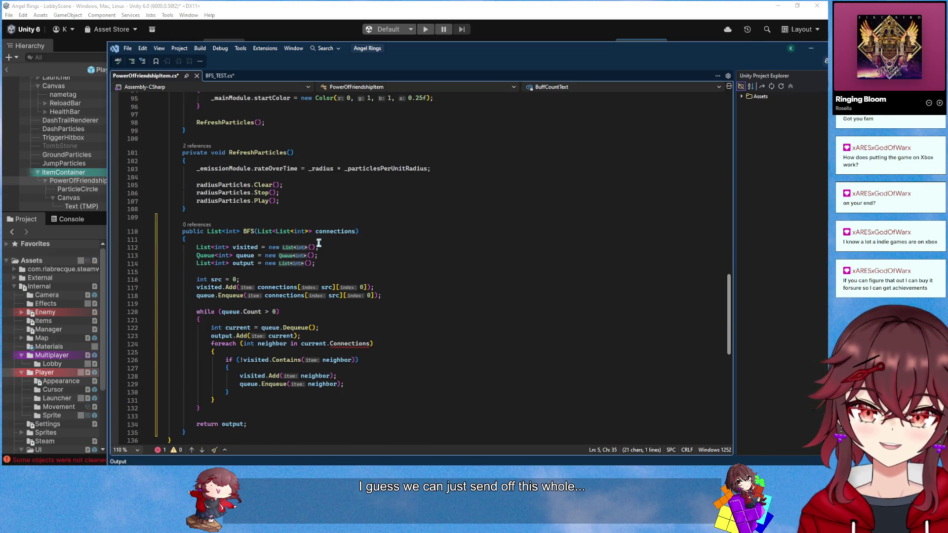
pyautogui.scroll(20, 326, 246)
pyautogui.scroll(-20, 415, 227)
pyautogui.doubleClick(348, 271)
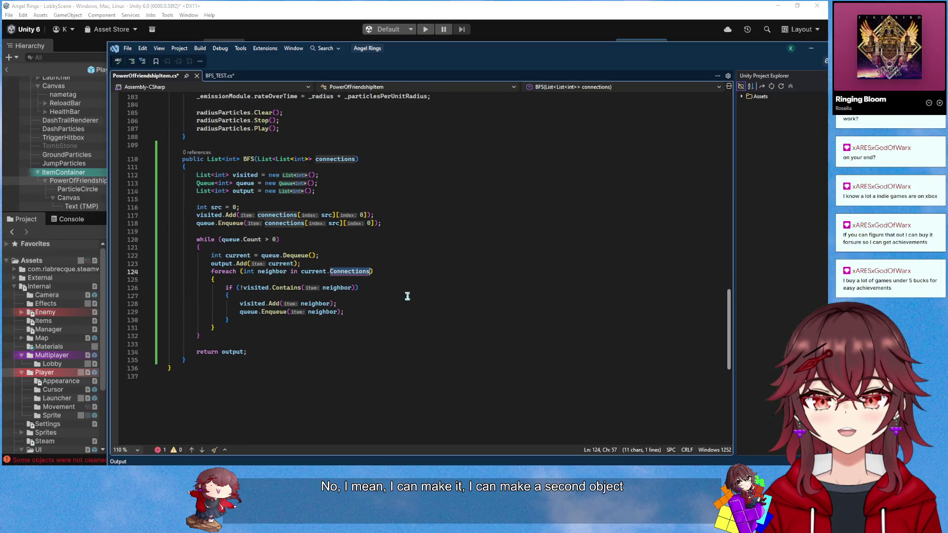
pyautogui.scroll(1, 391, 273)
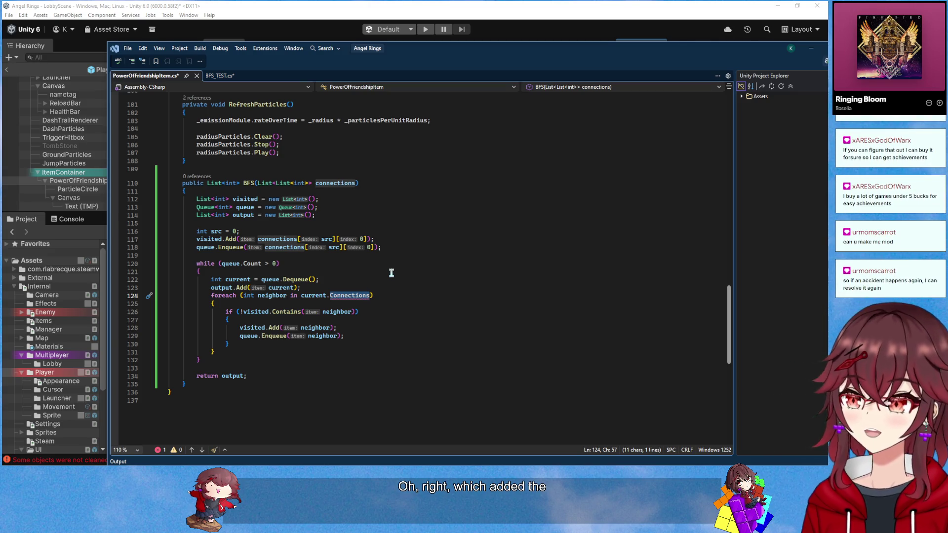
pyautogui.hotkey('alt', 'Tab')
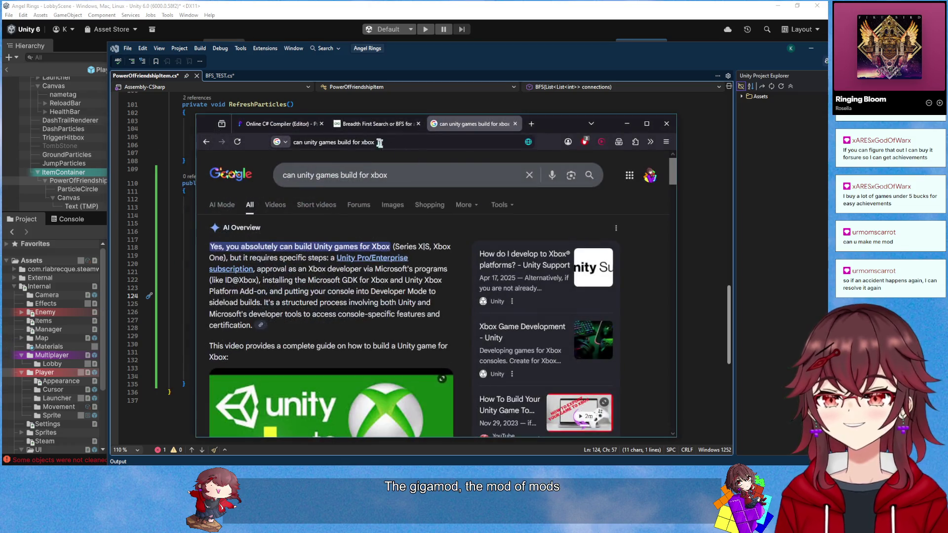
# Search 'twitch new mod role' in a new Chrome tab
pyautogui.click(531, 124)
pyautogui.write('twitc')
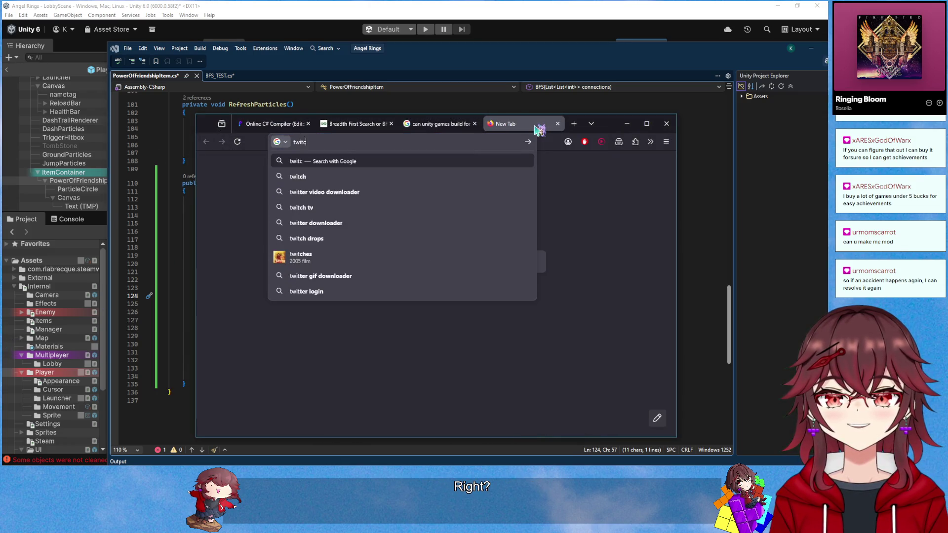
pyautogui.write('h new mod role')
pyautogui.press('Return')
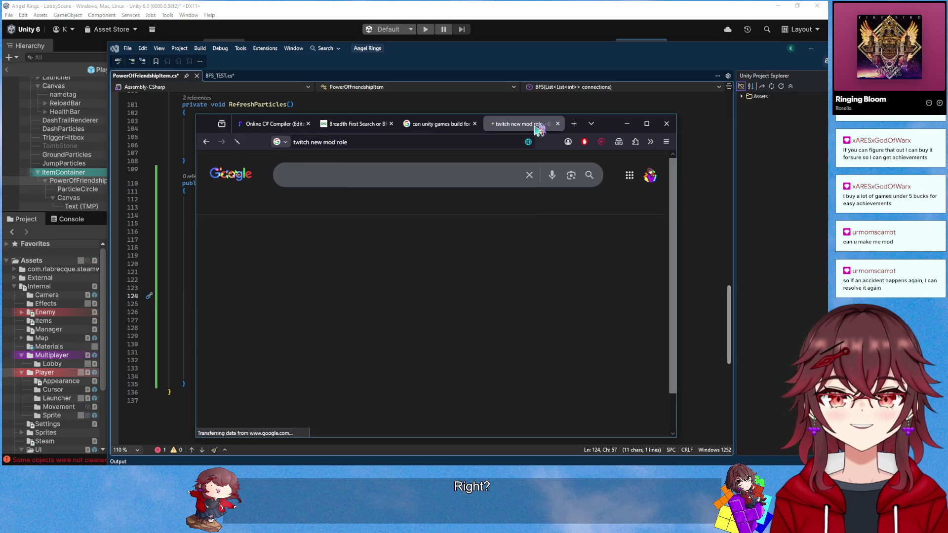
pyautogui.moveTo(608, 123); pyautogui.dragTo(562, 94)
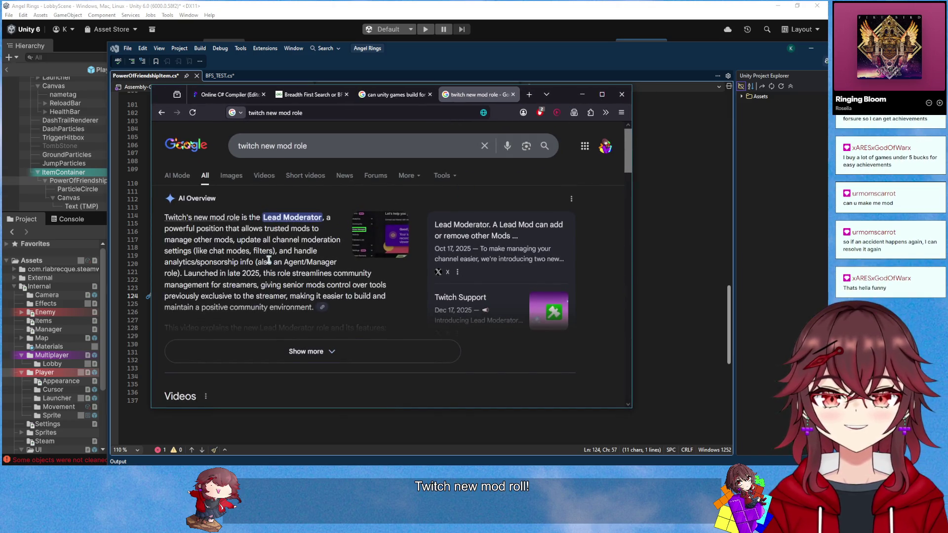
pyautogui.scroll(-2, 272, 265)
pyautogui.scroll(-5, 273, 277)
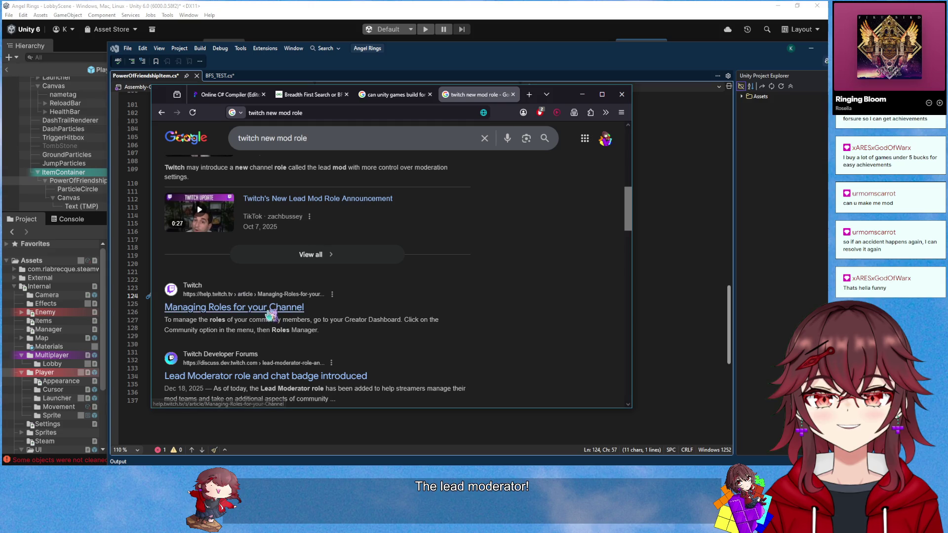
pyautogui.scroll(7, 276, 311)
# Expand and read the AI Overview explaining Twitch's Lead Moderator role
pyautogui.click(320, 348)
pyautogui.scroll(-3, 326, 346)
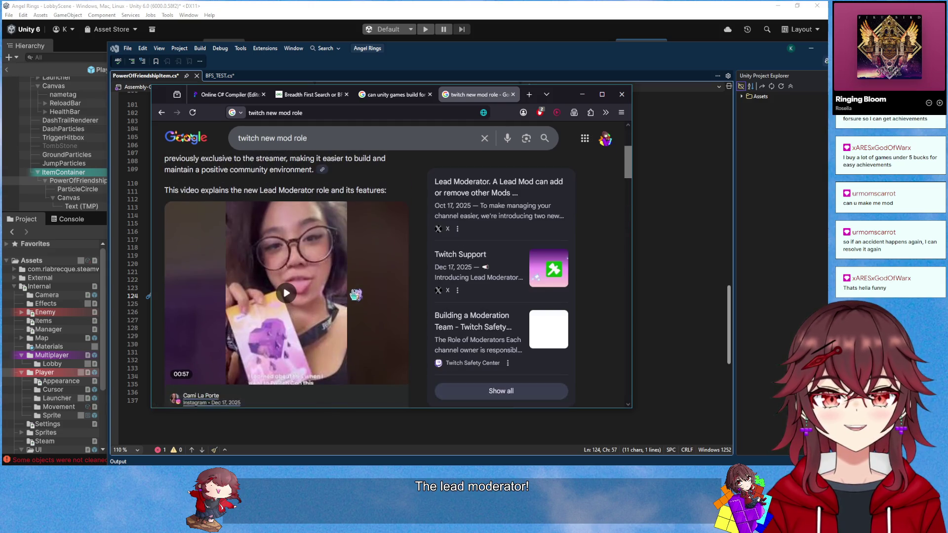
pyautogui.scroll(-8, 306, 294)
pyautogui.scroll(5, 307, 294)
pyautogui.scroll(-3, 307, 294)
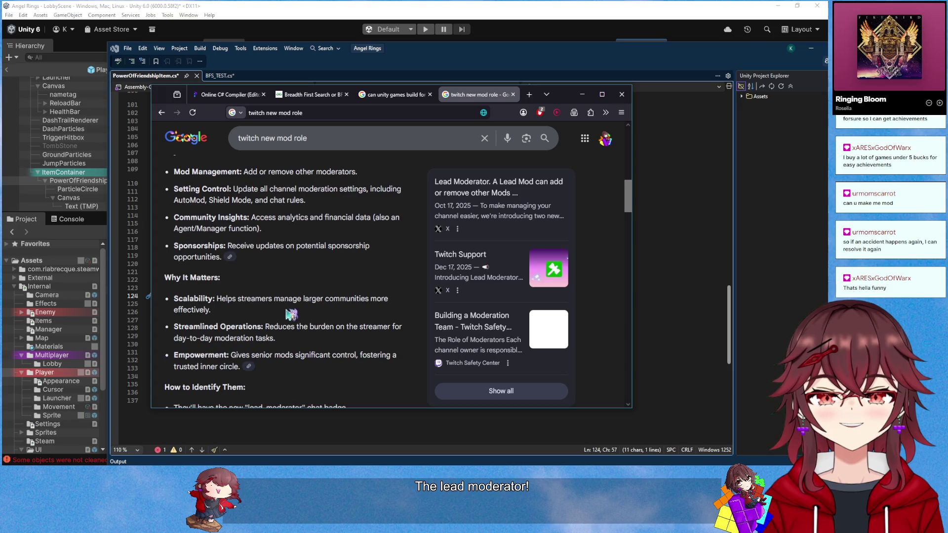
pyautogui.scroll(1, 306, 294)
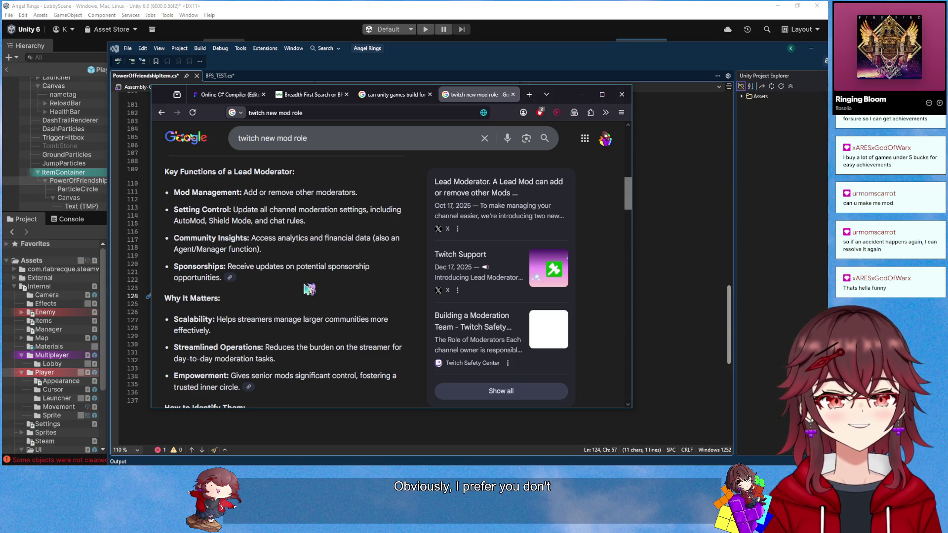
pyautogui.scroll(-3, 311, 309)
pyautogui.scroll(3, 302, 315)
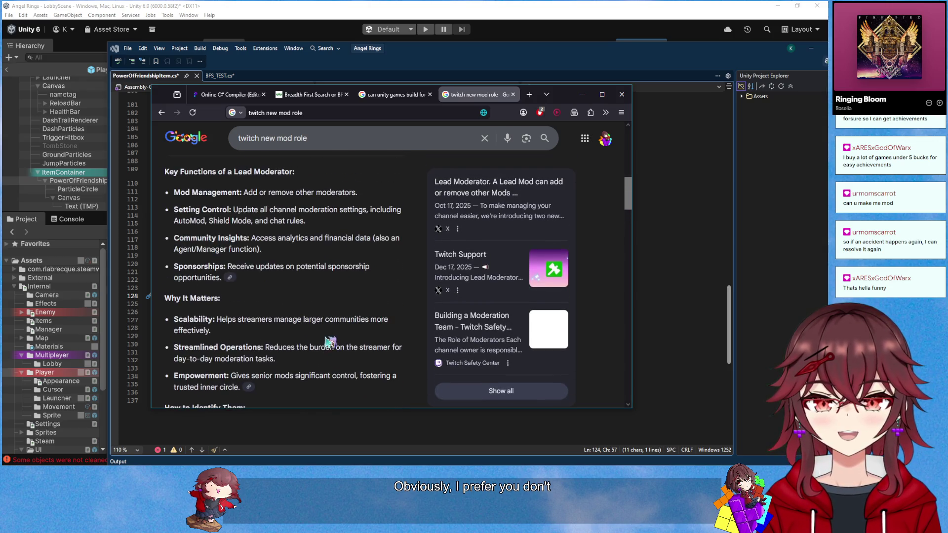
pyautogui.scroll(1, 301, 316)
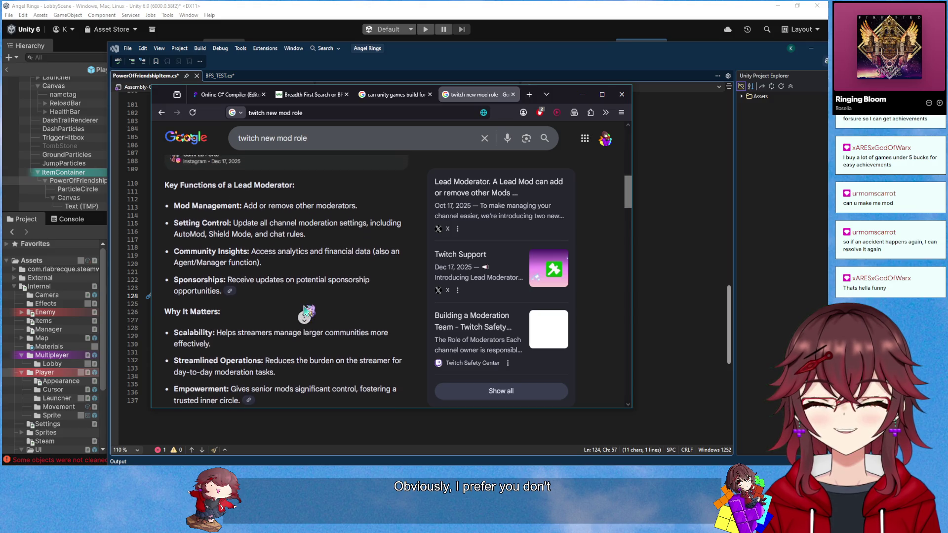
pyautogui.scroll(5, 305, 312)
pyautogui.scroll(-6, 311, 331)
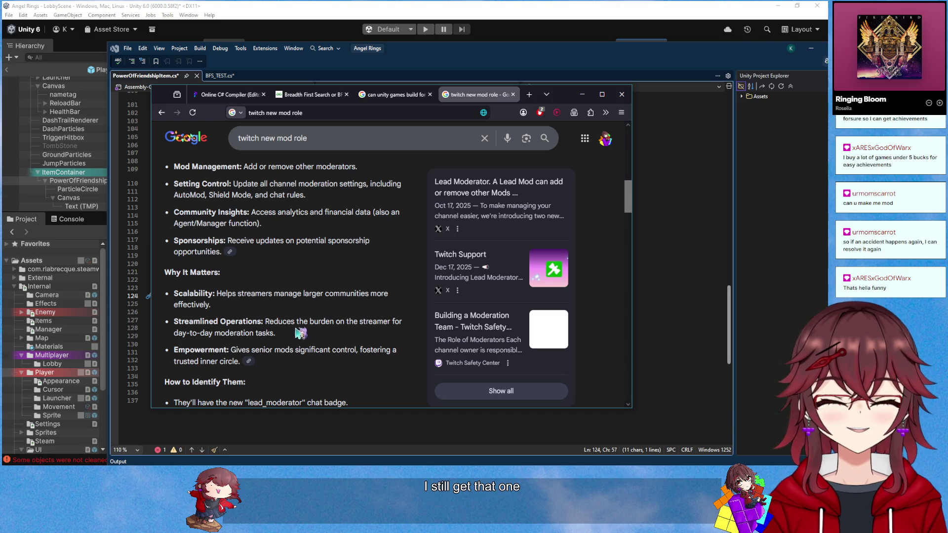
# Revisit the Xbox results and Breadth First Search article tabs, then minimize Chrome
pyautogui.click(417, 98)
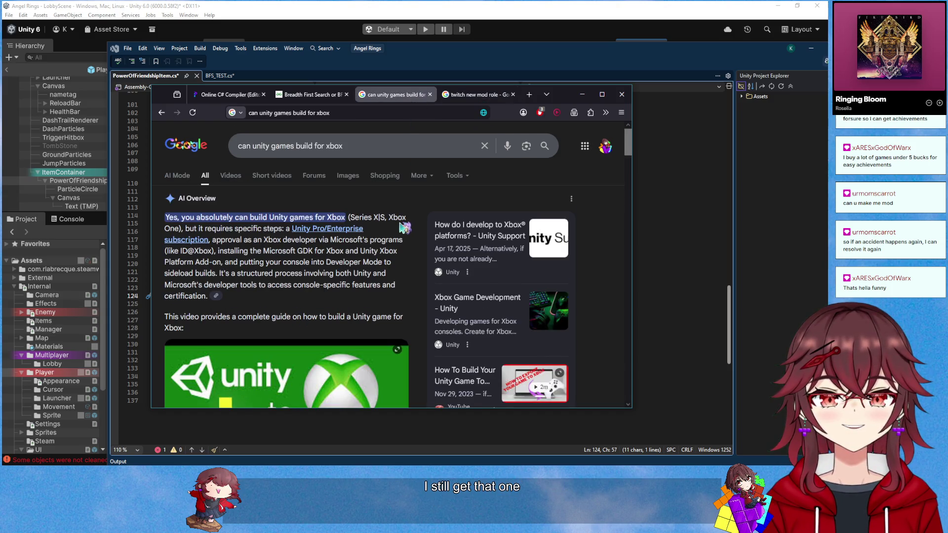
pyautogui.click(321, 96)
pyautogui.click(583, 95)
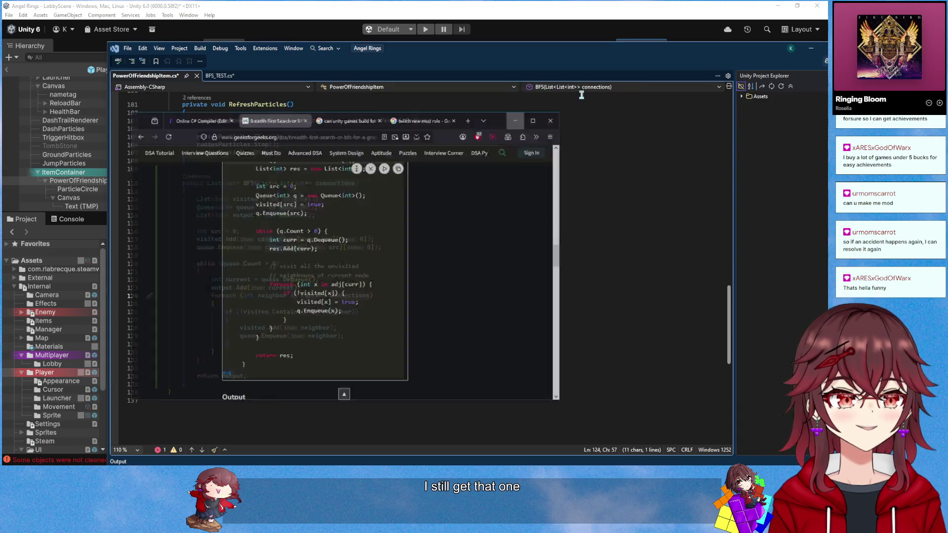
# Review the BFS method's connections parameter and the code after RefreshParticles
pyautogui.scroll(10, 326, 222)
pyautogui.scroll(-5, 309, 265)
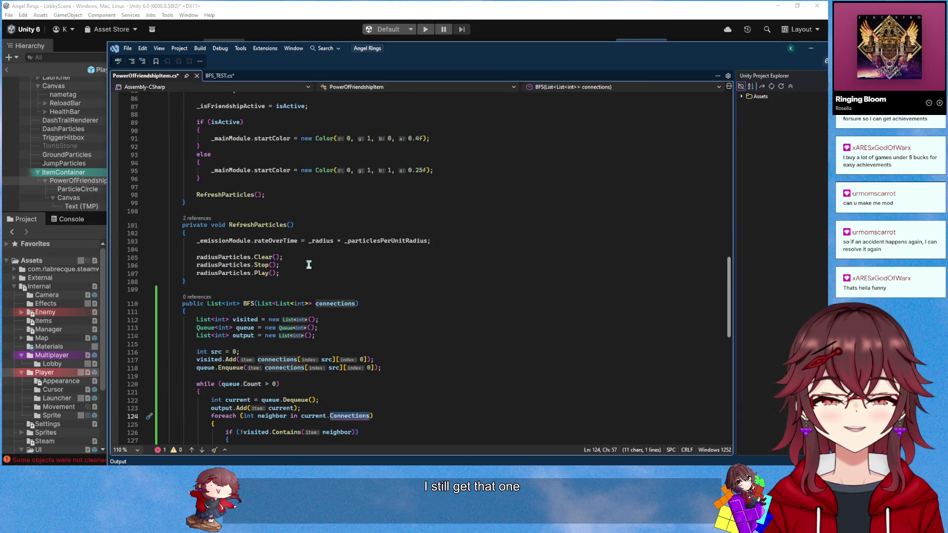
pyautogui.doubleClick(336, 303)
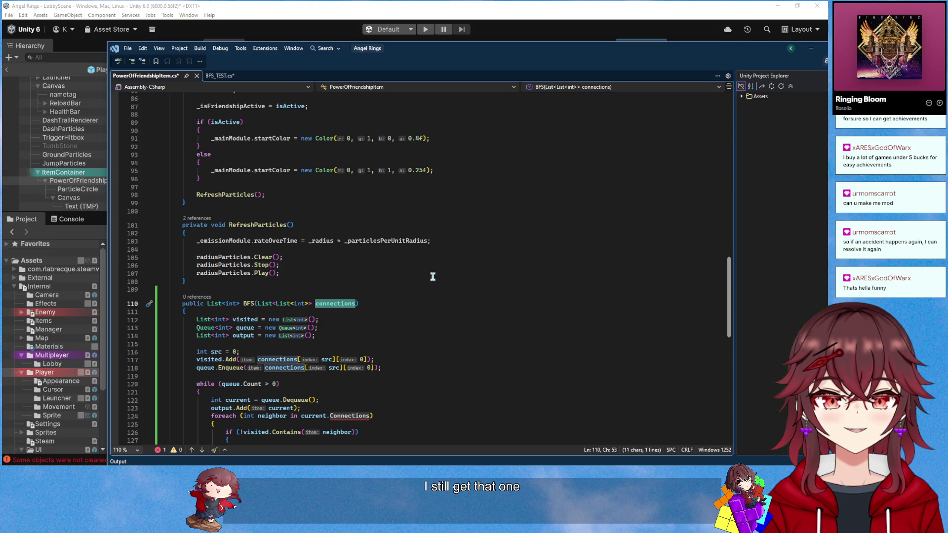
pyautogui.scroll(-2, 432, 277)
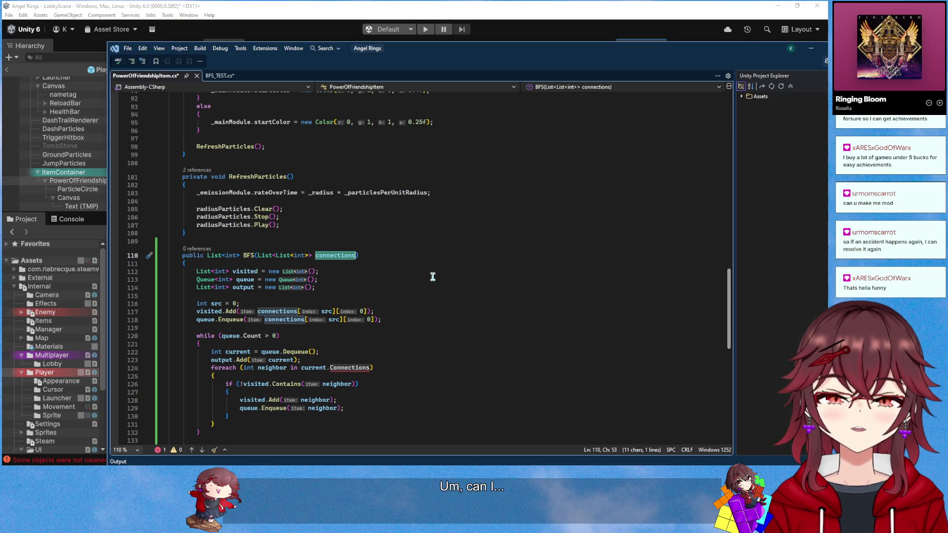
pyautogui.scroll(1, 429, 276)
pyautogui.click(330, 256)
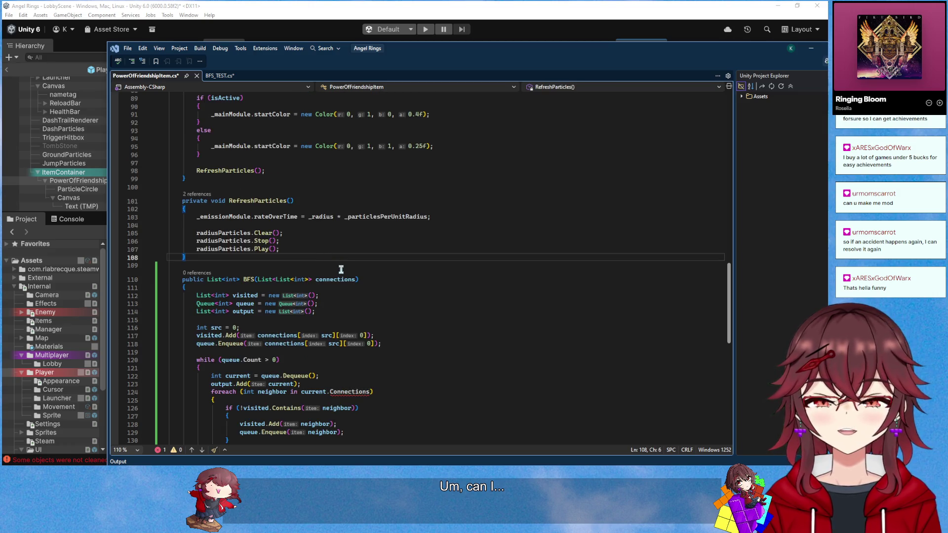
pyautogui.scroll(1, 341, 270)
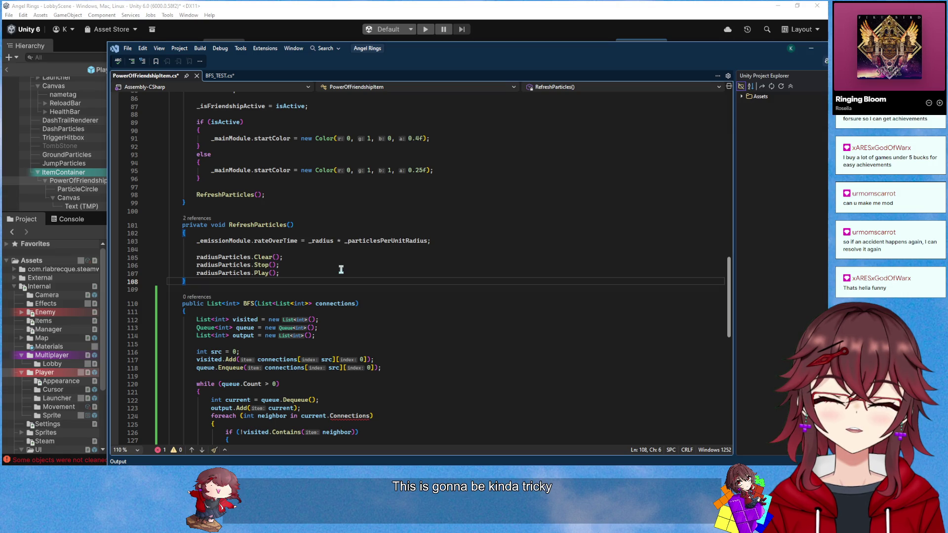
pyautogui.doubleClick(338, 303)
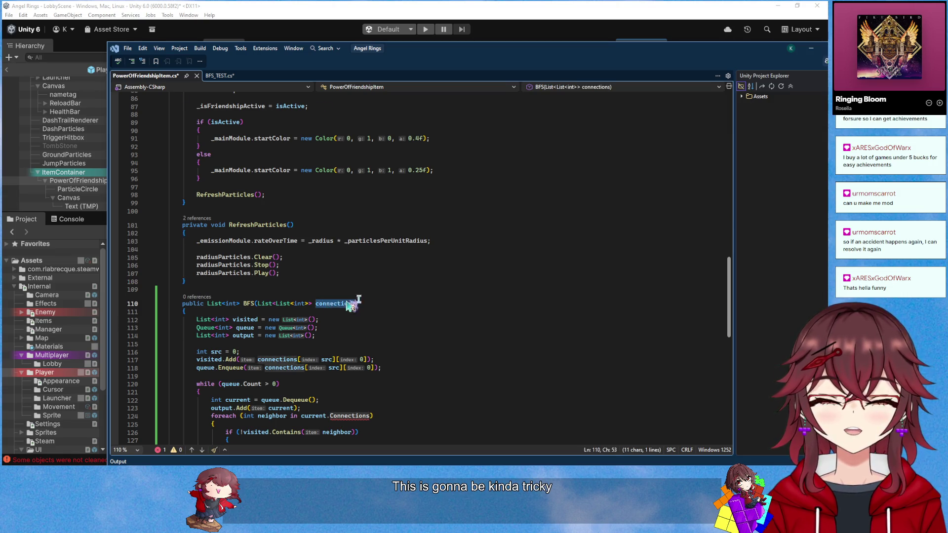
pyautogui.scroll(10, 365, 288)
pyautogui.scroll(15, 365, 288)
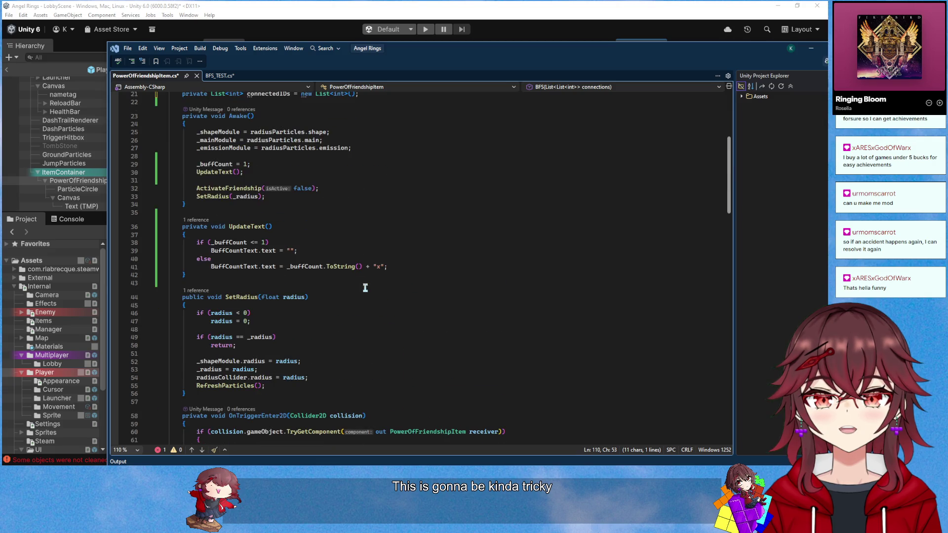
pyautogui.scroll(1, 365, 288)
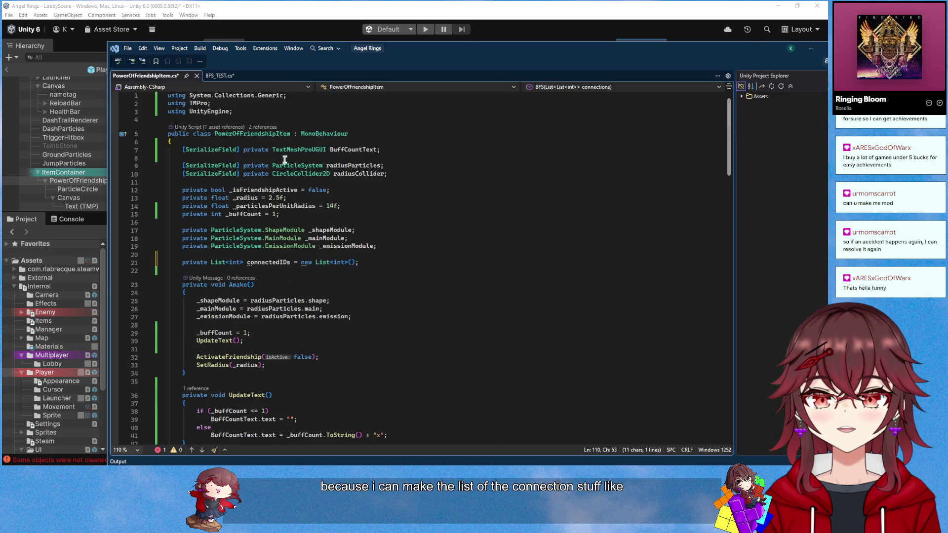
pyautogui.scroll(-7, 329, 218)
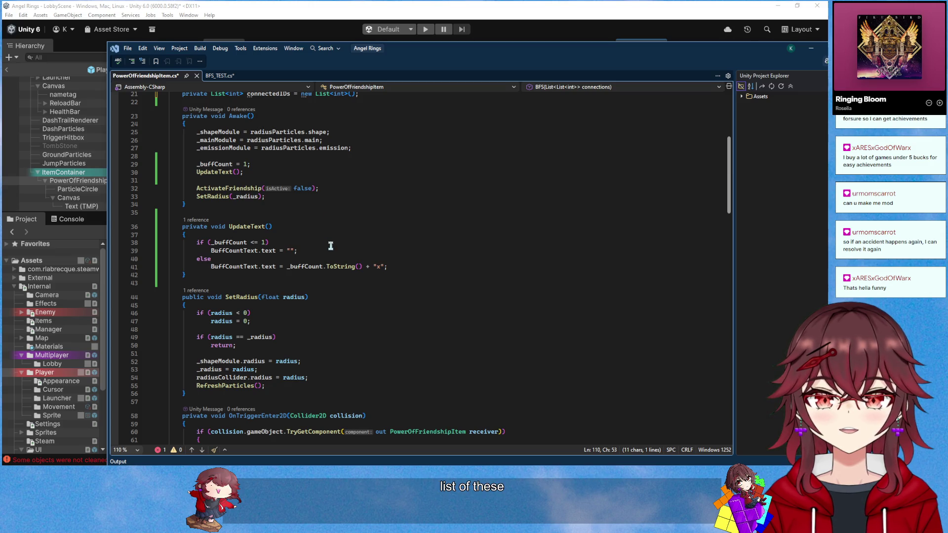
pyautogui.scroll(-4, 331, 245)
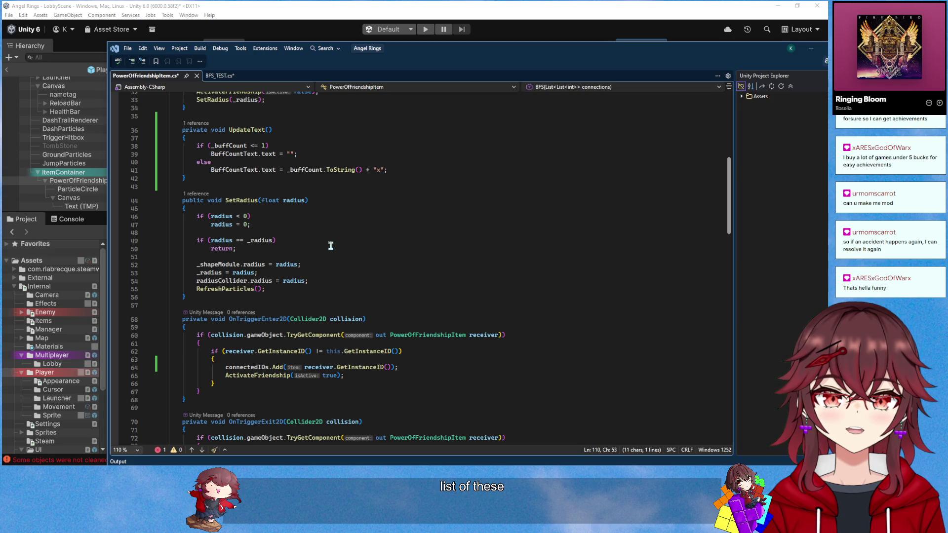
pyautogui.scroll(8, 330, 246)
# Select the connectedIDs field and its int element type on line 21
pyautogui.doubleClick(266, 192)
pyautogui.scroll(-4, 267, 191)
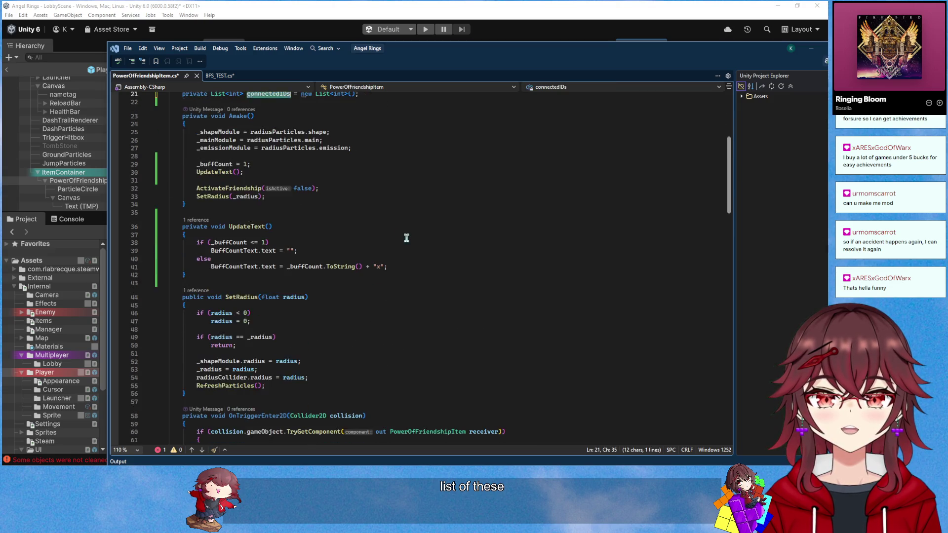
pyautogui.scroll(-3, 407, 238)
pyautogui.scroll(4, 406, 238)
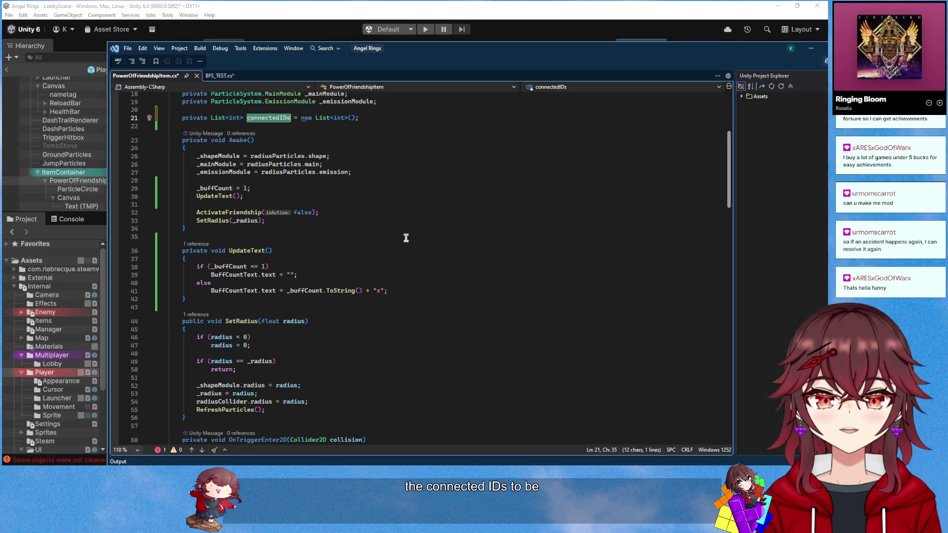
pyautogui.click(406, 238)
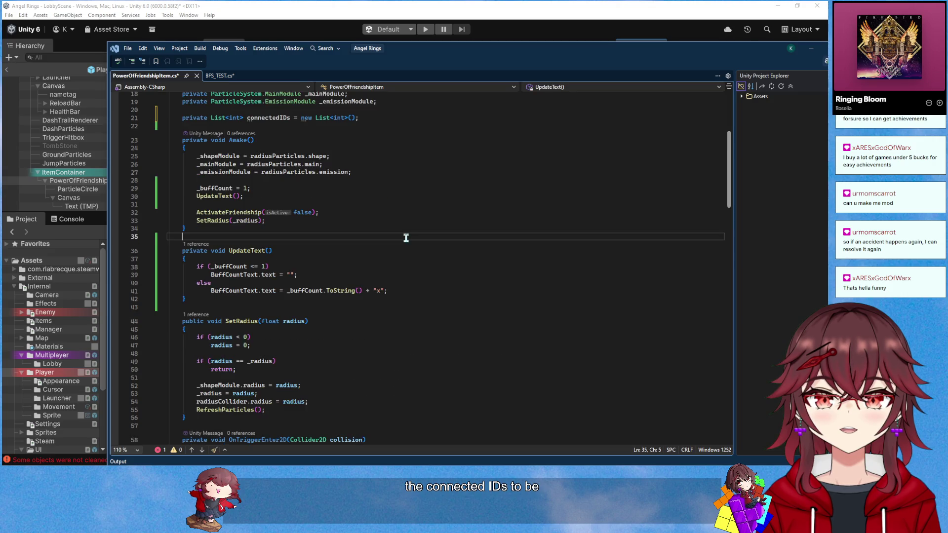
pyautogui.scroll(-6, 406, 238)
pyautogui.scroll(10, 406, 238)
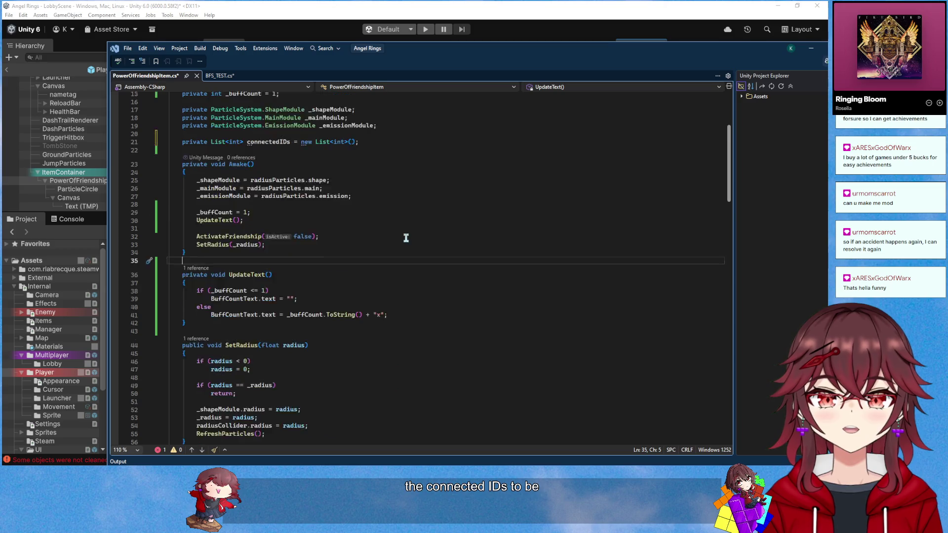
pyautogui.doubleClick(235, 213)
pyautogui.scroll(2, 394, 271)
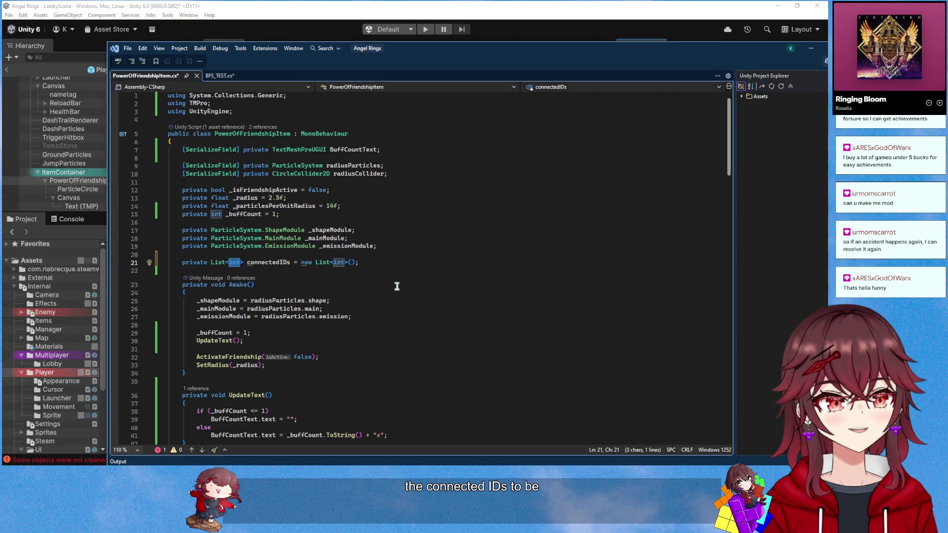
# Change the list's element type on line 21 to PowerOfFriendshipItem
pyautogui.write('PowerOf')
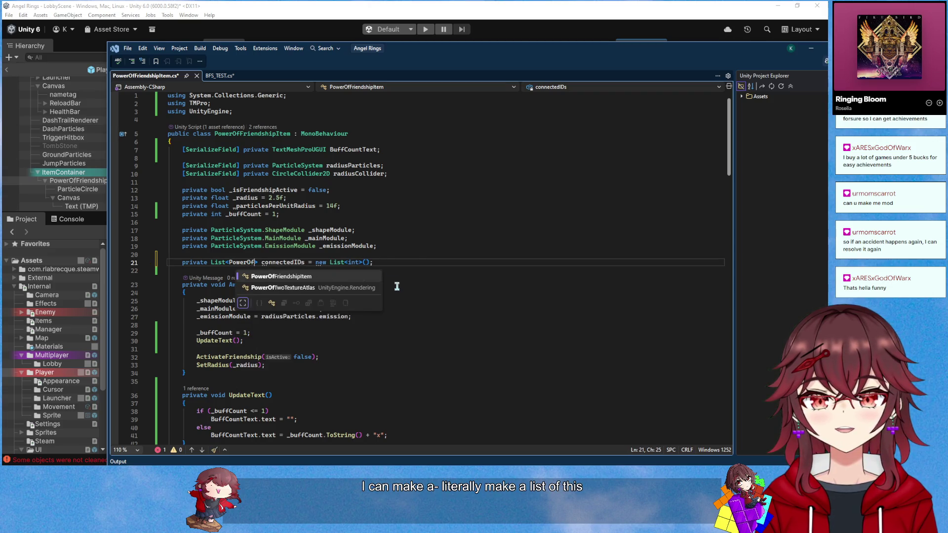
pyautogui.press('Tab')
pyautogui.hotkey('ctrl', 'Right')
pyautogui.hotkey('ctrl', 'shift', 'Right')
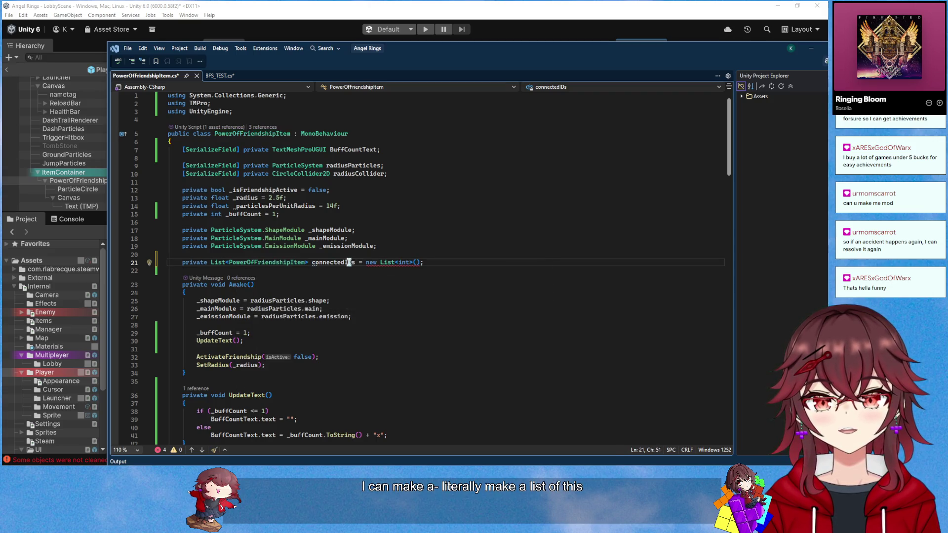
pyautogui.write('conne')
pyautogui.write('cted')
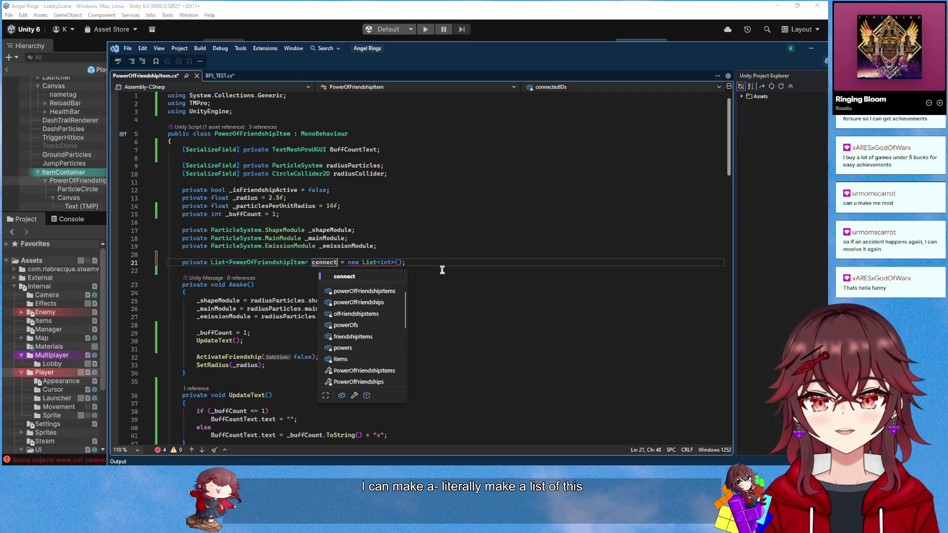
pyautogui.hotkey('ctrl', 'z')
pyautogui.hotkey('ctrl', 'z')
pyautogui.hotkey('ctrl', 'z')
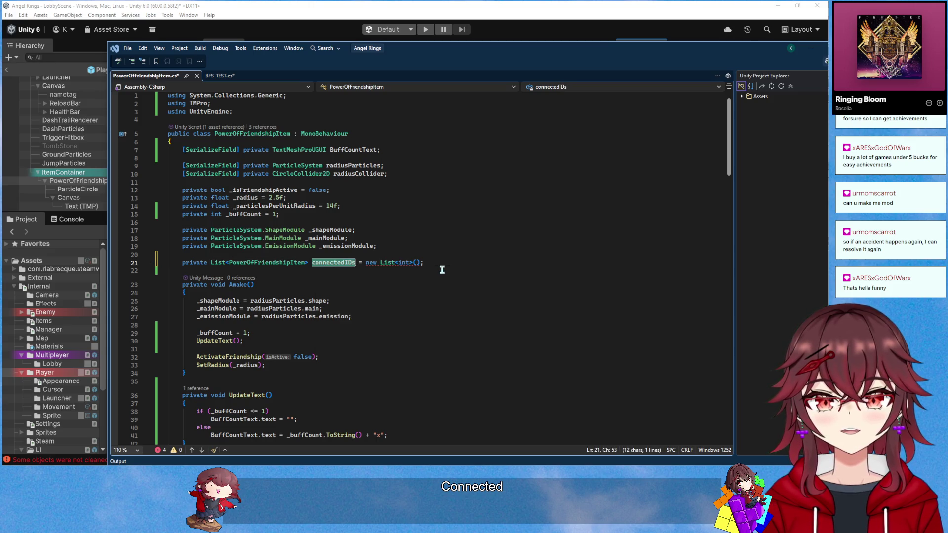
pyautogui.write('connections')
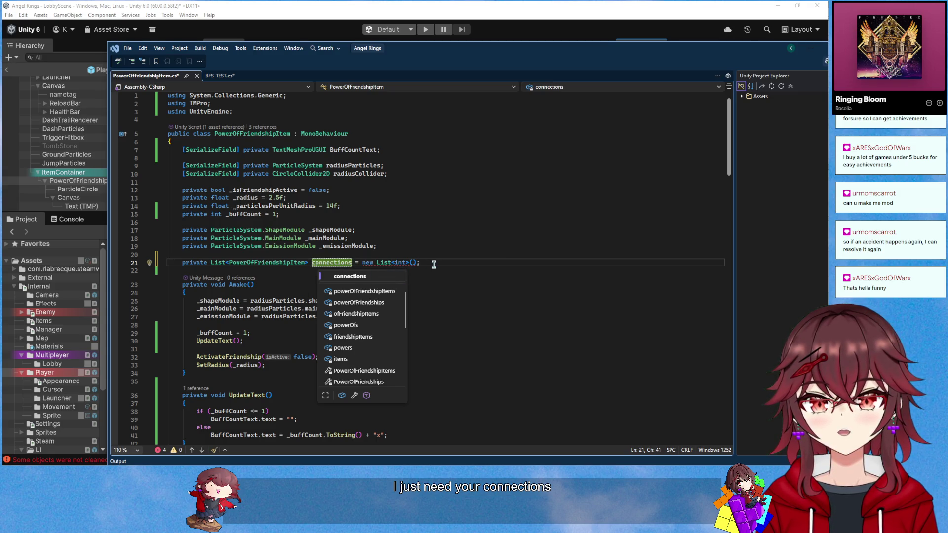
pyautogui.write('_')
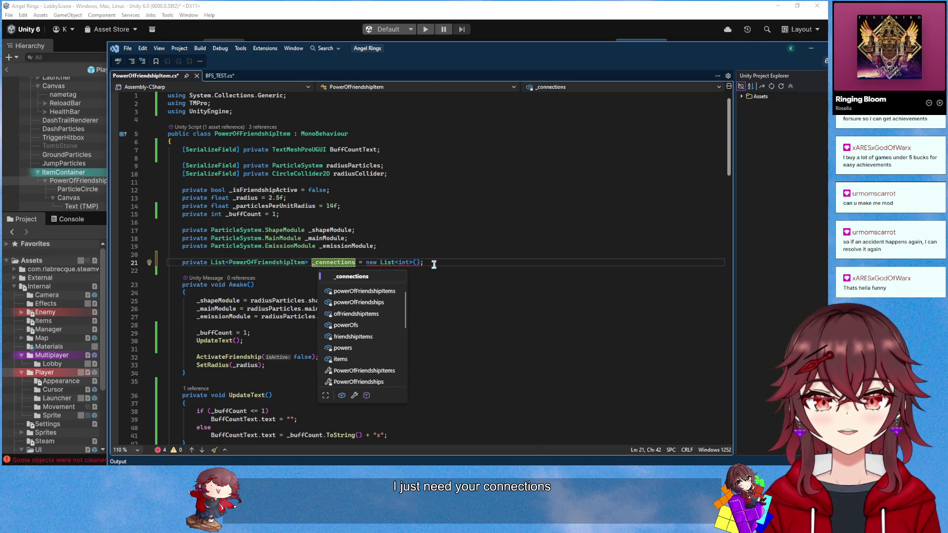
# Rename the field to Connections with a '= new();' initializer
pyautogui.moveTo(434, 265); pyautogui.dragTo(313, 263)
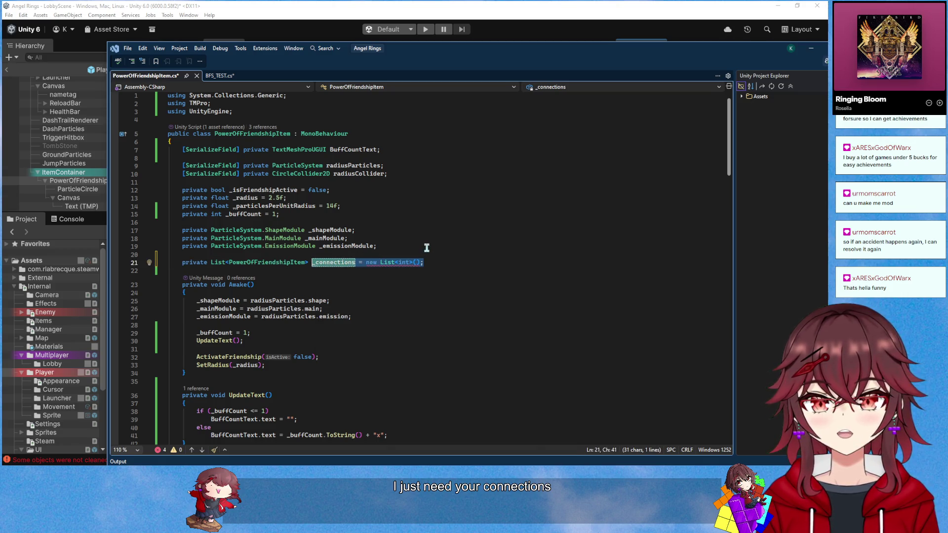
pyautogui.write('C')
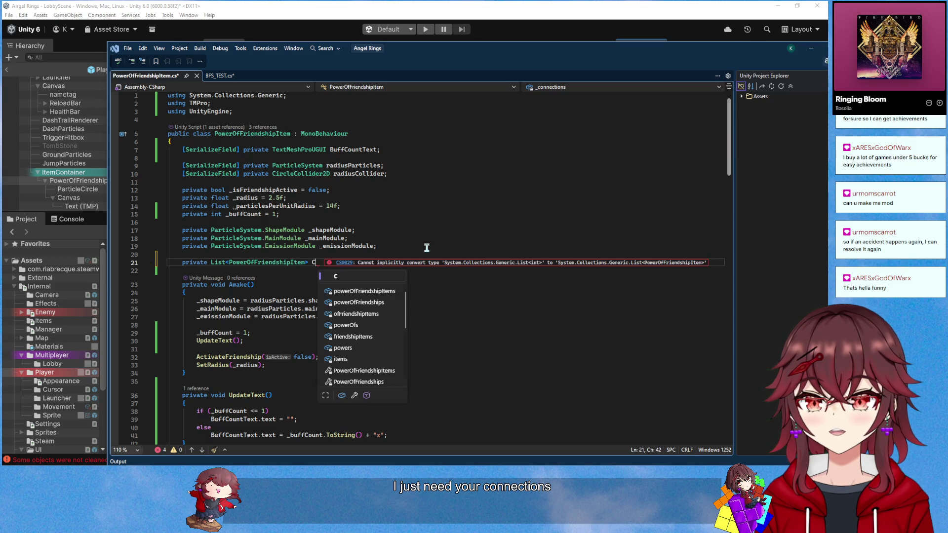
pyautogui.write('onnecti')
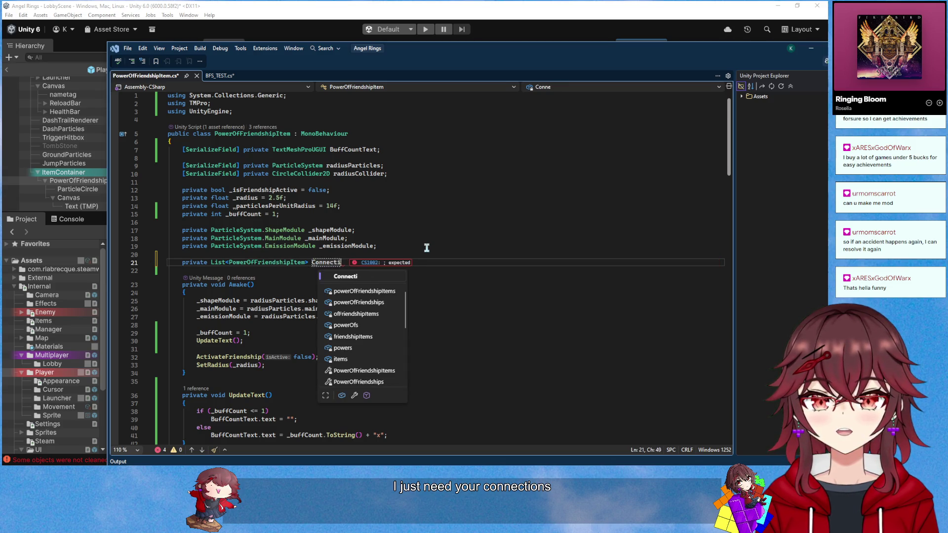
pyautogui.write('ons')
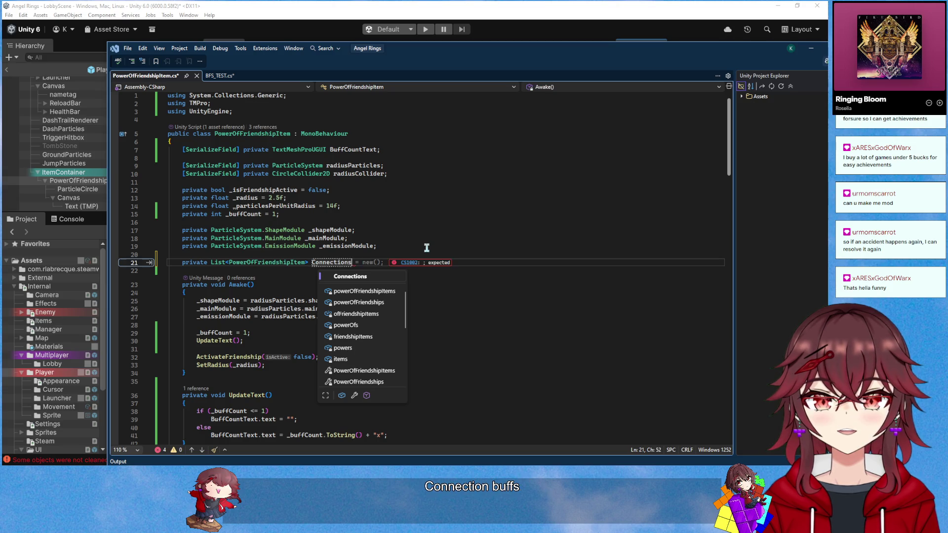
pyautogui.scroll(-20, 477, 210)
pyautogui.scroll(10, 478, 210)
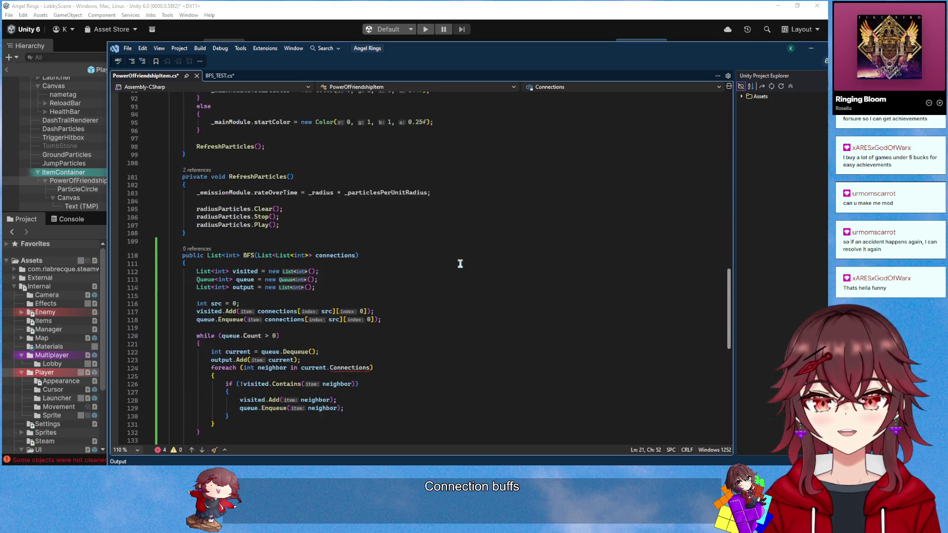
pyautogui.scroll(20, 460, 264)
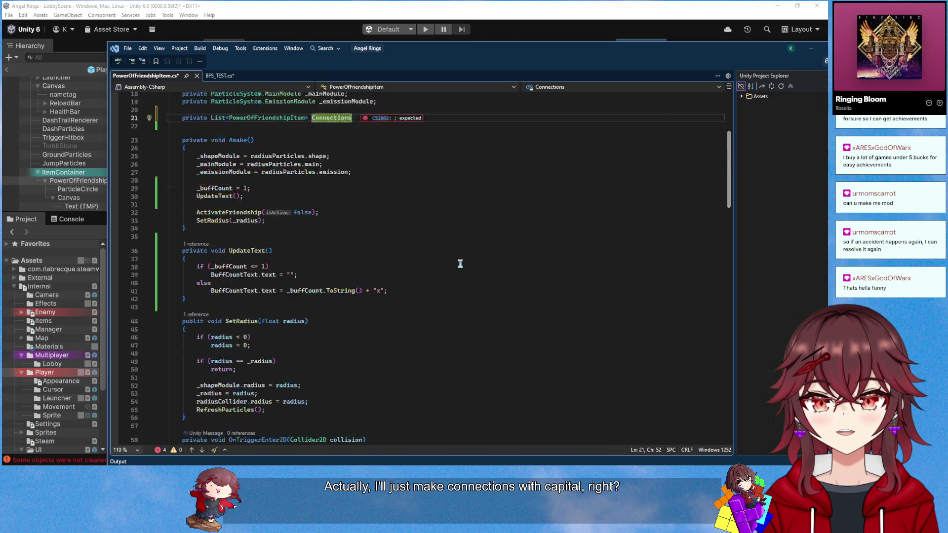
pyautogui.write(' = new();')
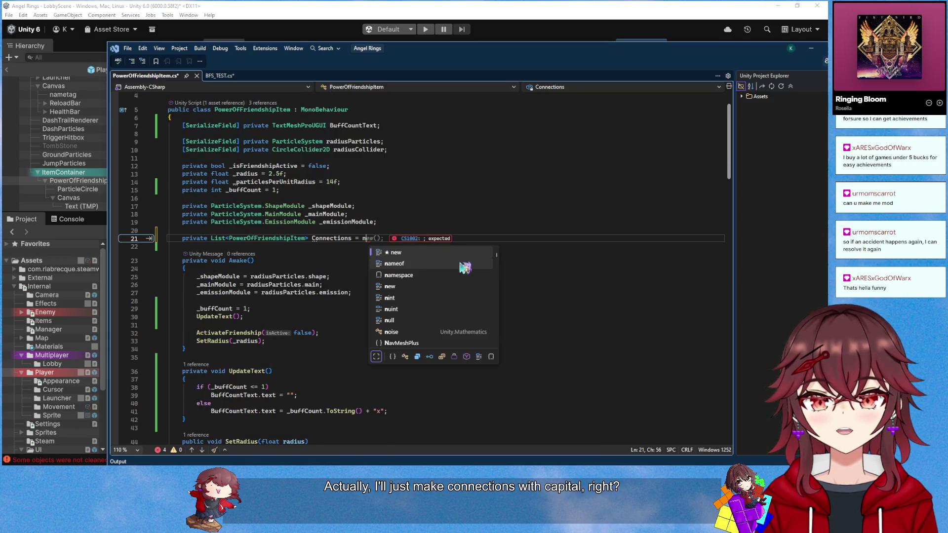
pyautogui.press('Tab')
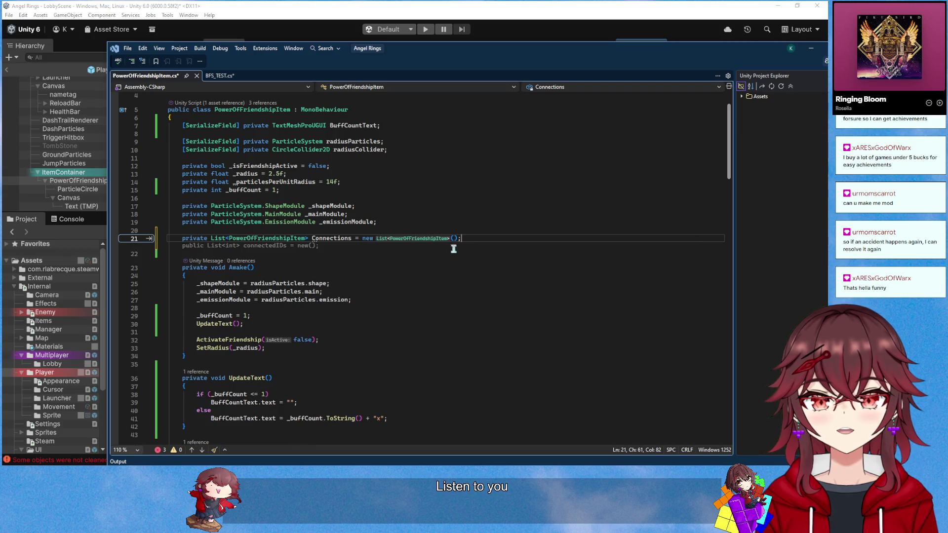
# Make OnTriggerEnter2D call Connections.Add(receiver) on line 64 instead of adding the instance ID
pyautogui.scroll(-9, 451, 247)
pyautogui.scroll(-3, 335, 322)
pyautogui.doubleClick(341, 302)
pyautogui.press('BackSpace')
pyautogui.press('BackSpace')
pyautogui.press('BackSpace')
pyautogui.press('BackSpace')
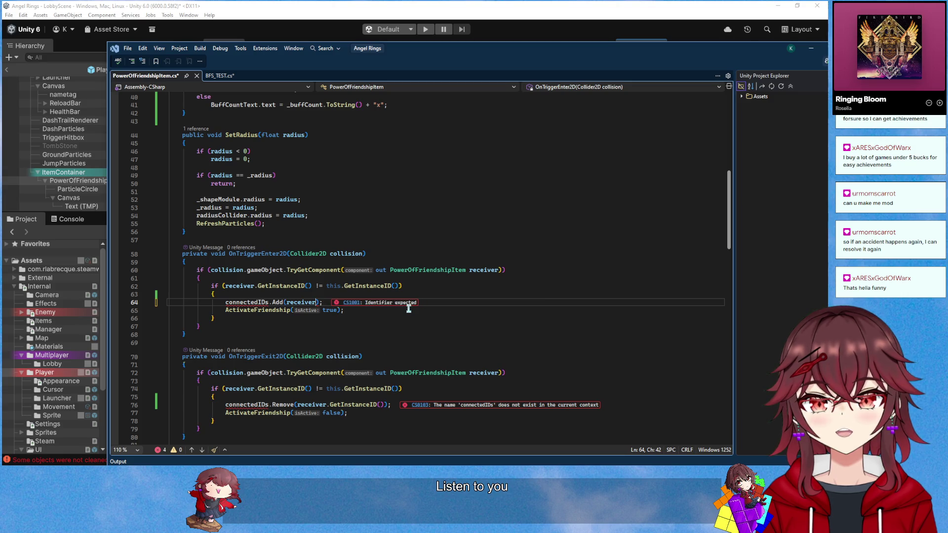
pyautogui.scroll(12, 291, 311)
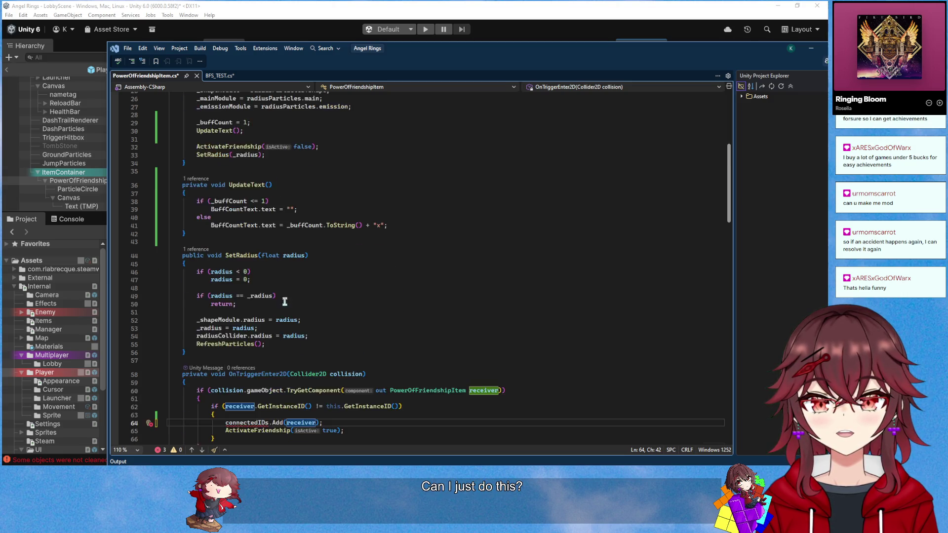
pyautogui.click(330, 221)
pyautogui.scroll(-11, 296, 272)
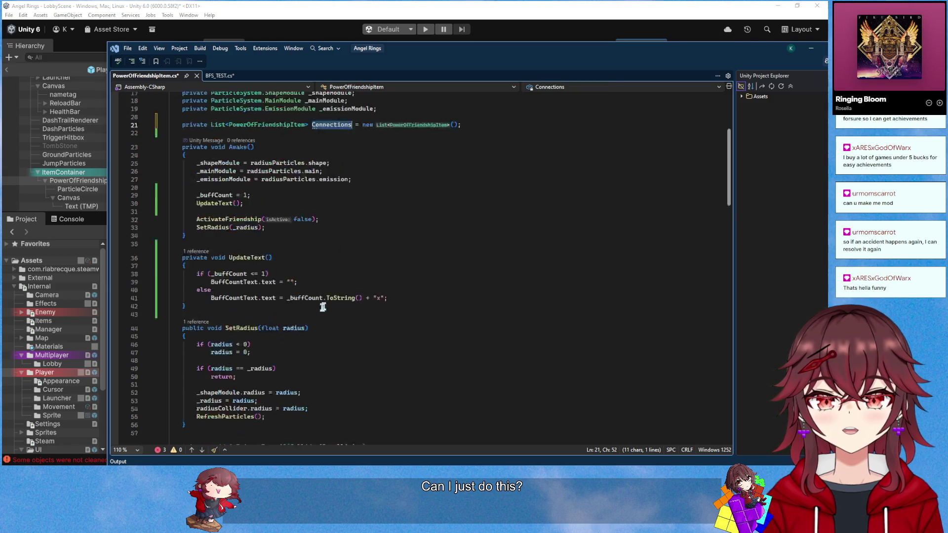
pyautogui.click(249, 326)
pyautogui.scroll(-4, 249, 326)
pyautogui.doubleClick(247, 229)
pyautogui.hotkey('ctrl', 'v')
# Make OnTriggerExit2D call Connections.Remove(receiver) on line 76
pyautogui.doubleClick(252, 333)
pyautogui.write('Connections')
pyautogui.doubleClick(362, 332)
pyautogui.press('BackSpace')
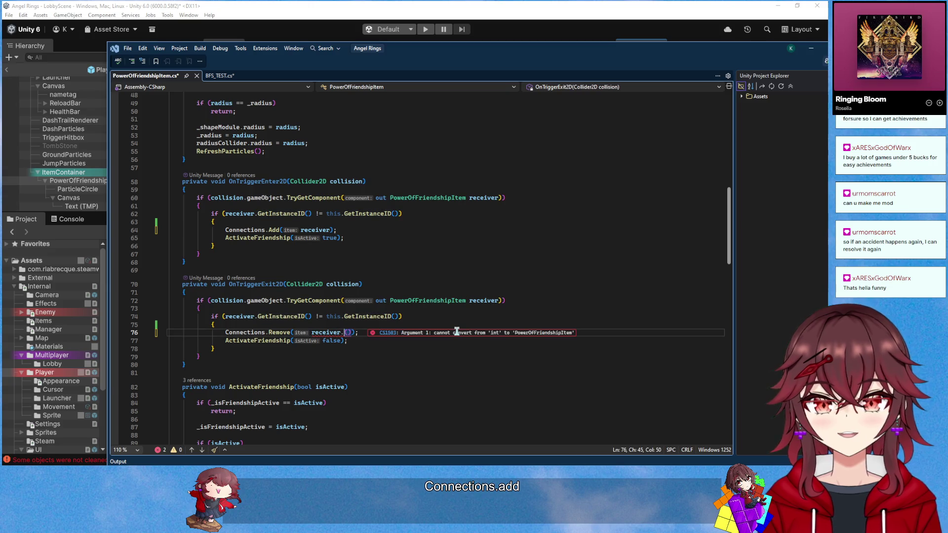
pyautogui.press('BackSpace')
pyautogui.press('BackSpace')
pyautogui.click(443, 333)
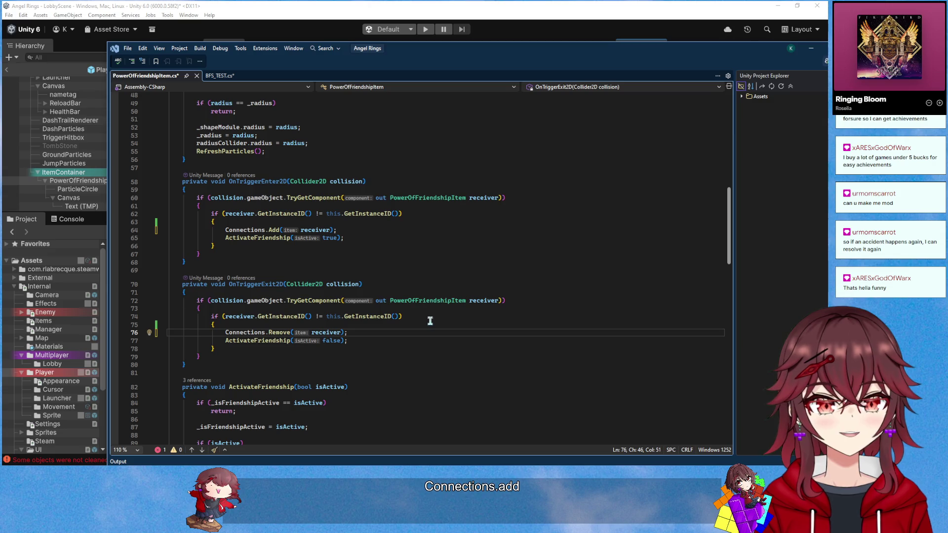
pyautogui.scroll(-4, 388, 339)
pyautogui.scroll(-12, 389, 338)
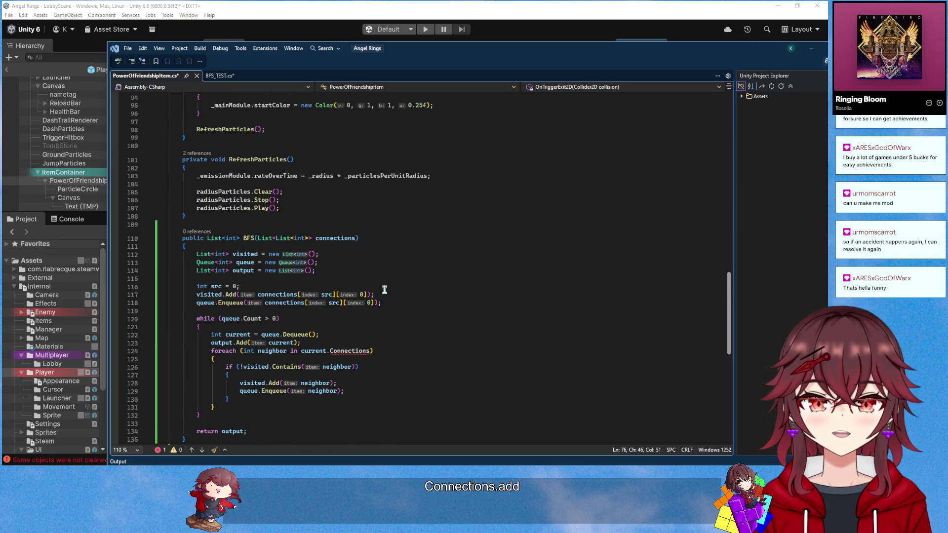
# Change the BFS parameter's nested list type from int to PowerOfFriendshipItem
pyautogui.scroll(4, 406, 304)
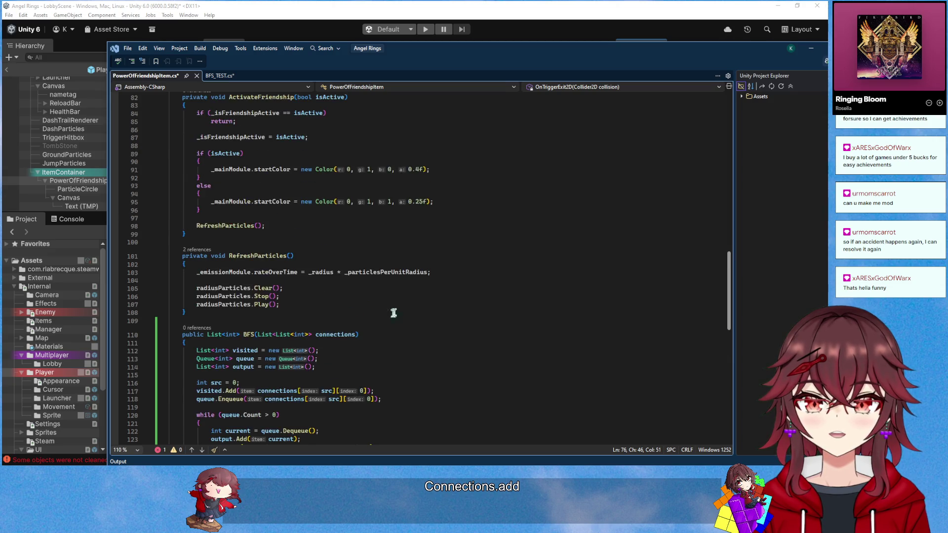
pyautogui.moveTo(304, 335); pyautogui.dragTo(309, 335)
pyautogui.scroll(1, 312, 338)
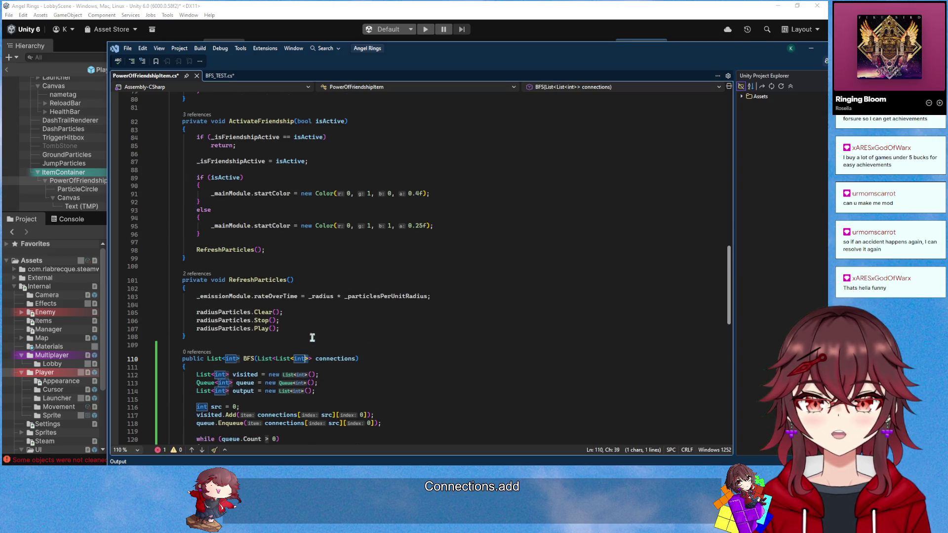
pyautogui.doubleClick(300, 359)
pyautogui.scroll(4, 411, 334)
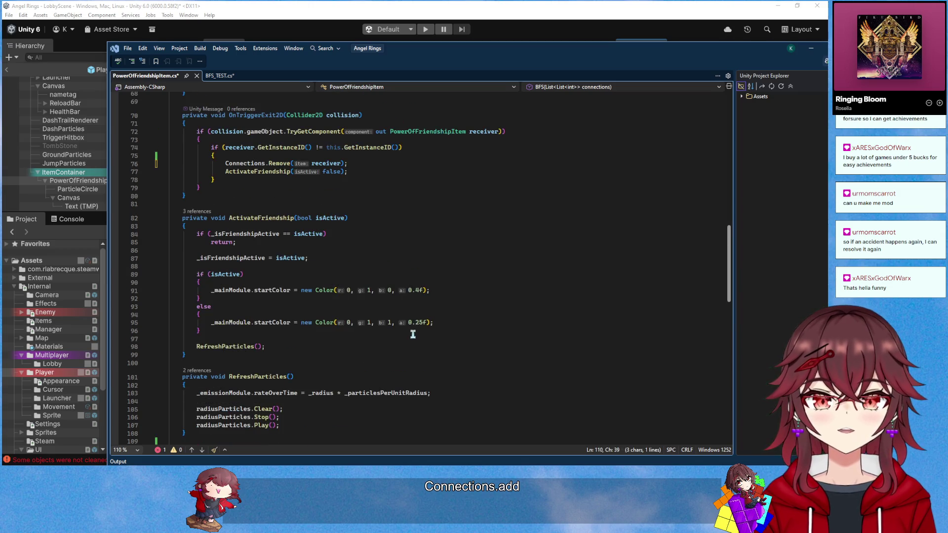
pyautogui.scroll(-5, 413, 335)
pyautogui.write('Connections>> connections)')
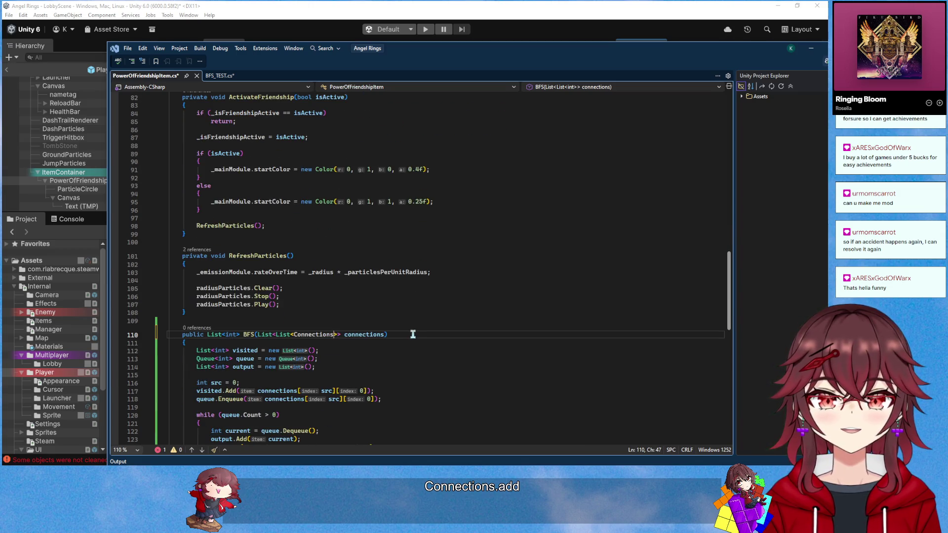
pyautogui.hotkey('ctrl', 'shift', 'Left')
pyautogui.write('Pow4r')
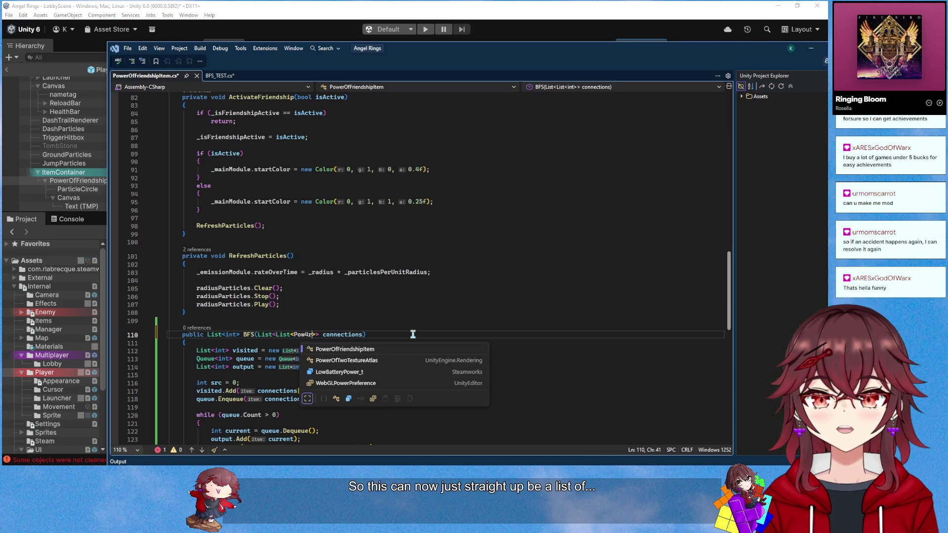
pyautogui.press('BackSpace')
pyautogui.press('BackSpace')
pyautogui.write('erOf')
pyautogui.press('Tab')
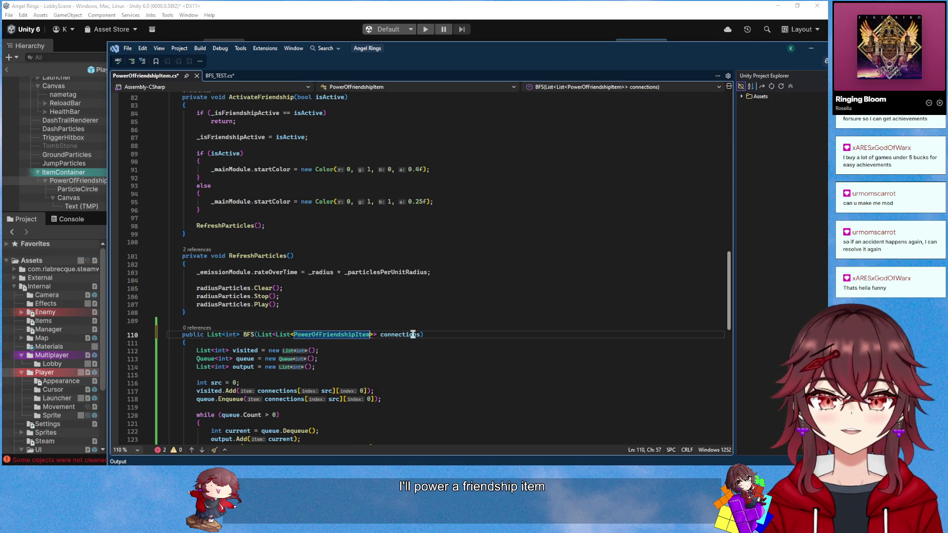
# Retype the BFS return type, visited list, queue and output list as PowerOfFriendshipItem
pyautogui.click(229, 335)
pyautogui.doubleClick(229, 335)
pyautogui.write('PowerOfFriendshipItem')
pyautogui.press('Tab')
pyautogui.press('Tab')
pyautogui.doubleClick(222, 368)
pyautogui.write('PowerOfFriendshipItem')
pyautogui.scroll(-4, 334, 378)
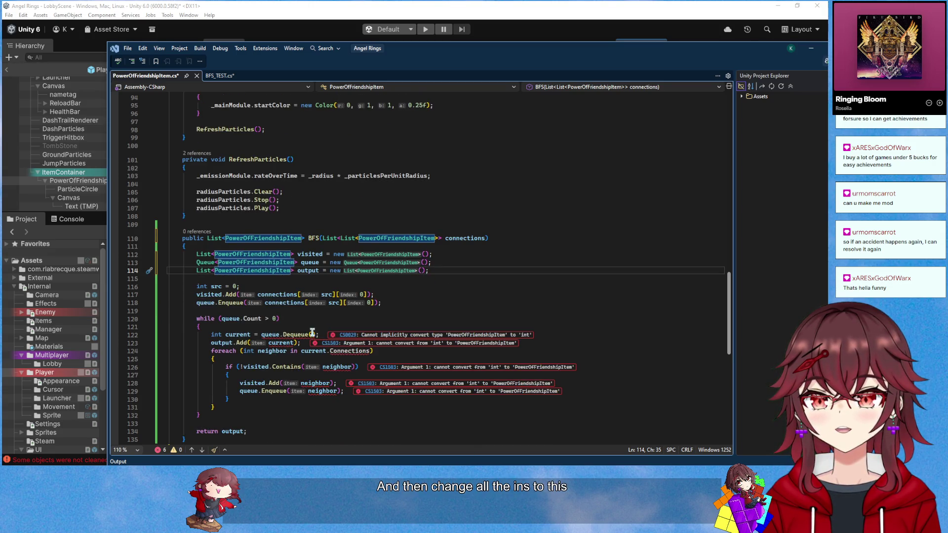
# Retype the current and neighbor loop variables from int to PowerOfFriendshipItem
pyautogui.click(465, 271)
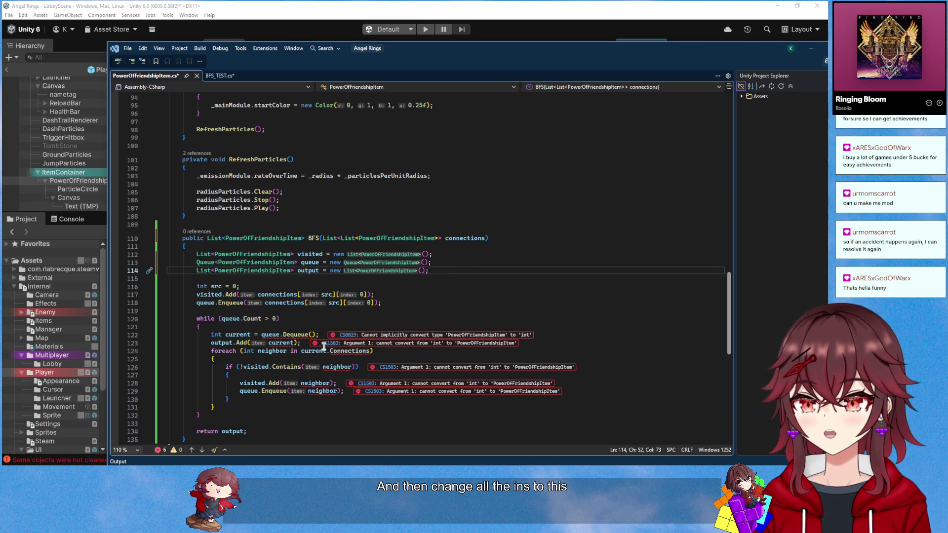
pyautogui.doubleClick(221, 335)
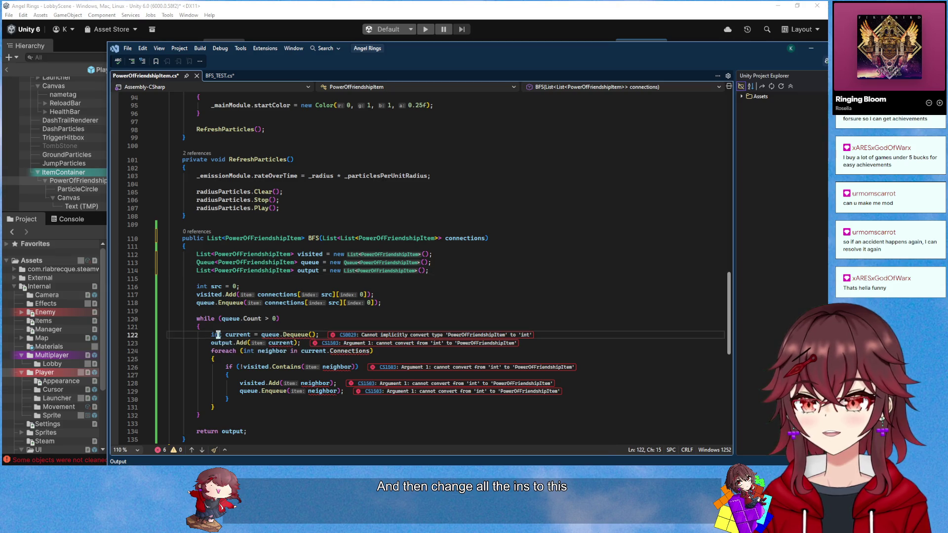
pyautogui.write('PowerOfFriendshipItem')
pyautogui.doubleClick(248, 351)
pyautogui.write('PowerOfFriendshipItem')
pyautogui.scroll(11, 398, 303)
pyautogui.scroll(20, 397, 303)
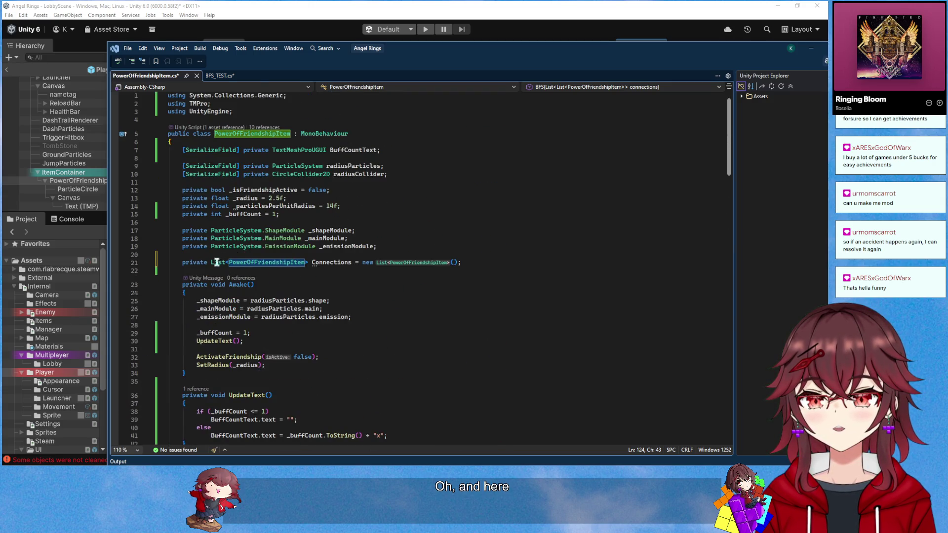
# Change the Connections field from private to public with [HideInInspector], and save the script
pyautogui.doubleClick(196, 262)
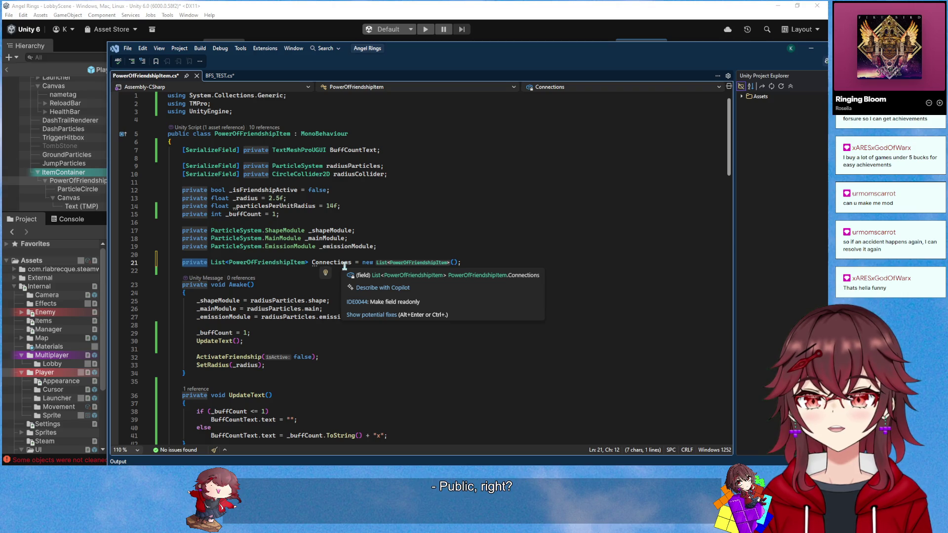
pyautogui.write('public')
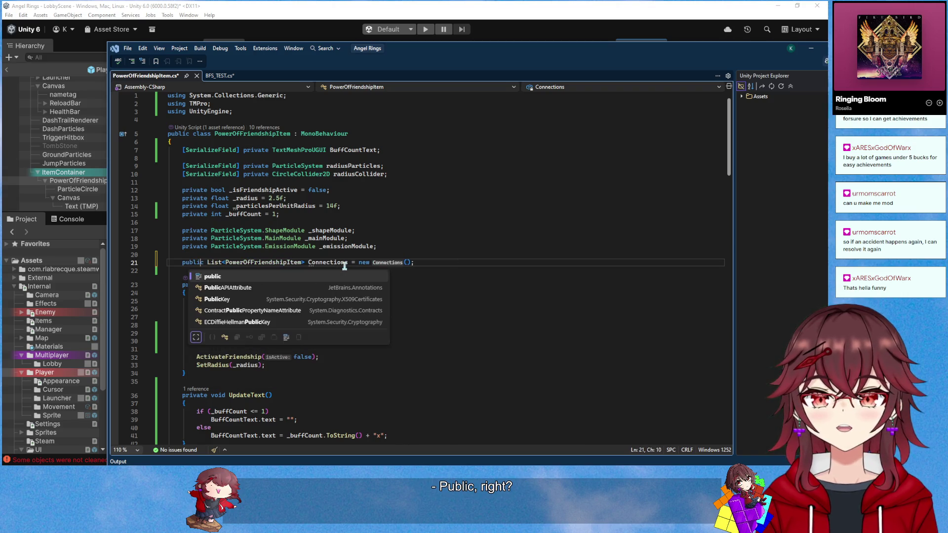
pyautogui.write('[HideInInspector')
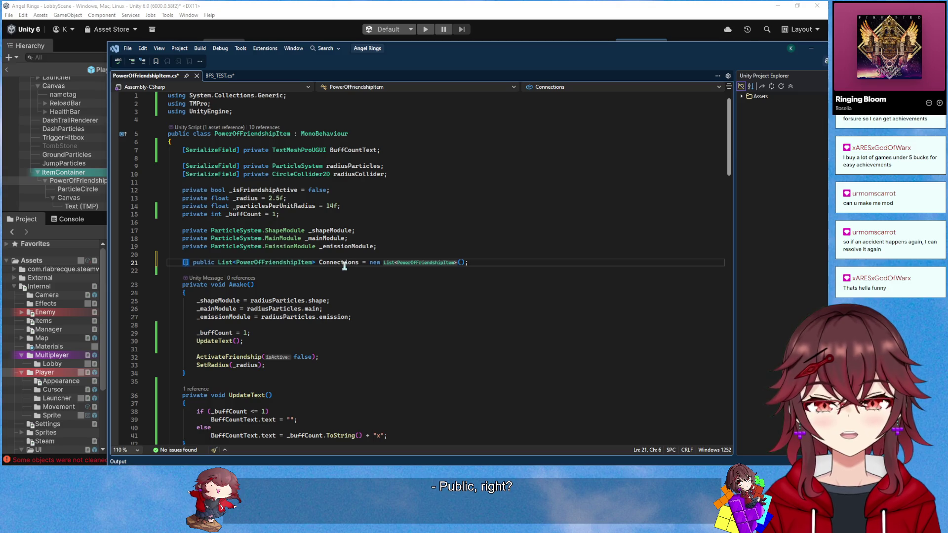
pyautogui.hotkey('ctrl', 's')
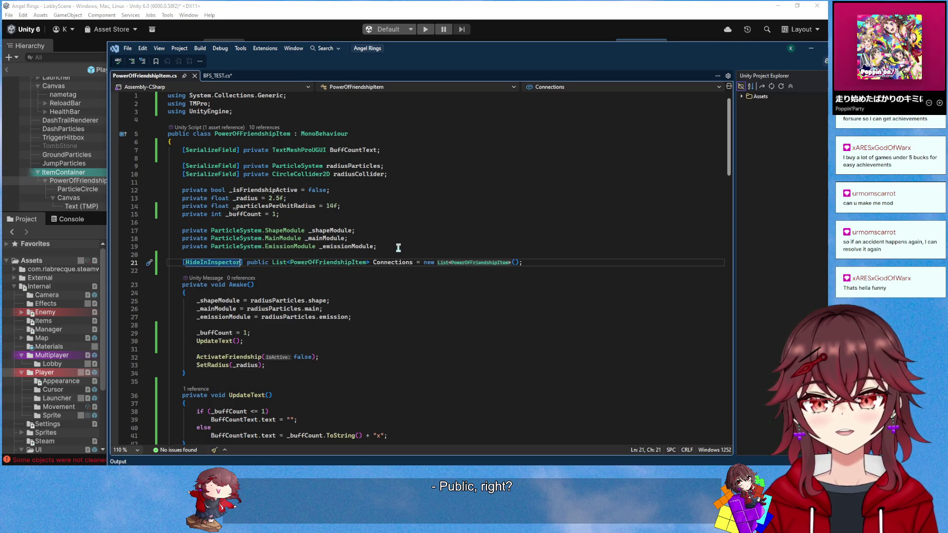
pyautogui.scroll(-20, 398, 249)
pyautogui.scroll(10, 375, 277)
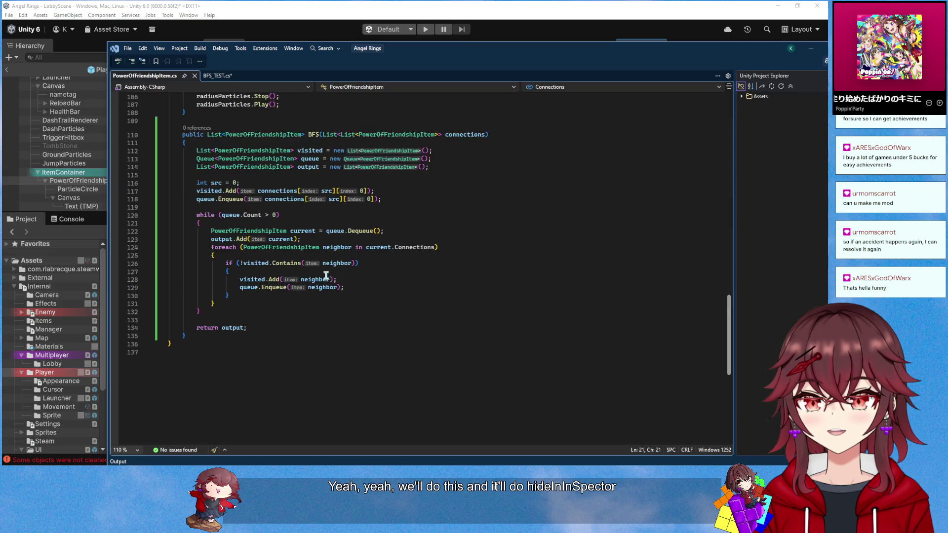
# Rename the BFS method's signature to int CountConnections
pyautogui.scroll(-5, 362, 335)
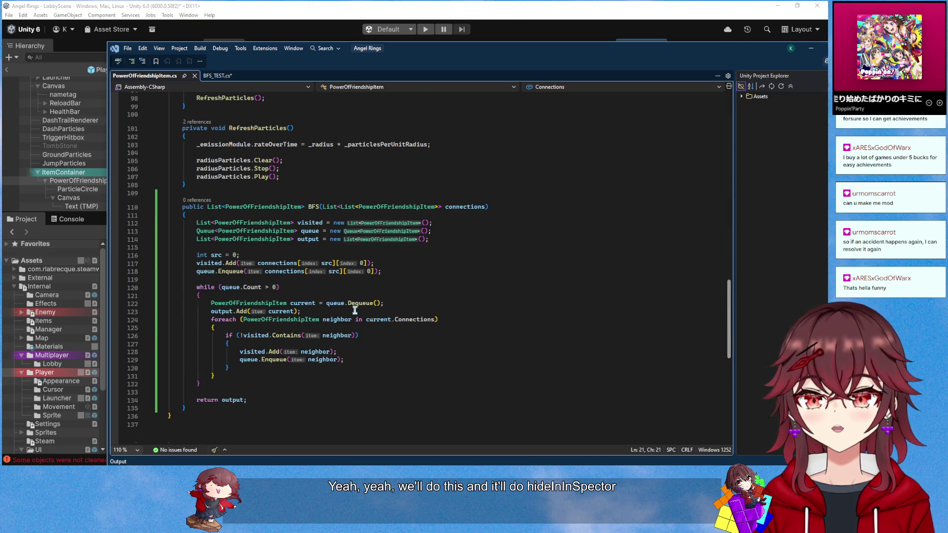
pyautogui.click(379, 351)
pyautogui.click(309, 398)
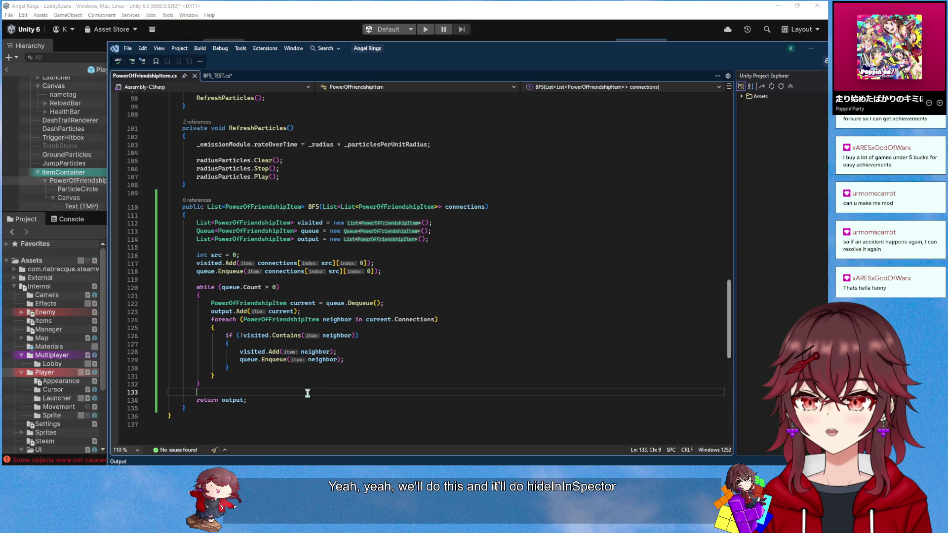
pyautogui.scroll(5, 317, 380)
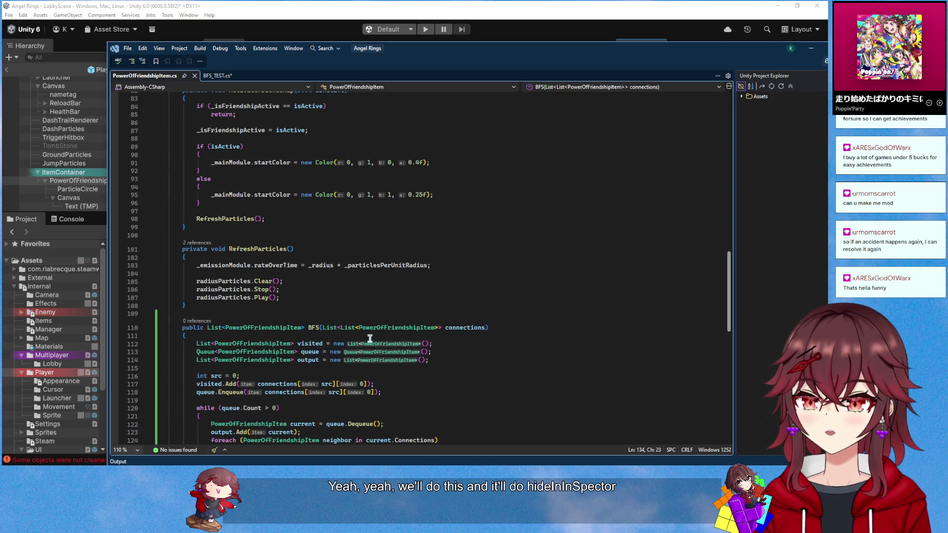
pyautogui.scroll(-4, 370, 339)
pyautogui.moveTo(318, 231); pyautogui.dragTo(207, 231)
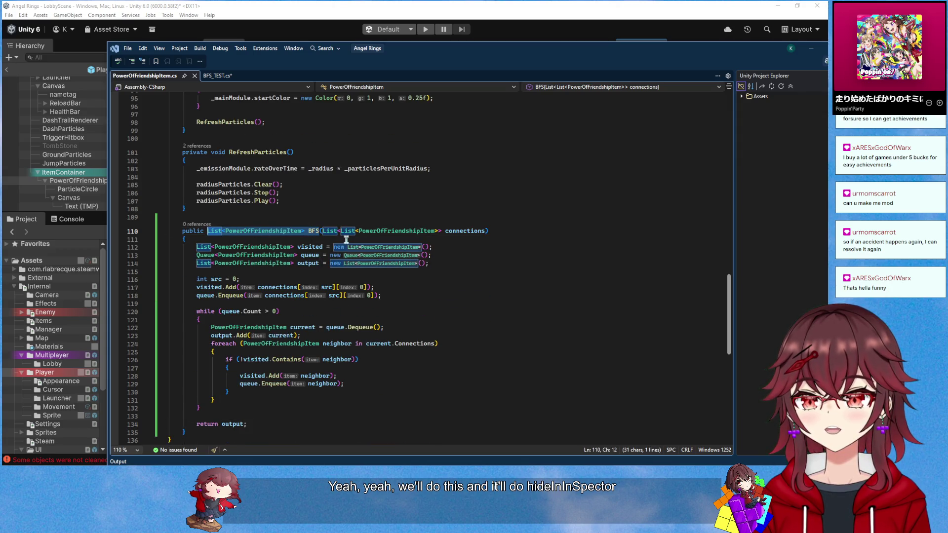
pyautogui.write('int CountConnec')
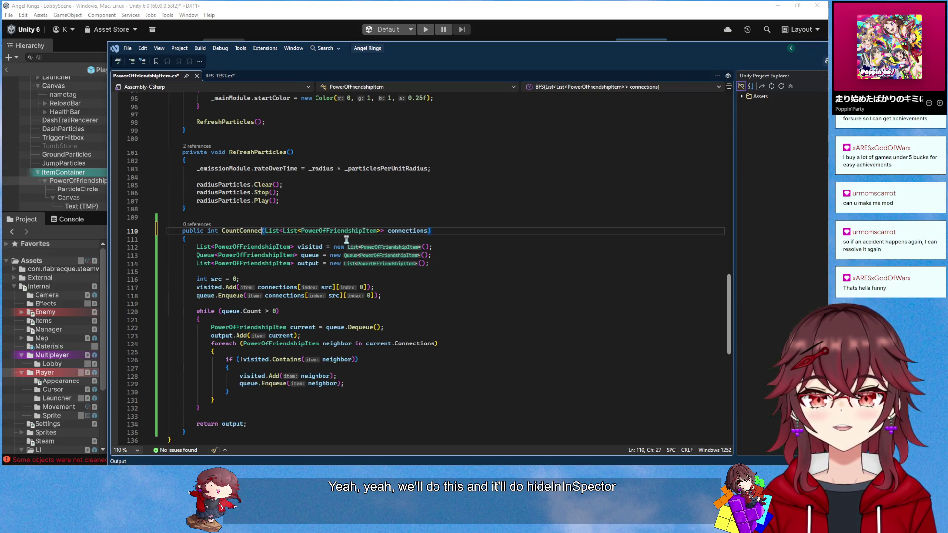
pyautogui.write('tions')
# Make the method end with return output.Count; and save the script
pyautogui.click(258, 425)
pyautogui.press('BackSpace')
pyautogui.write('.Count;')
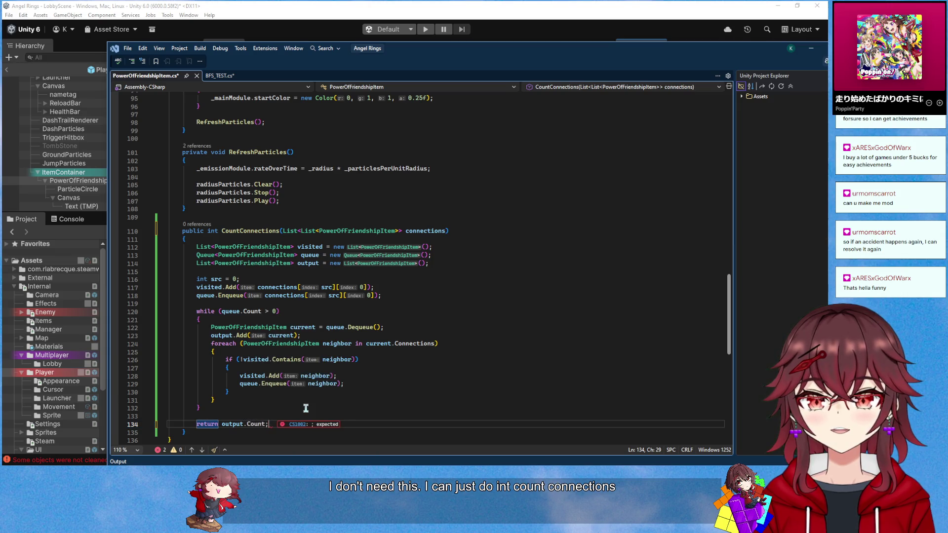
pyautogui.hotkey('ctrl', 's')
# Change CountConnections' return type from int to void
pyautogui.scroll(5, 324, 391)
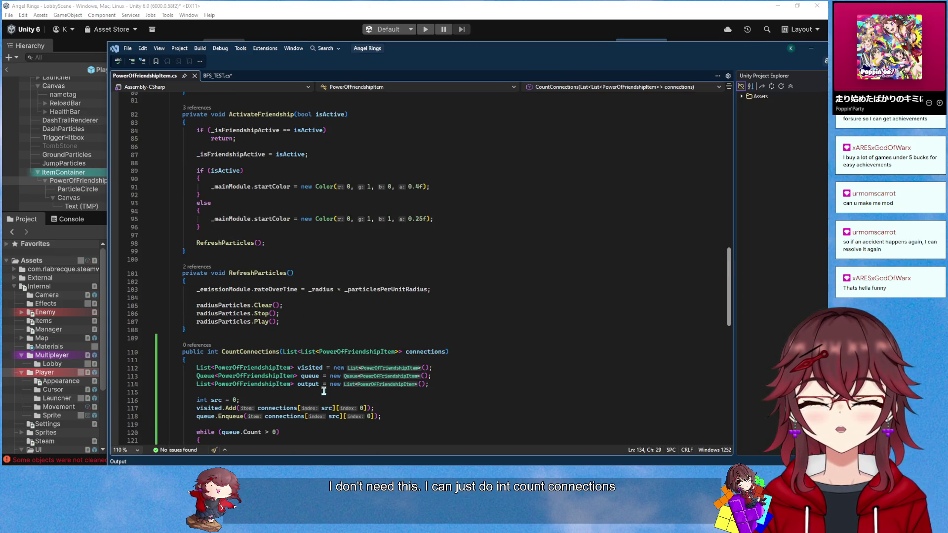
pyautogui.scroll(1, 324, 392)
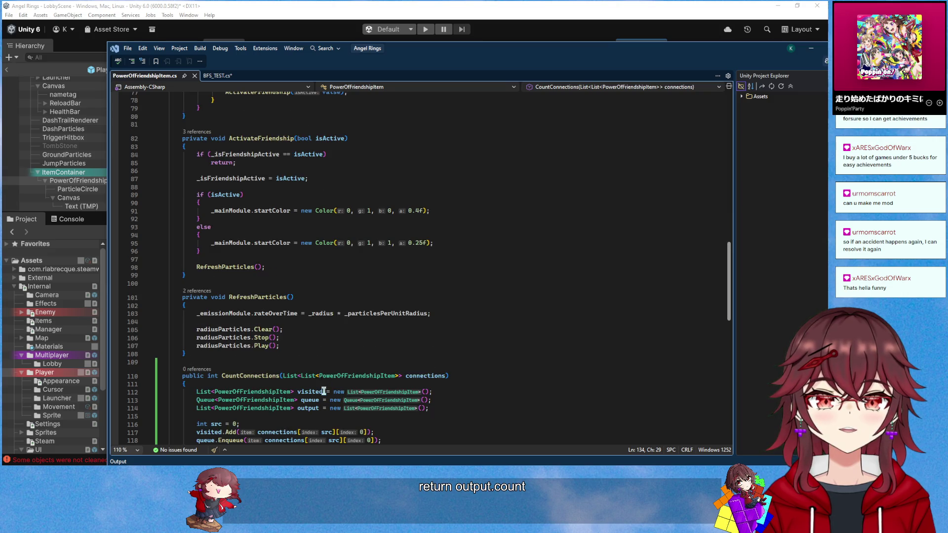
pyautogui.scroll(16, 323, 391)
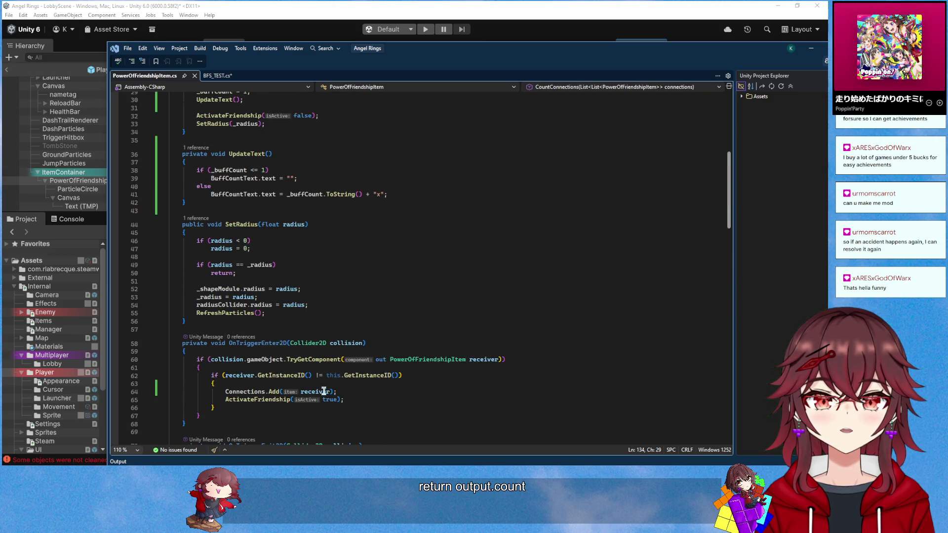
pyautogui.scroll(4, 324, 391)
pyautogui.scroll(-20, 323, 392)
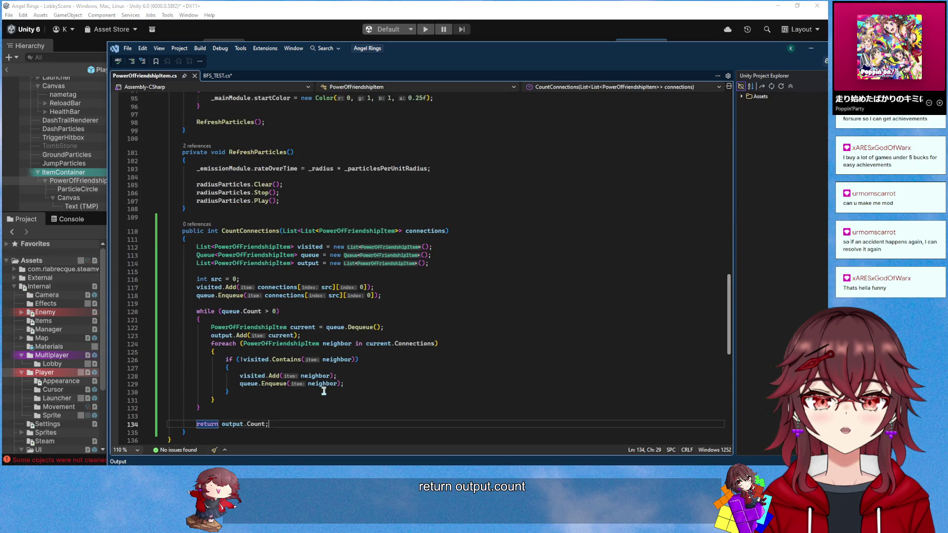
pyautogui.doubleClick(213, 207)
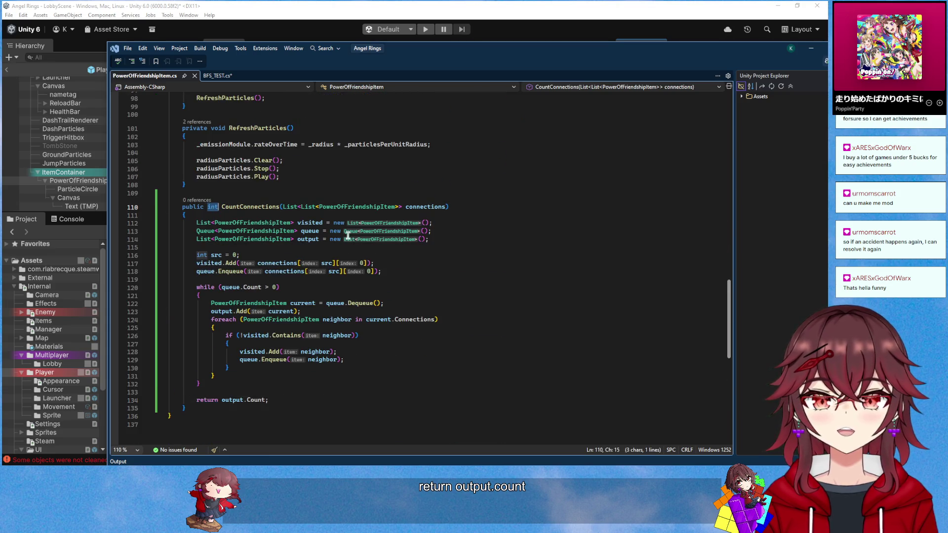
pyautogui.write('void')
pyautogui.doubleClick(207, 400)
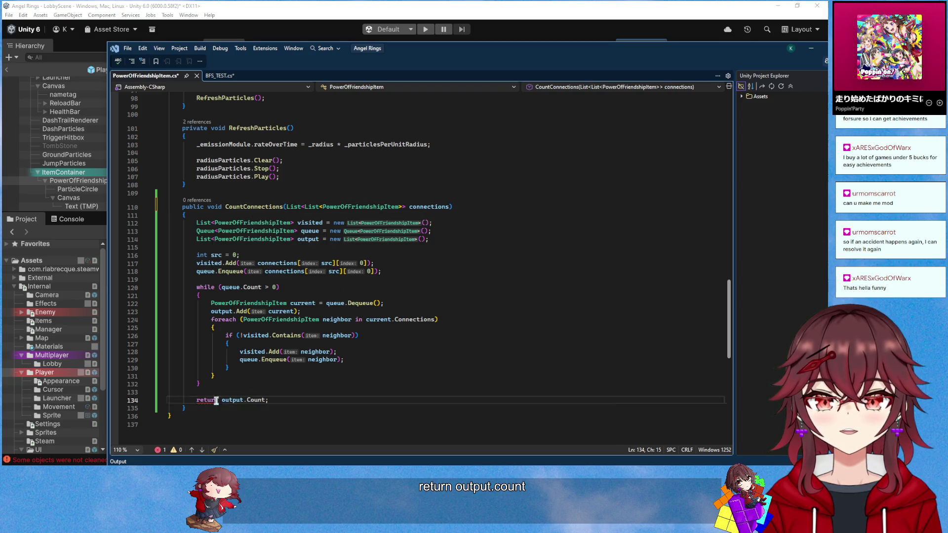
# Replace return with _buffCount = so output.Count is stored in _buffCount
pyautogui.scroll(17, 439, 289)
pyautogui.scroll(6, 439, 289)
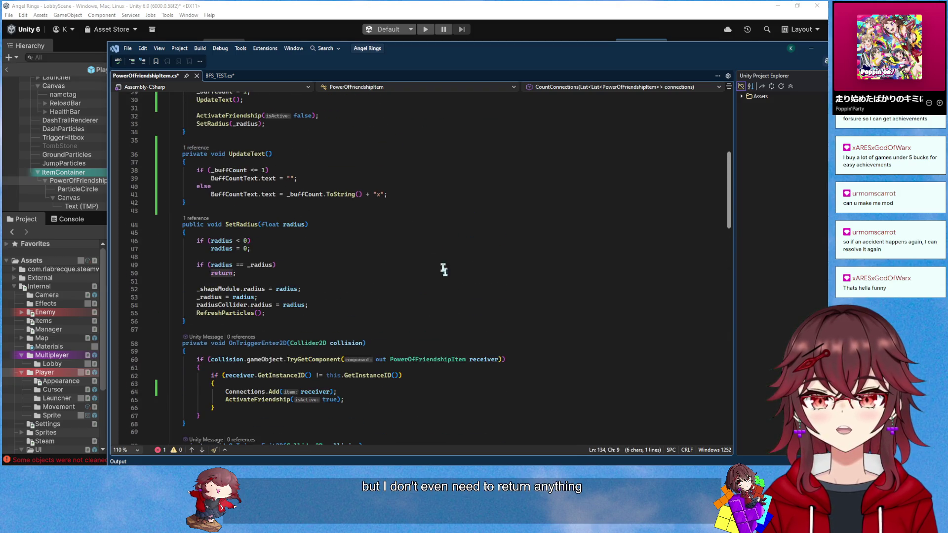
pyautogui.scroll(4, 437, 232)
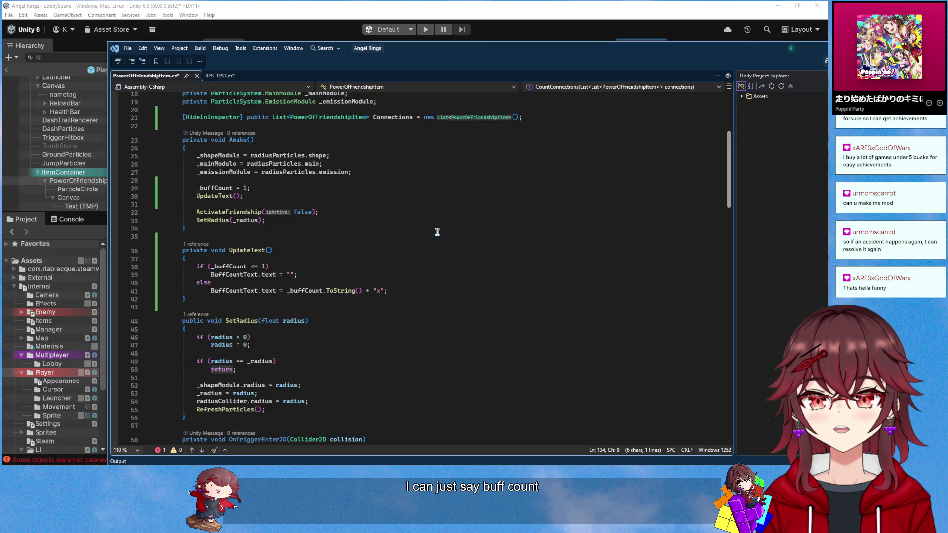
pyautogui.scroll(-20, 437, 233)
pyautogui.write('_bu output.Count;')
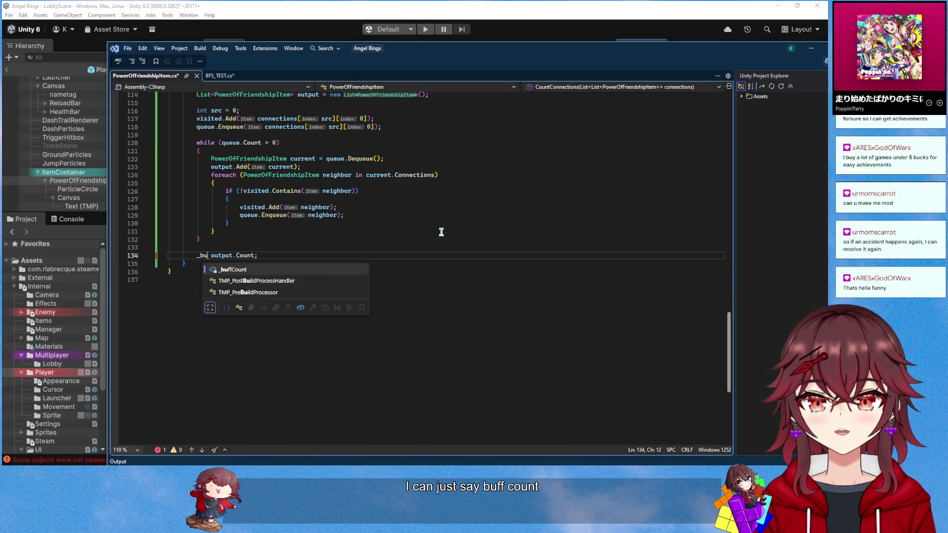
pyautogui.press('Tab')
pyautogui.write('=')
pyautogui.click(414, 224)
pyautogui.scroll(2, 408, 263)
pyautogui.scroll(20, 409, 263)
pyautogui.scroll(-20, 415, 259)
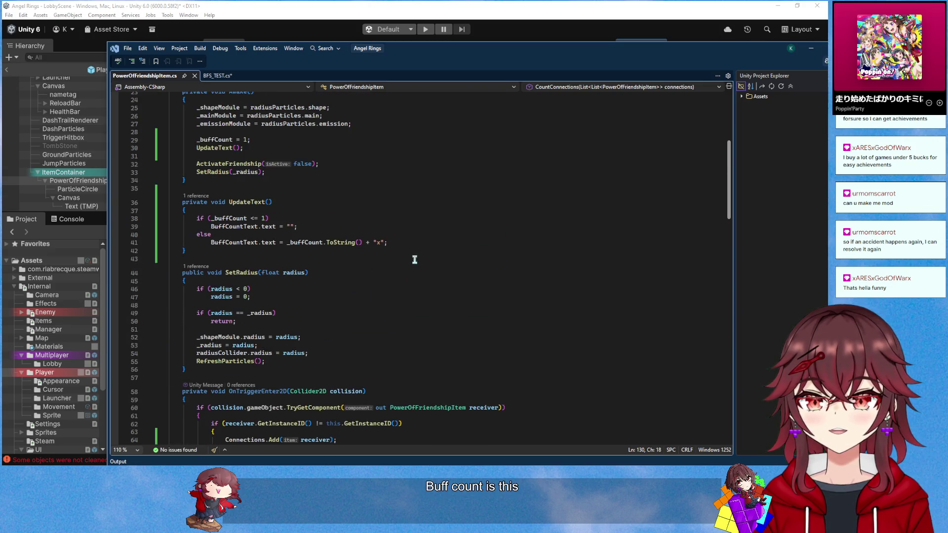
# Add an UpdateText() call after the _buffCount assignment and save the script
pyautogui.click(322, 351)
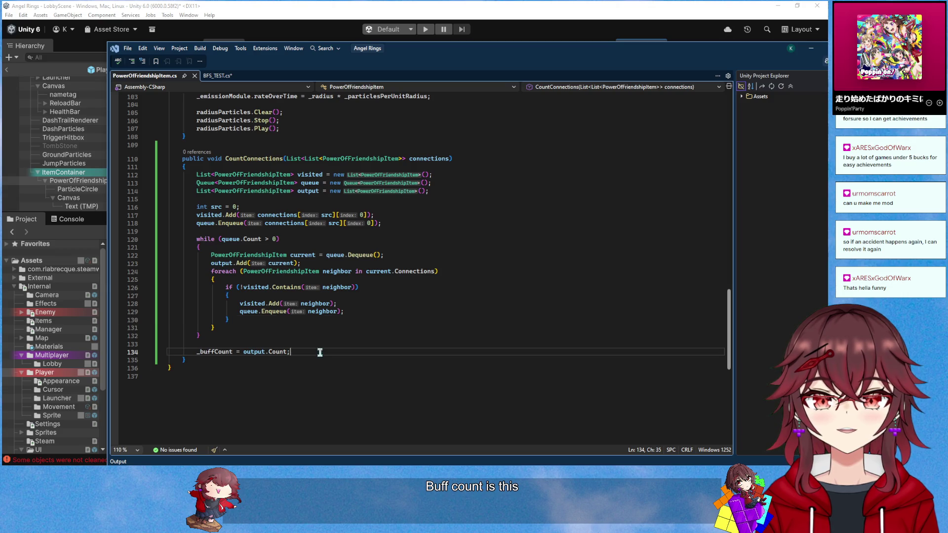
pyautogui.scroll(1, 320, 352)
pyautogui.press('Return')
pyautogui.write('Update')
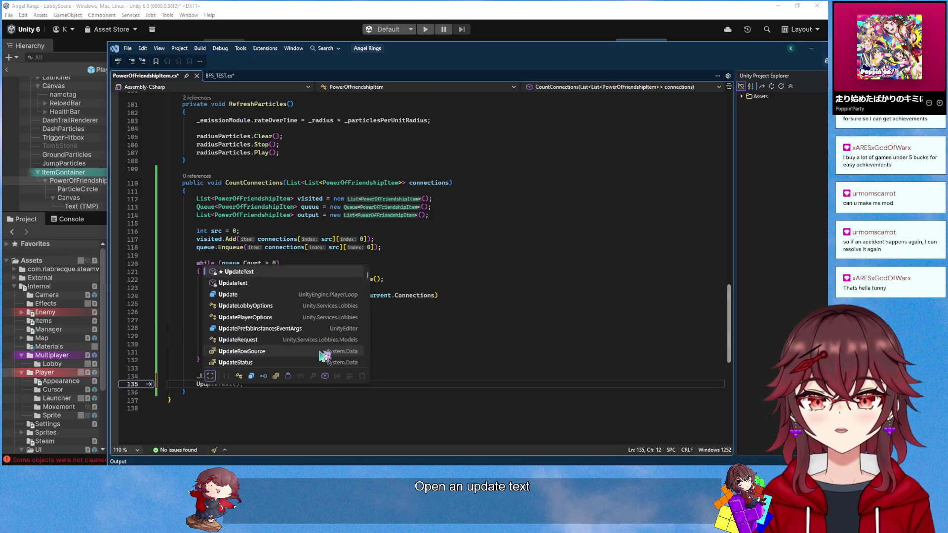
pyautogui.press('Tab')
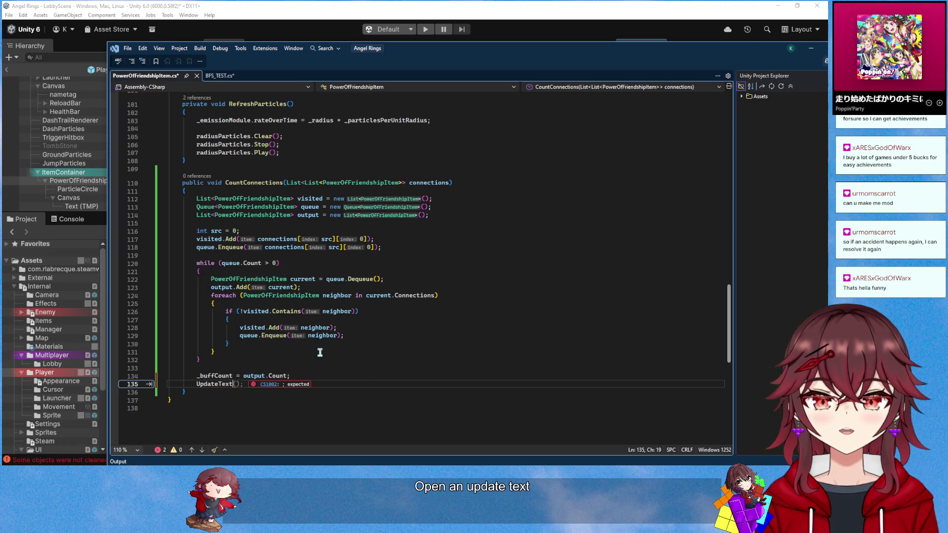
pyautogui.hotkey('ctrl', 's')
pyautogui.scroll(1, 355, 290)
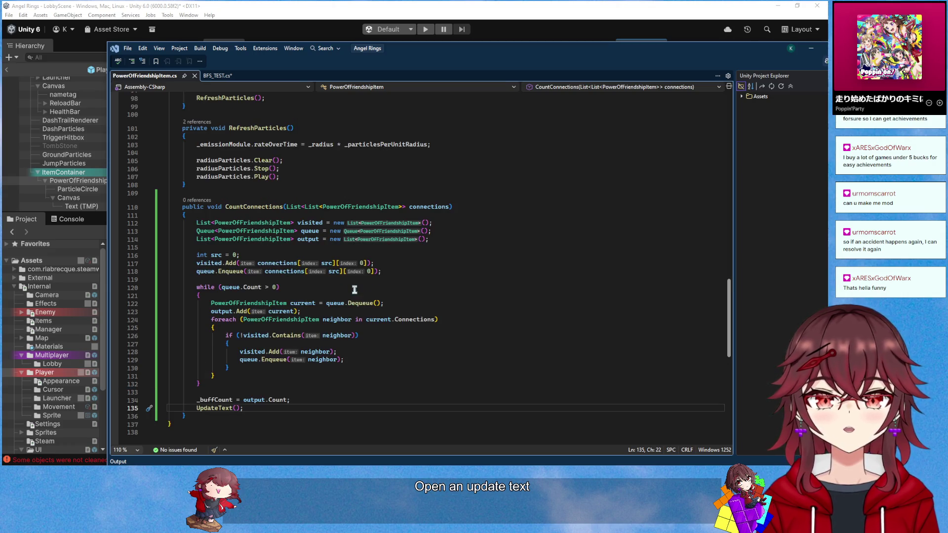
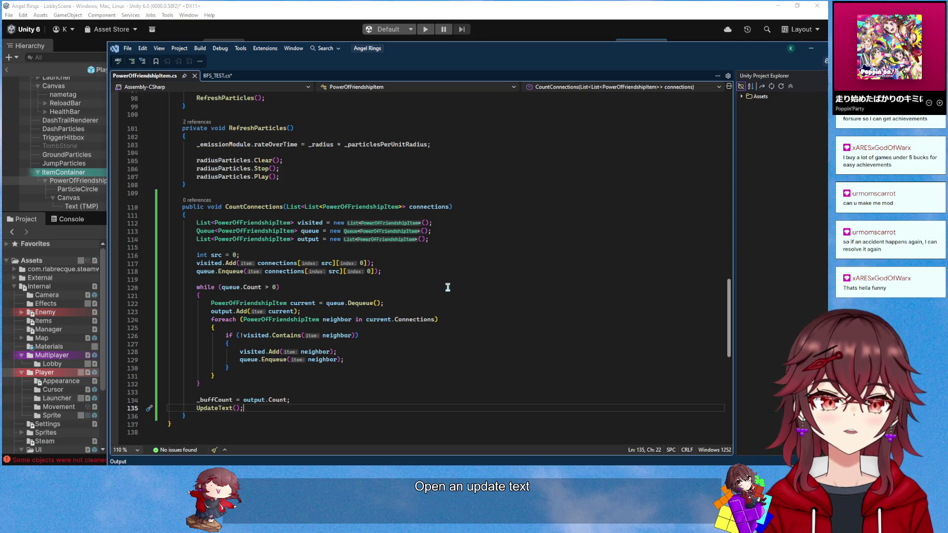
# Insert CountConnections(Connections); as the first line of ActivateFriendship
pyautogui.click(469, 261)
pyautogui.click(464, 246)
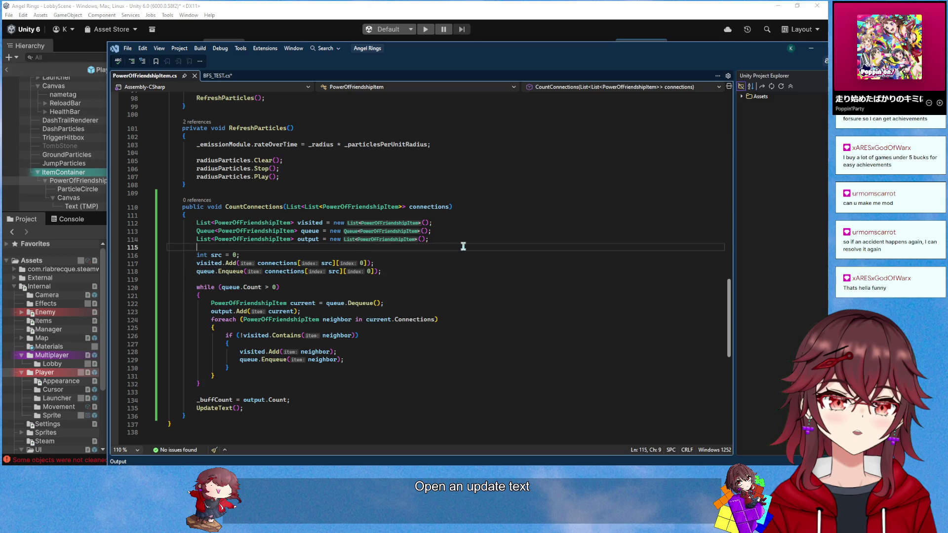
pyautogui.scroll(4, 466, 261)
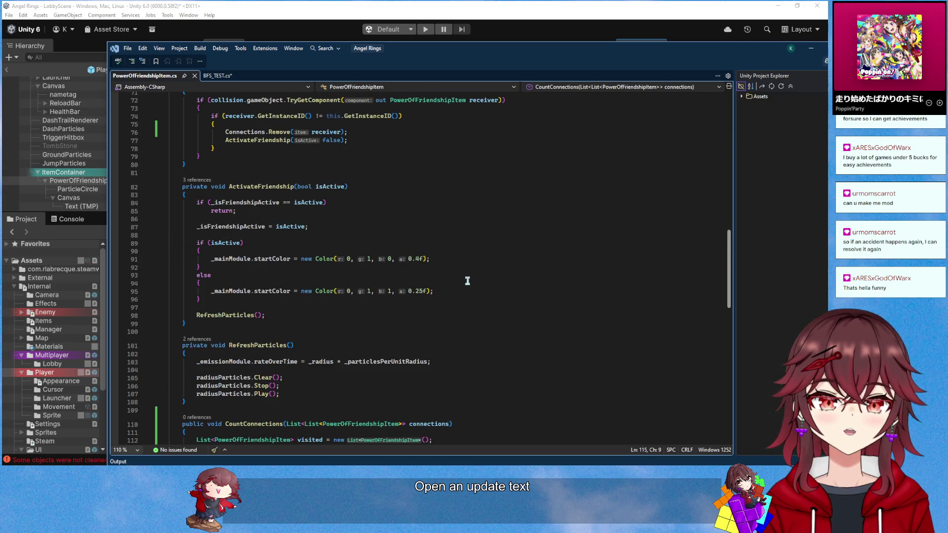
pyautogui.scroll(4, 468, 281)
pyautogui.scroll(-5, 468, 281)
pyautogui.click(314, 172)
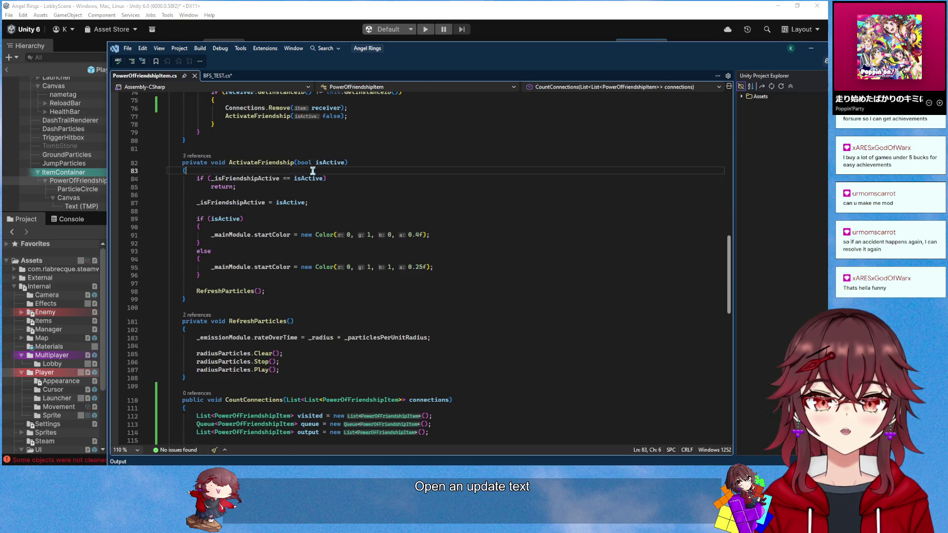
pyautogui.scroll(-1, 377, 227)
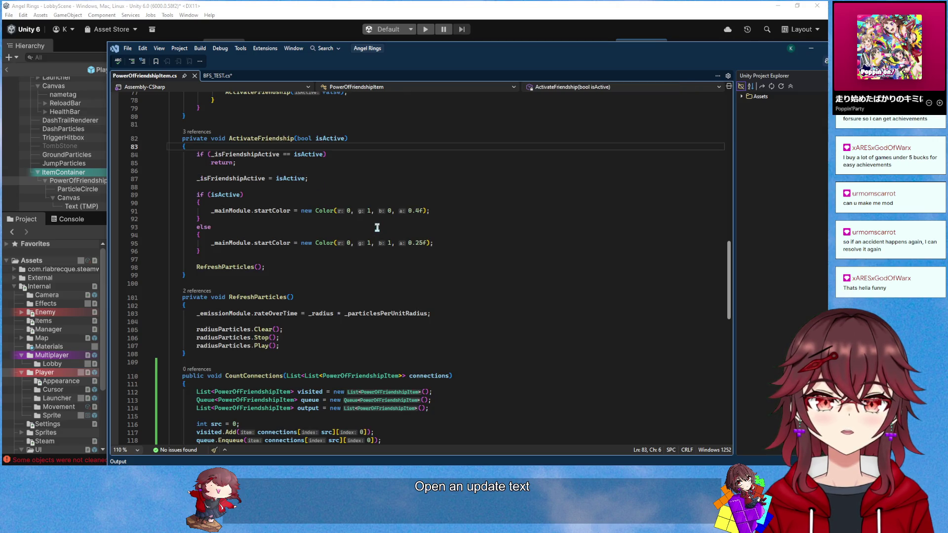
pyautogui.press('Return')
pyautogui.press('Return')
pyautogui.press('Up')
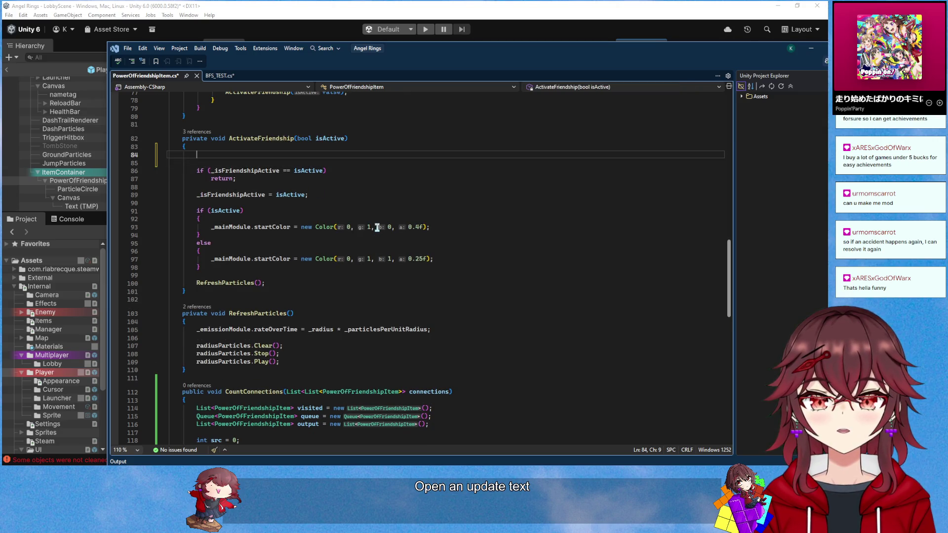
pyautogui.write('CountConnections(Connections);')
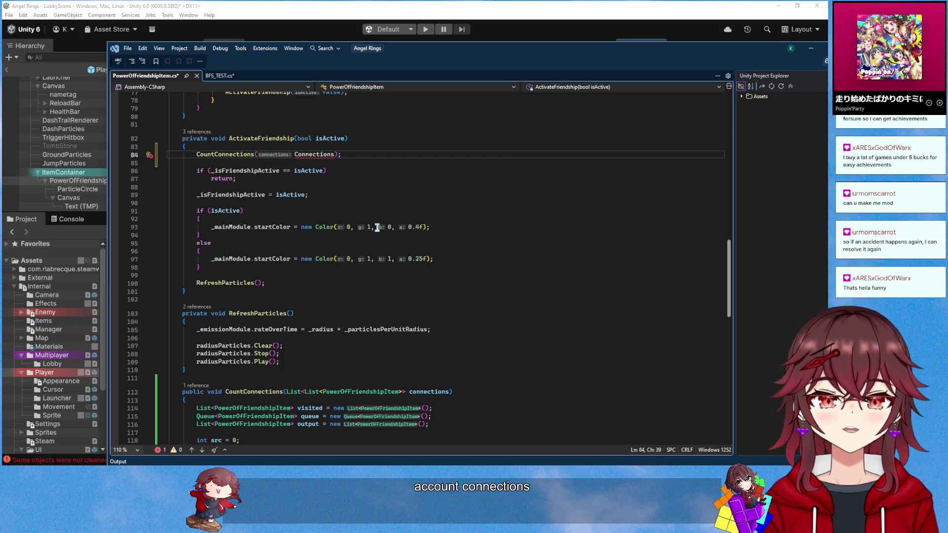
# Bring up the BFS_TEST.cs file in the editor
pyautogui.moveTo(322, 153)
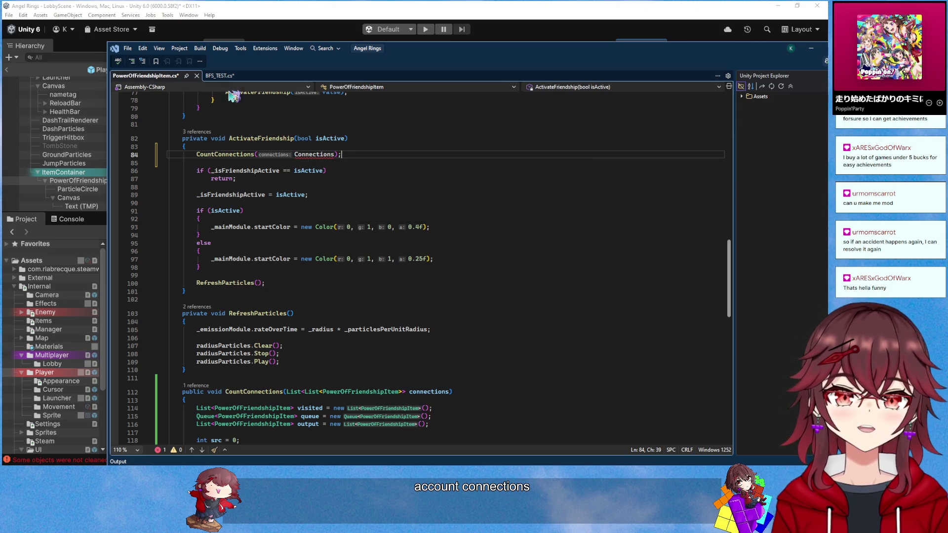
pyautogui.click(220, 75)
pyautogui.scroll(4, 335, 300)
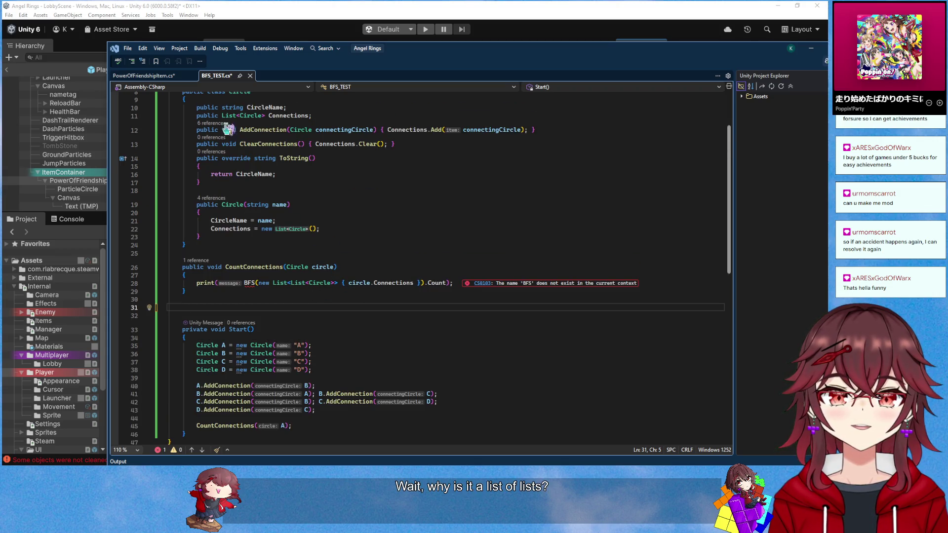
# Replace the CountConnections argument with the list-of-lists expression copied from BFS_TEST.cs
pyautogui.click(159, 77)
pyautogui.click(292, 155)
pyautogui.write('new List<List<Co')
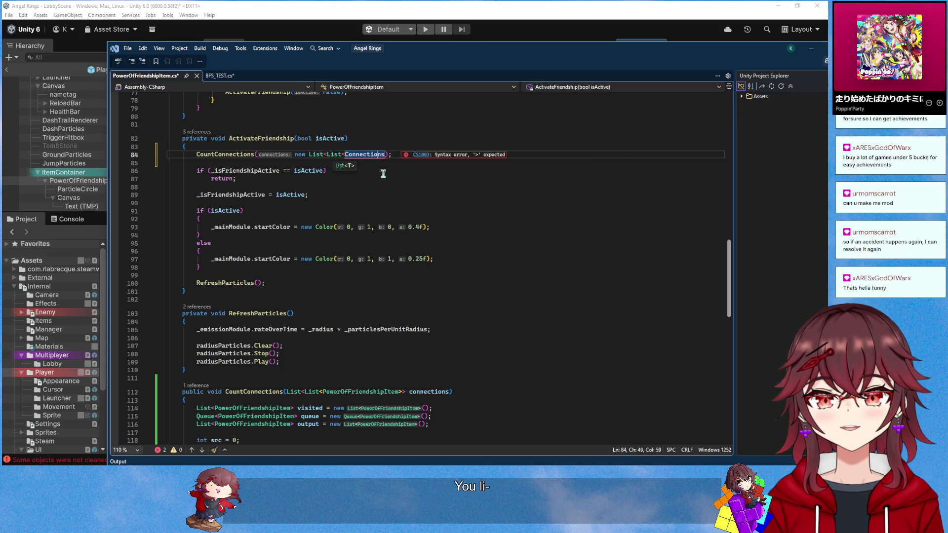
pyautogui.write('nnections>')
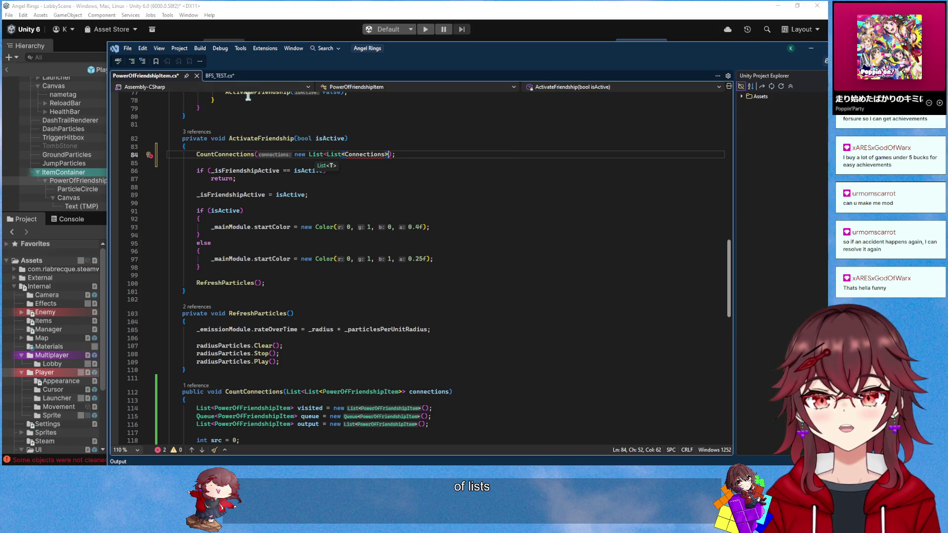
pyautogui.click(221, 75)
pyautogui.moveTo(258, 284)
pyautogui.mouseDown()
pyautogui.moveTo(451, 287)
pyautogui.moveTo(425, 287)
pyautogui.mouseUp()
pyautogui.hotkey('ctrl', 'c')
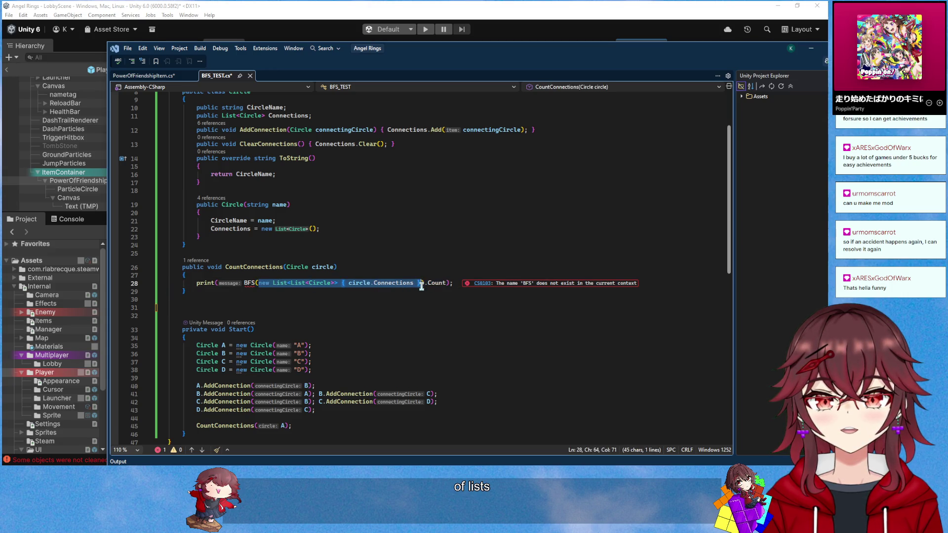
pyautogui.click(158, 76)
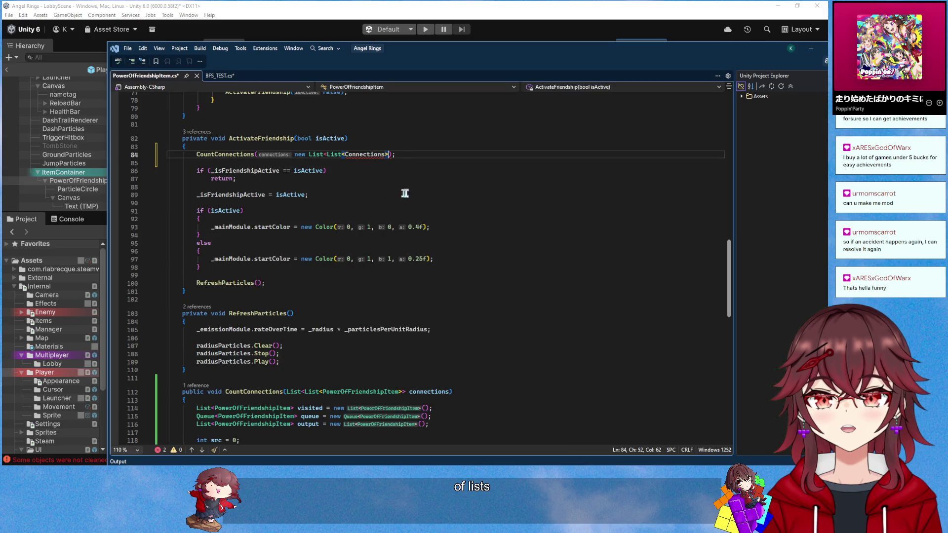
pyautogui.moveTo(296, 154); pyautogui.dragTo(383, 159)
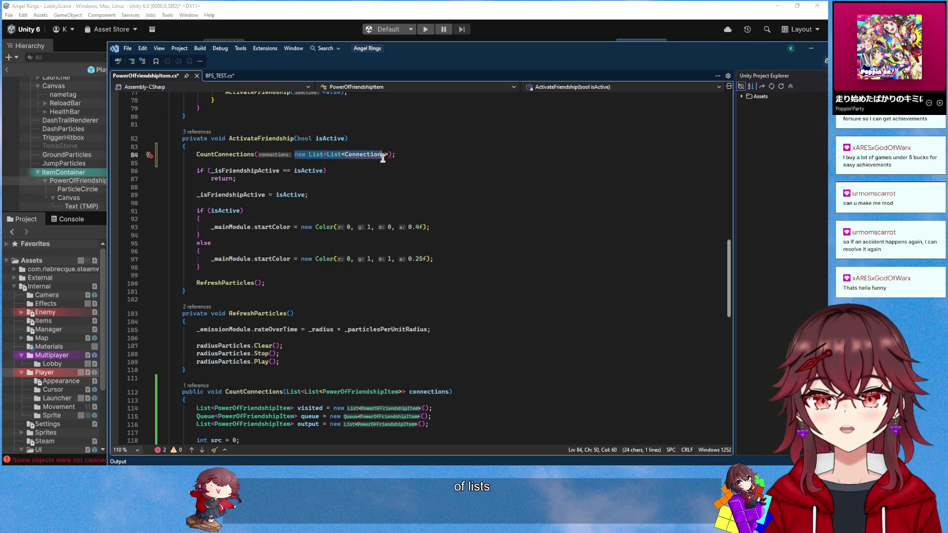
pyautogui.hotkey('ctrl', 'v')
# Change Circle to PowerOfFriendshipItem and drop the 'circle.' prefix before Connections
pyautogui.doubleClick(356, 154)
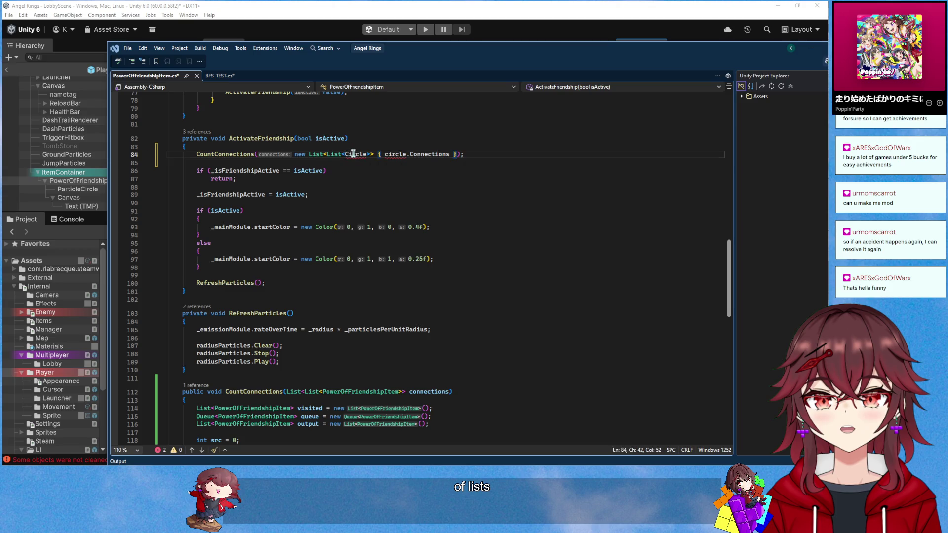
pyautogui.scroll(2, 485, 223)
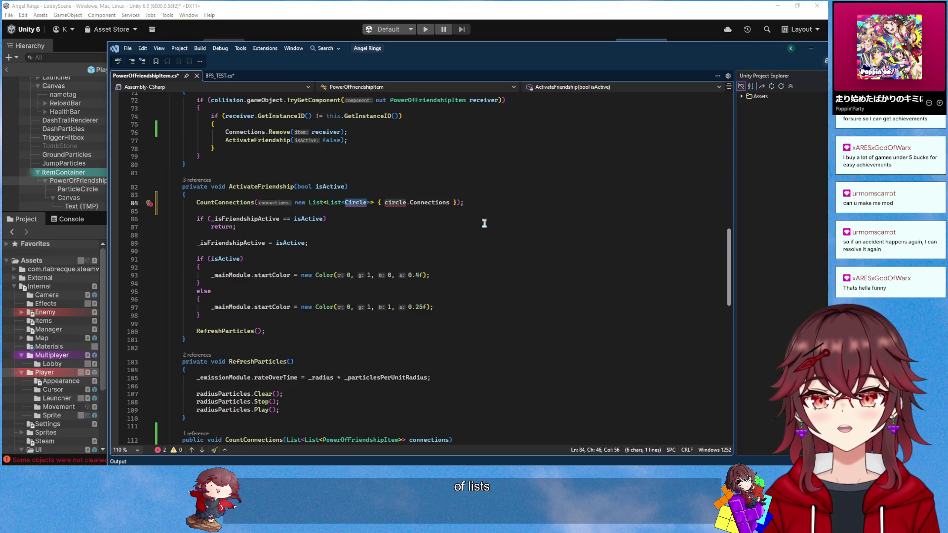
pyautogui.write('PowerOfF')
pyautogui.press('Tab')
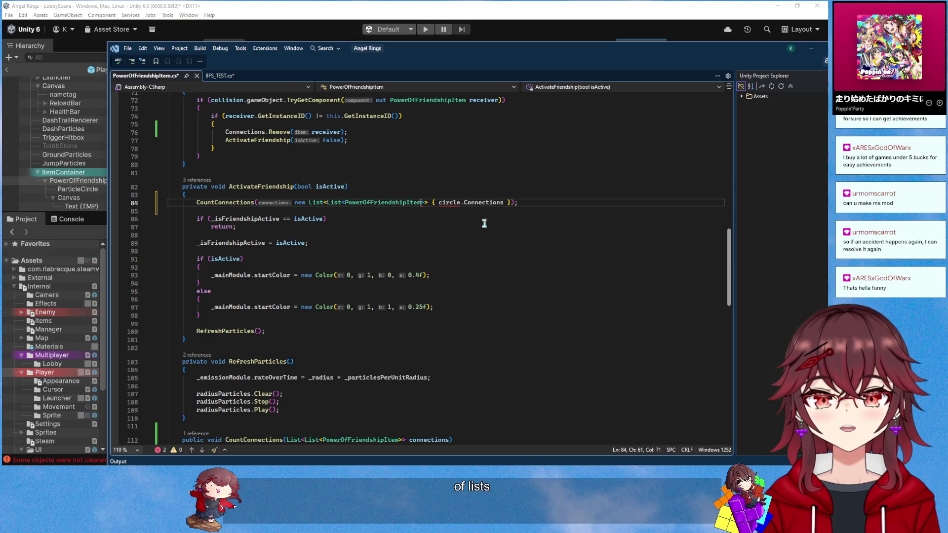
pyautogui.moveTo(438, 202)
pyautogui.mouseDown()
pyautogui.moveTo(483, 205)
pyautogui.moveTo(464, 206)
pyautogui.mouseUp()
pyautogui.press('BackSpace')
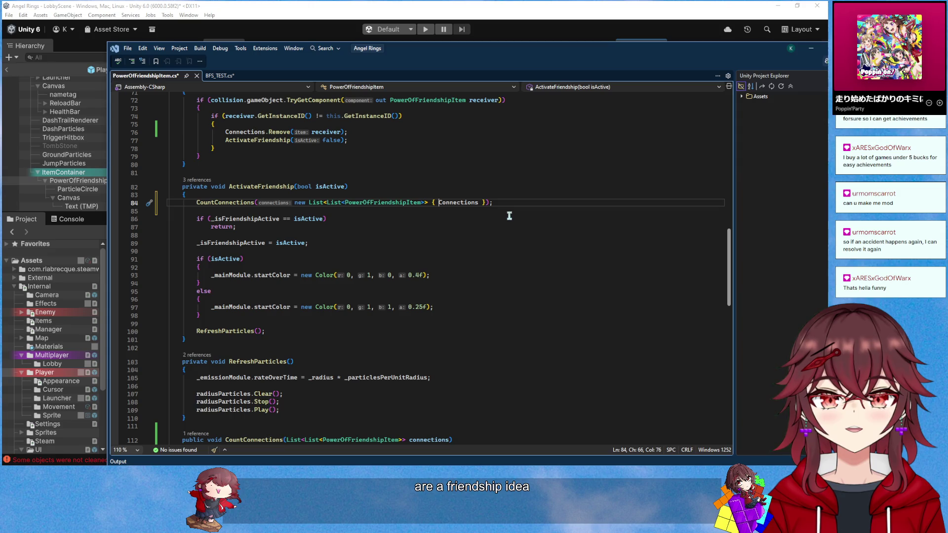
pyautogui.scroll(-6, 481, 239)
pyautogui.scroll(-5, 481, 239)
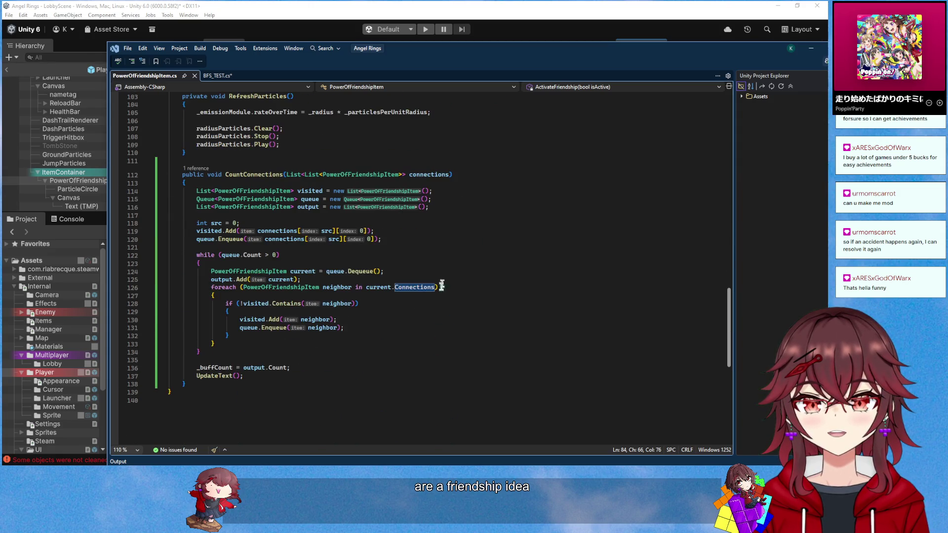
pyautogui.scroll(2, 418, 345)
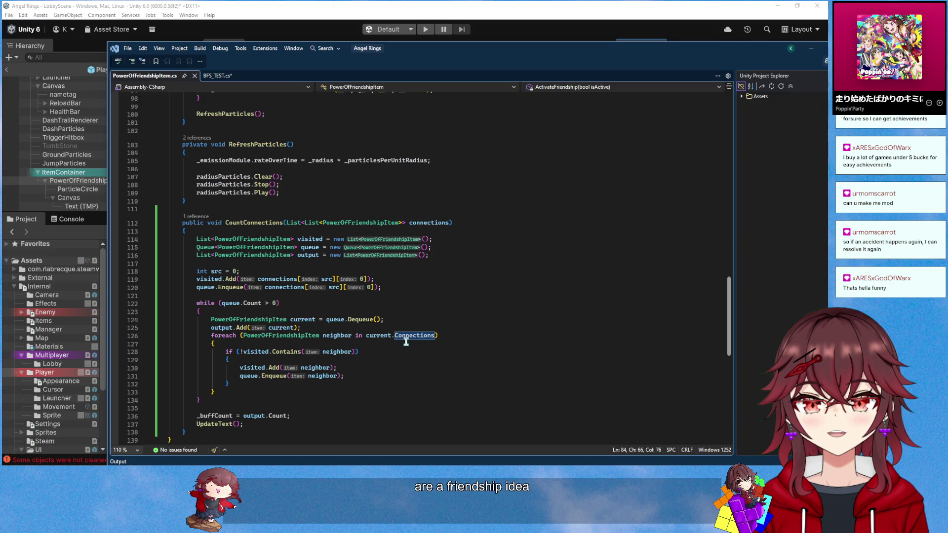
# Delete the CountConnections and Start test methods from BFS_TEST.cs and save it
pyautogui.moveTo(410, 337)
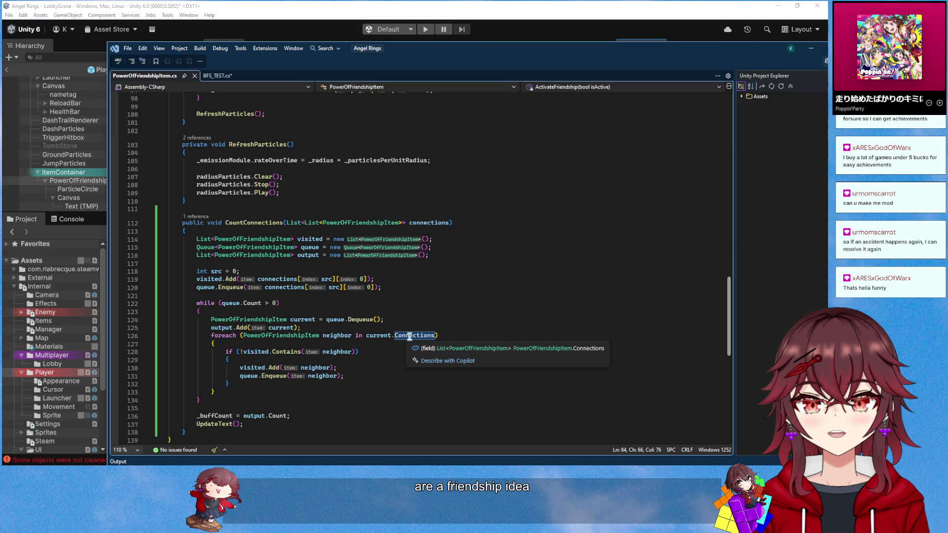
pyautogui.scroll(20, 409, 337)
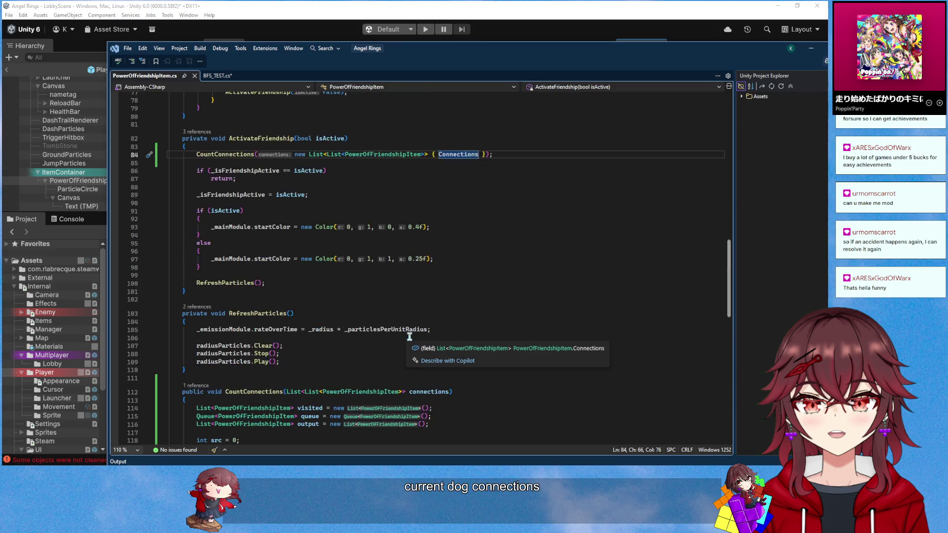
pyautogui.click(226, 78)
pyautogui.scroll(2, 317, 233)
pyautogui.scroll(-4, 316, 242)
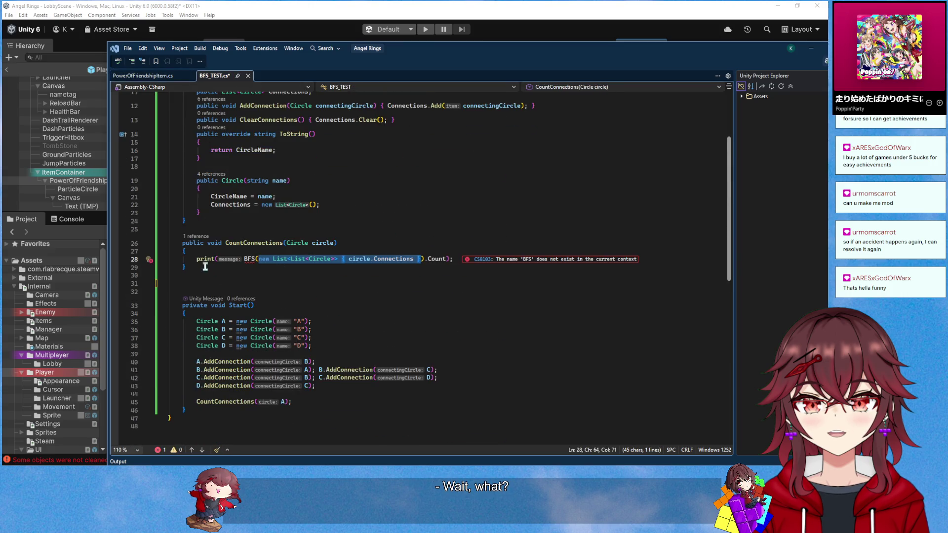
pyautogui.moveTo(196, 260); pyautogui.dragTo(455, 260)
pyautogui.moveTo(203, 411); pyautogui.dragTo(242, 296)
pyautogui.press('Delete')
pyautogui.hotkey('ctrl', 's')
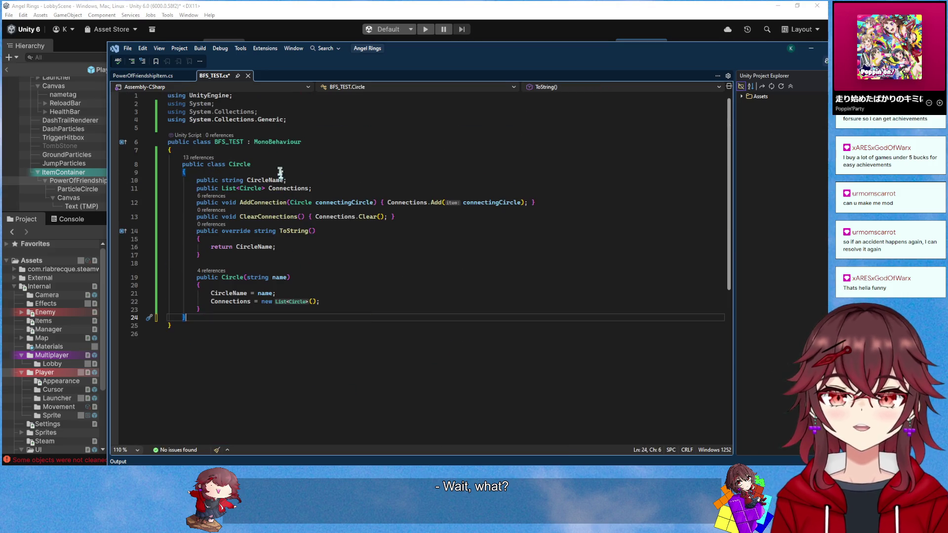
# Return to PowerOfFriendshipItem.cs and review the updated CountConnections code
pyautogui.click(143, 76)
pyautogui.scroll(-5, 340, 287)
pyautogui.scroll(-10, 339, 286)
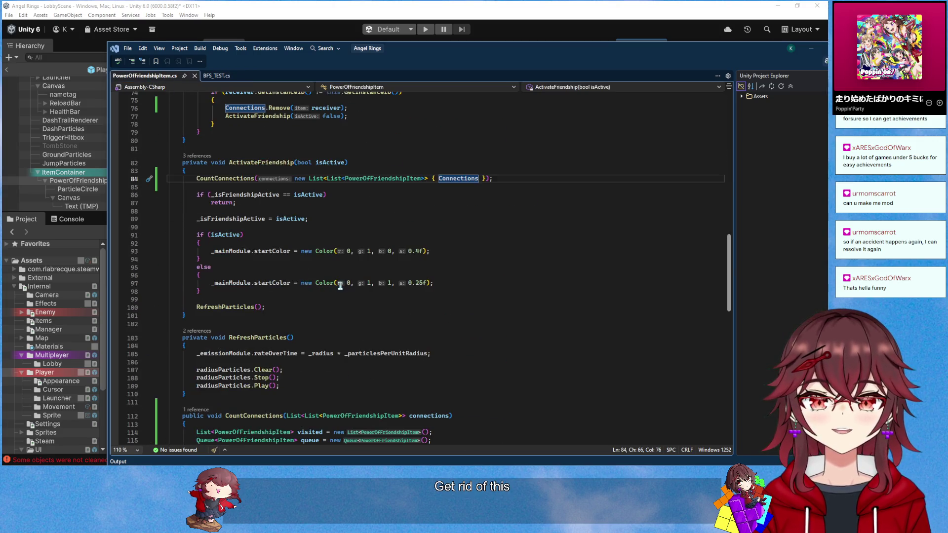
pyautogui.scroll(3, 340, 286)
pyautogui.scroll(-1, 339, 287)
pyautogui.scroll(-11, 340, 286)
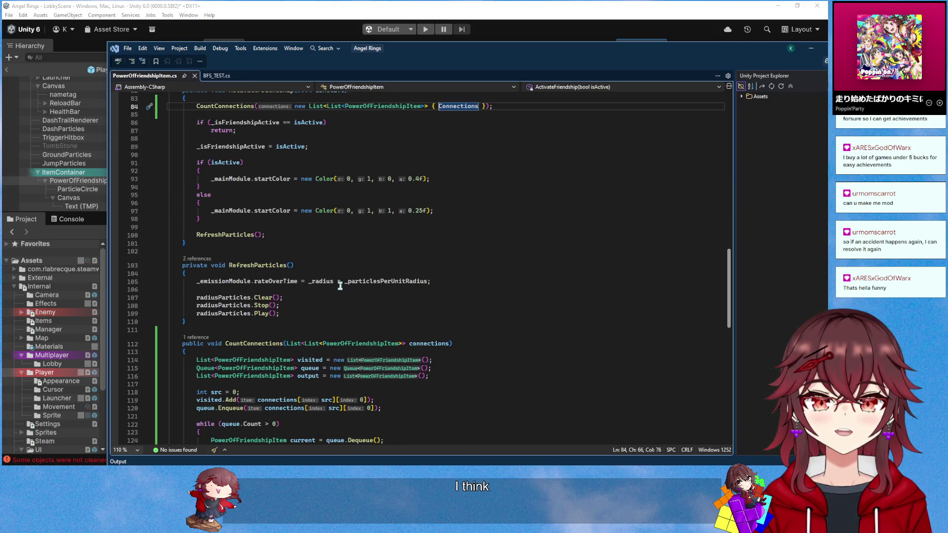
pyautogui.scroll(14, 340, 286)
pyautogui.scroll(4, 339, 287)
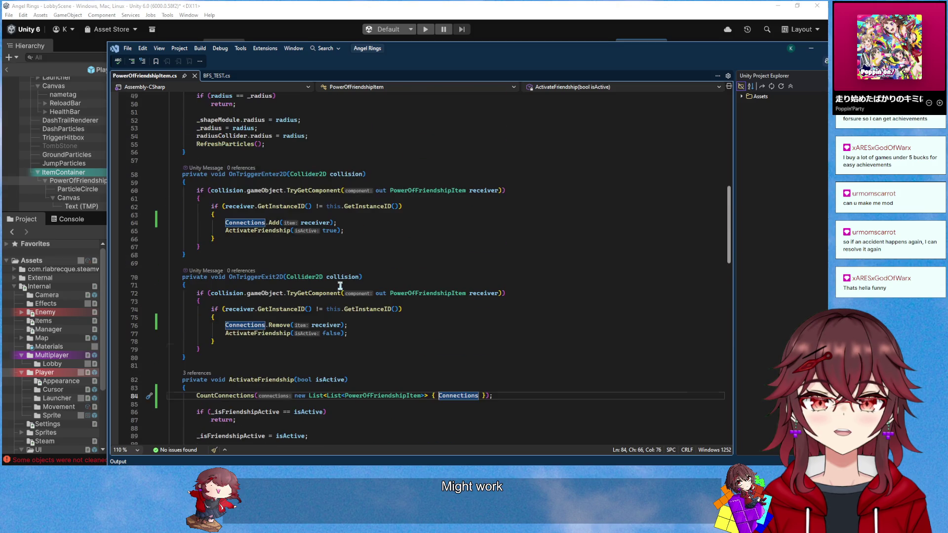
pyautogui.scroll(3, 340, 287)
pyautogui.scroll(-18, 249, 267)
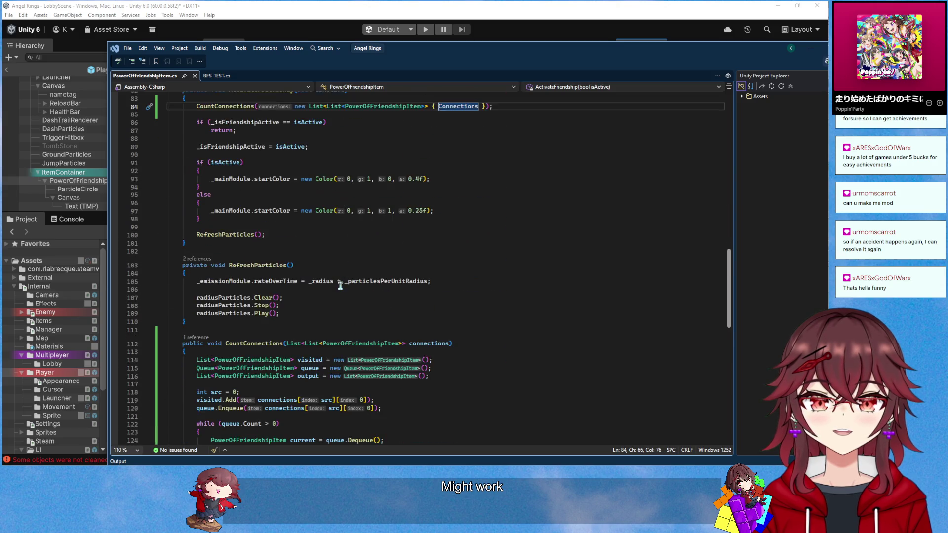
# Rename the CountConnections method to UpdateConnections and save
pyautogui.rightClick(253, 247)
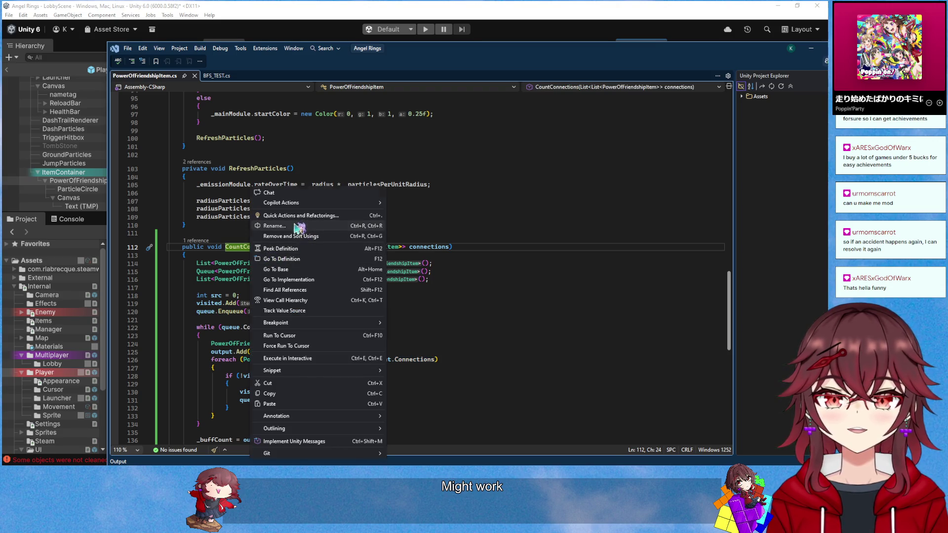
pyautogui.click(295, 225)
pyautogui.write('UpdateConnections')
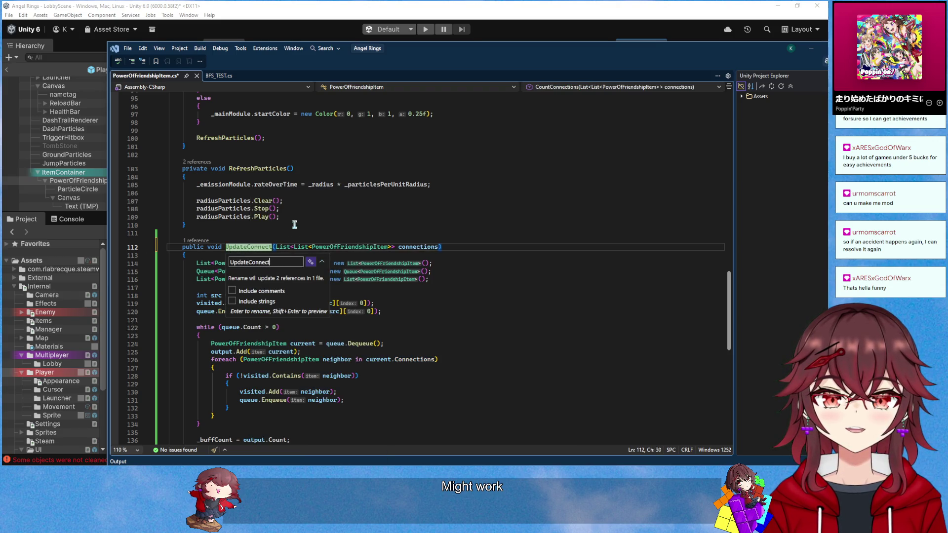
pyautogui.press('Return')
pyautogui.hotkey('ctrl', 's')
pyautogui.scroll(9, 328, 247)
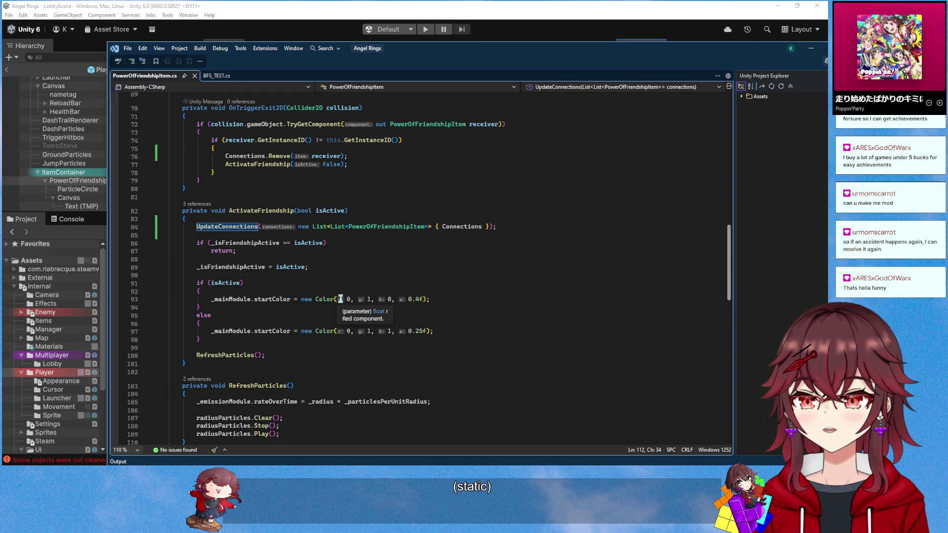
pyautogui.scroll(4, 341, 300)
# Add Connections.Add(this); on a new line in Awake
pyautogui.click(272, 308)
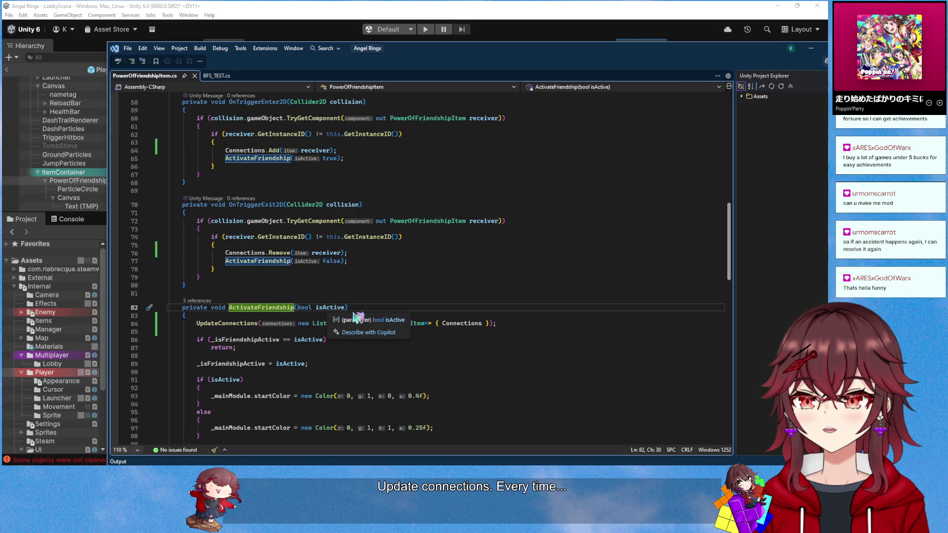
pyautogui.scroll(1, 343, 278)
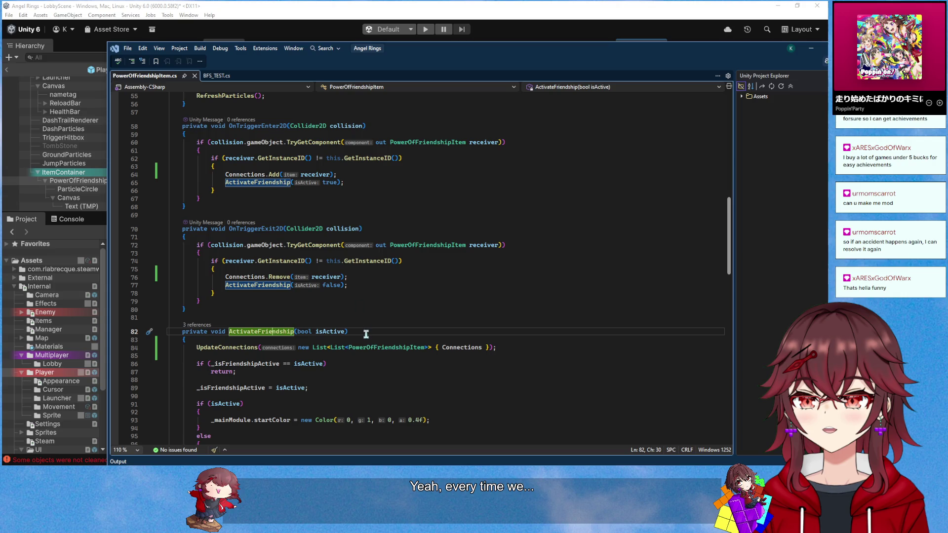
pyautogui.scroll(15, 366, 334)
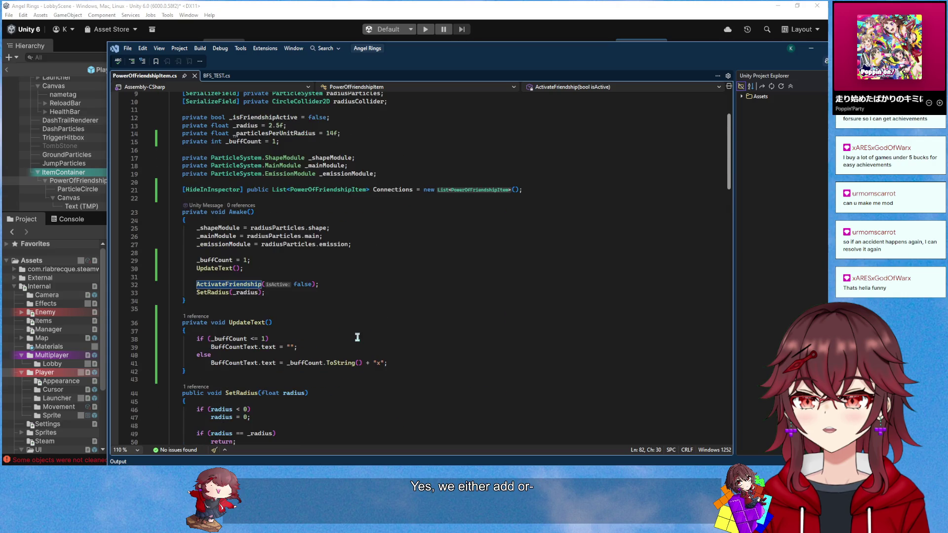
pyautogui.scroll(-20, 358, 338)
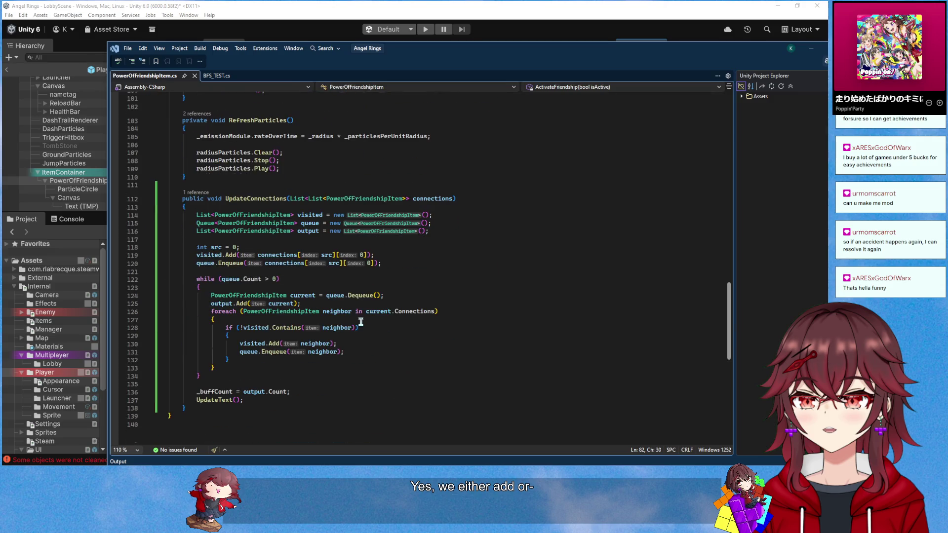
pyautogui.scroll(10, 361, 322)
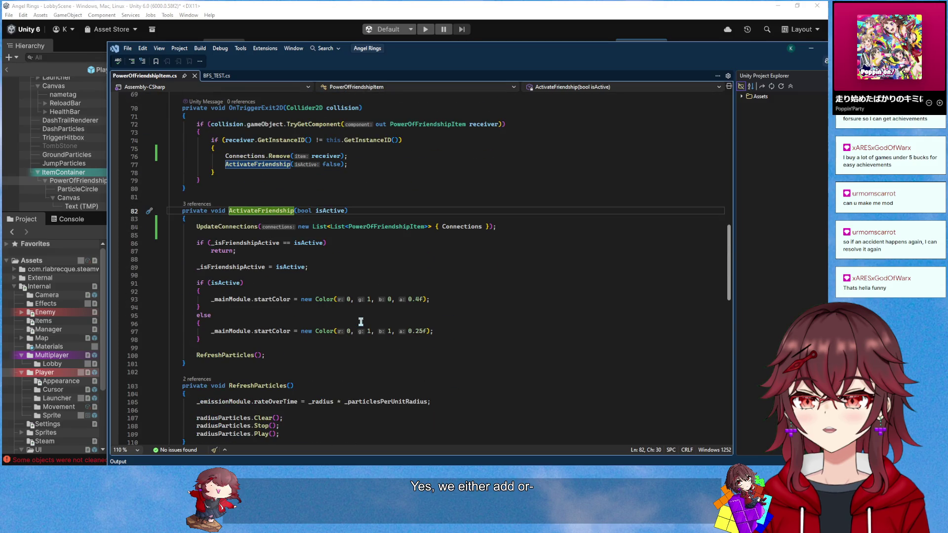
pyautogui.scroll(10, 361, 321)
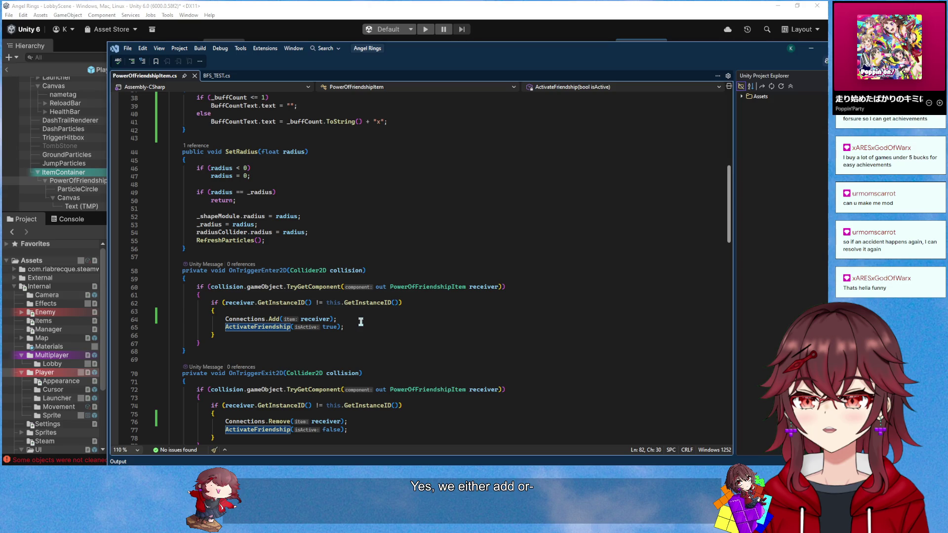
pyautogui.scroll(3, 361, 322)
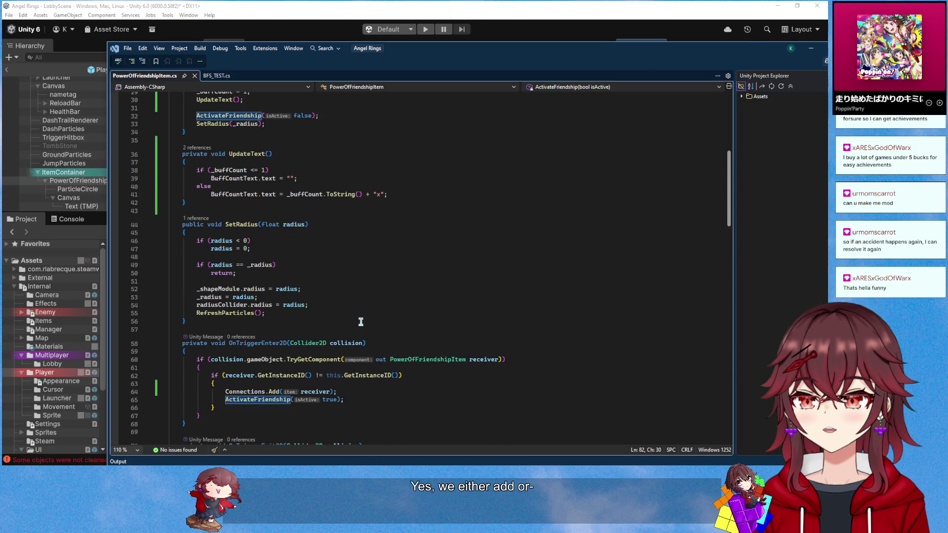
pyautogui.scroll(6, 361, 322)
pyautogui.click(326, 261)
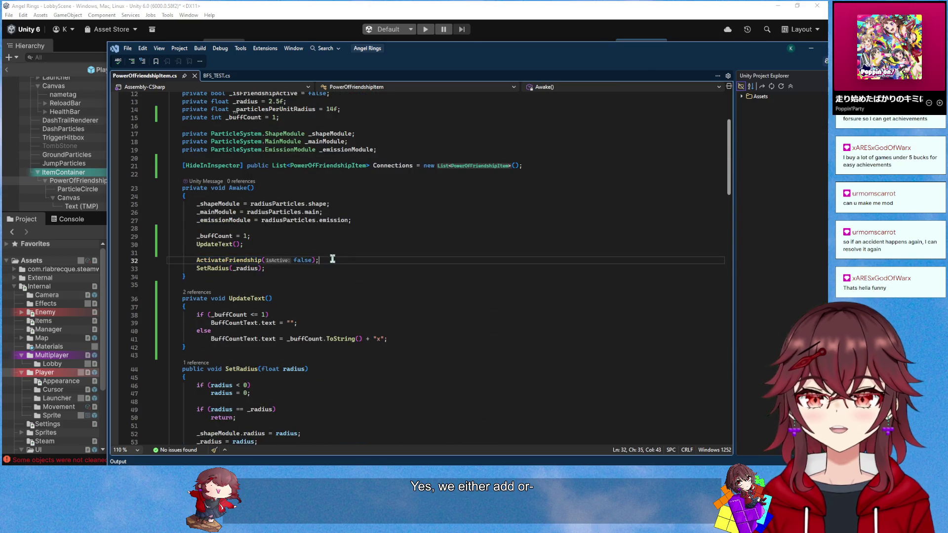
pyautogui.click(311, 231)
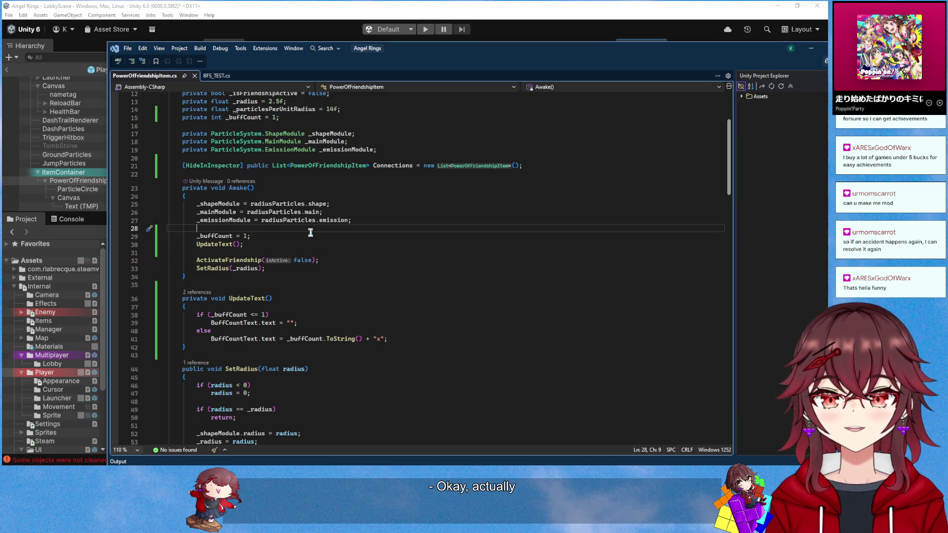
pyautogui.press('Return')
pyautogui.write('Connec')
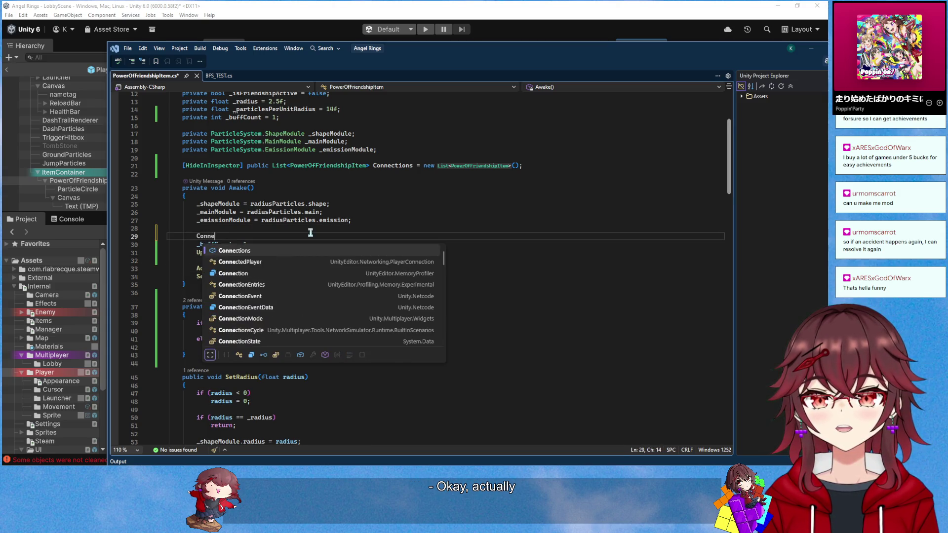
pyautogui.press('Tab')
pyautogui.write('.Add')
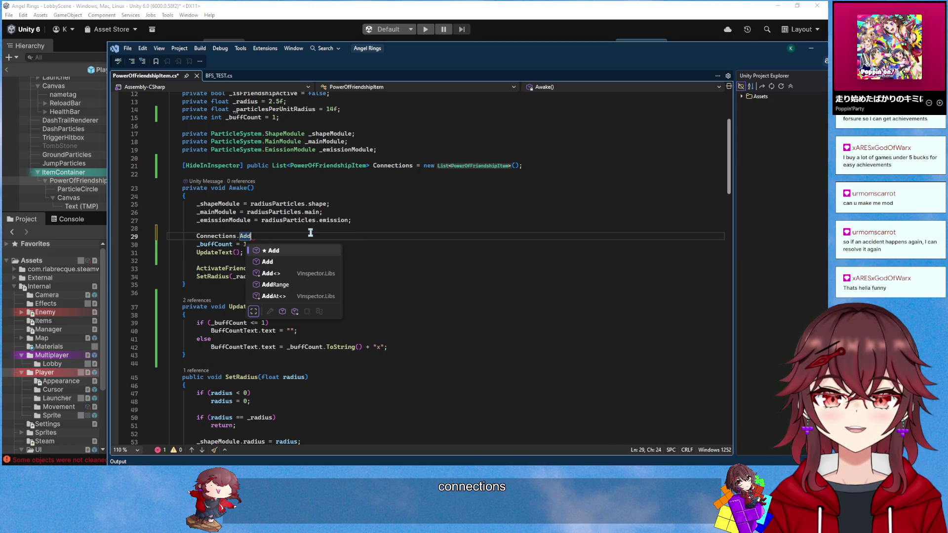
pyautogui.write('(this);')
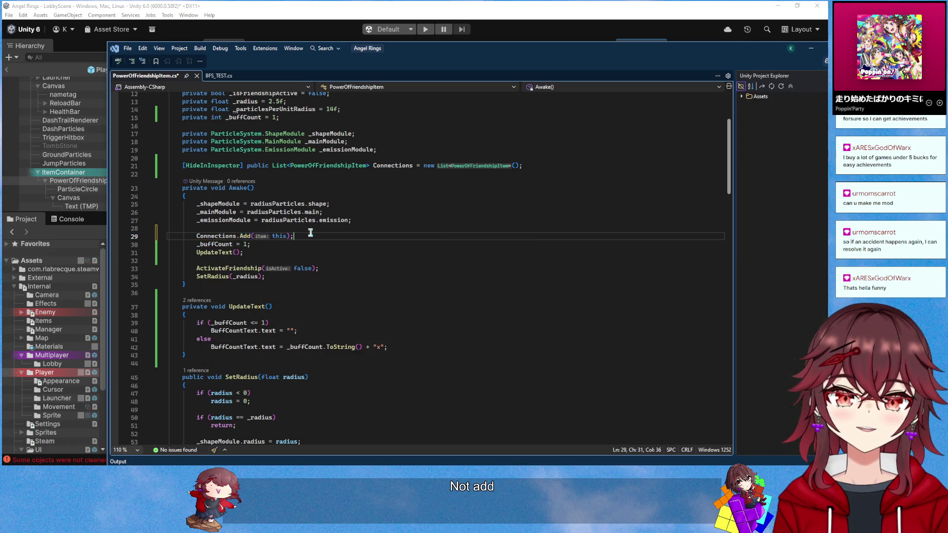
pyautogui.scroll(-12, 352, 303)
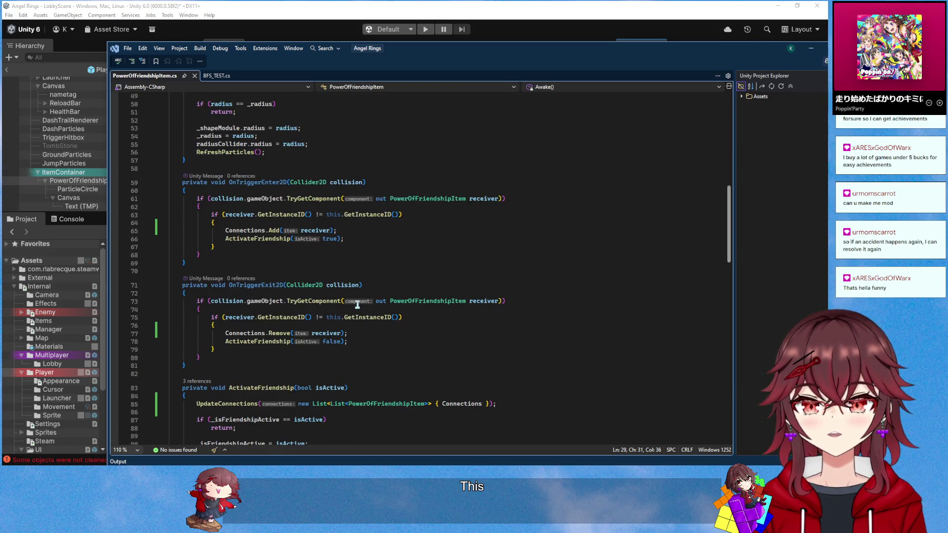
# Review BFS_TEST.cs and the GeeksforGeeks BFS reference page
pyautogui.scroll(-4, 401, 273)
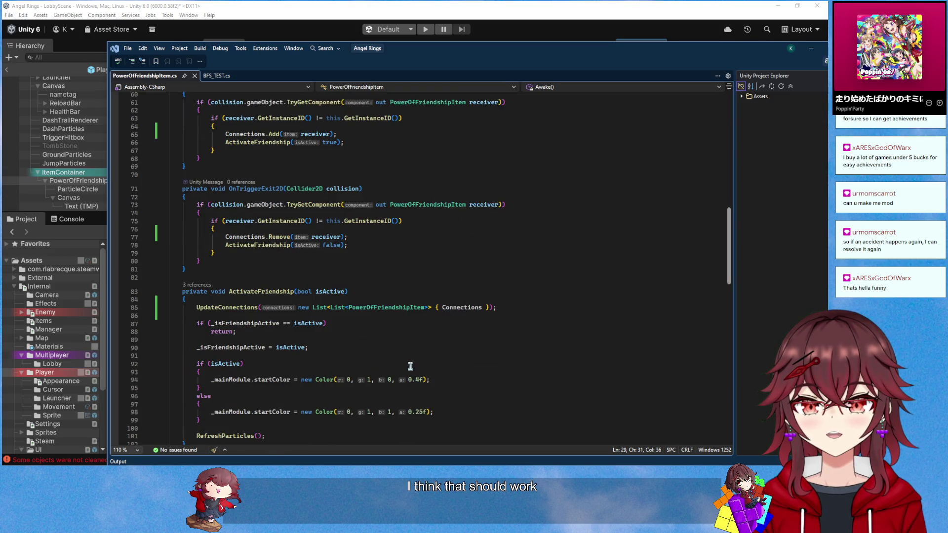
pyautogui.scroll(12, 410, 366)
pyautogui.scroll(-16, 410, 366)
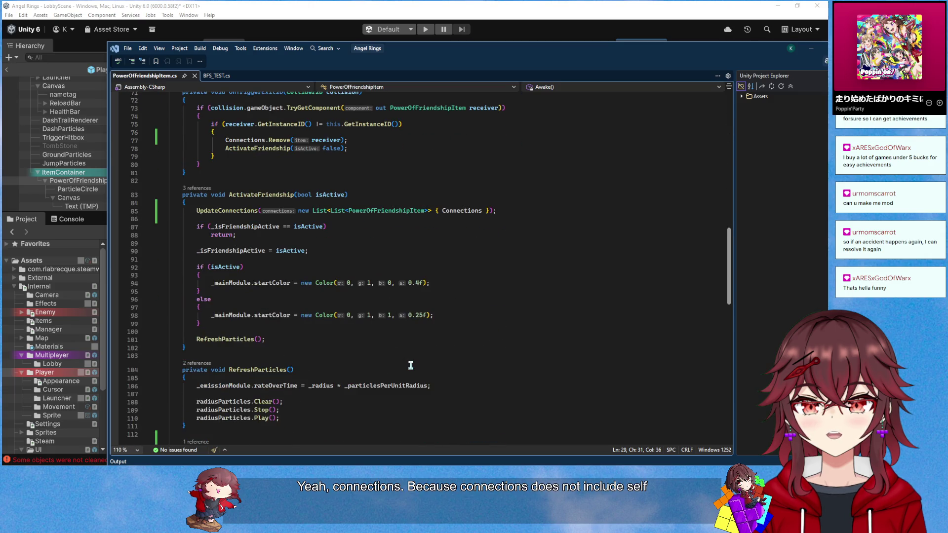
pyautogui.moveTo(243, 339)
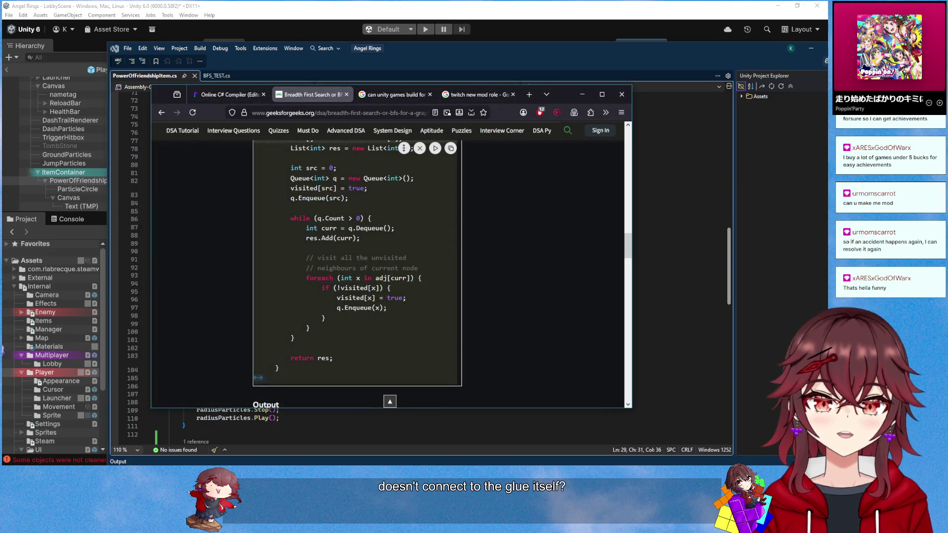
pyautogui.click(220, 76)
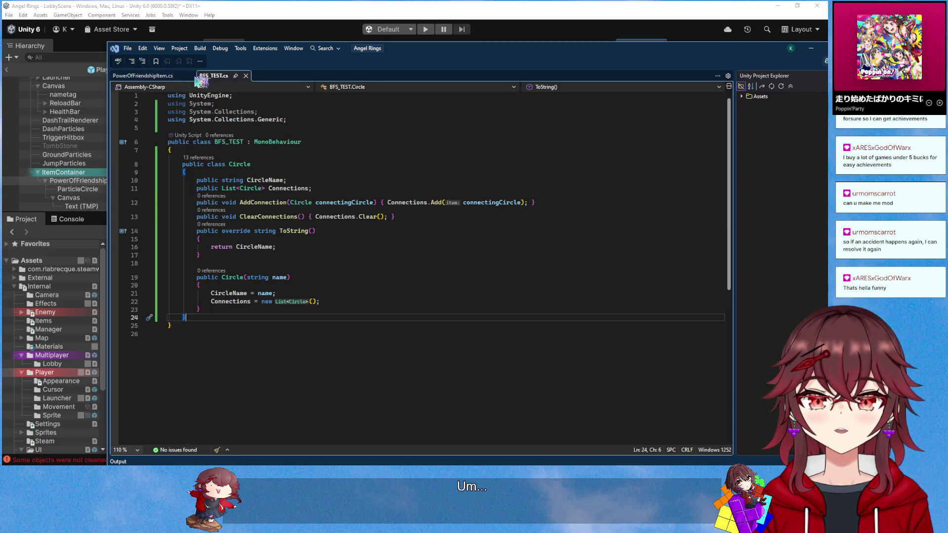
pyautogui.click(168, 75)
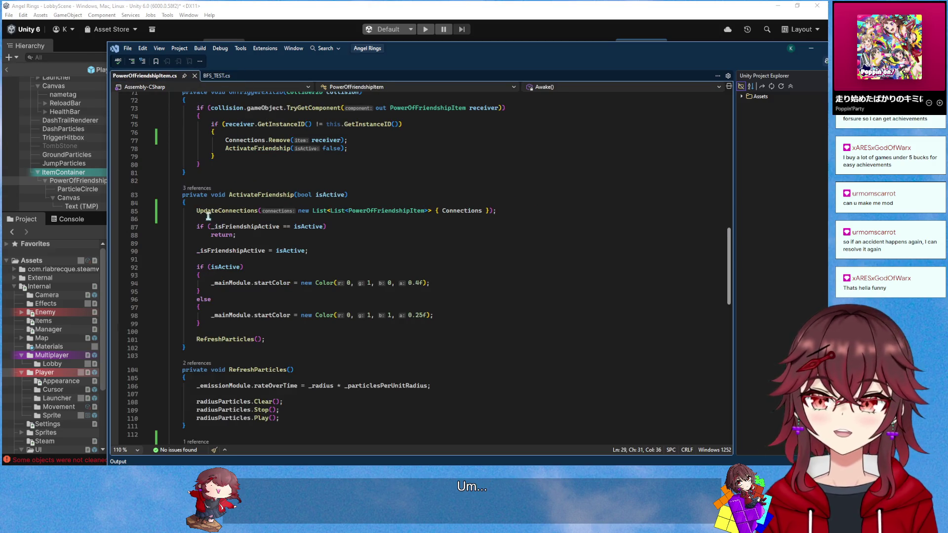
pyautogui.hotkey('alt', 'Tab')
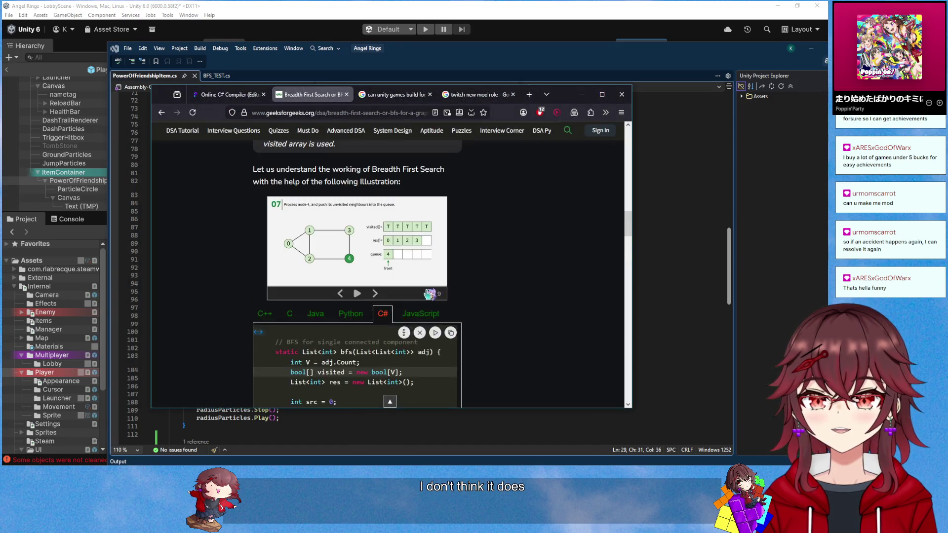
pyautogui.scroll(-3, 427, 292)
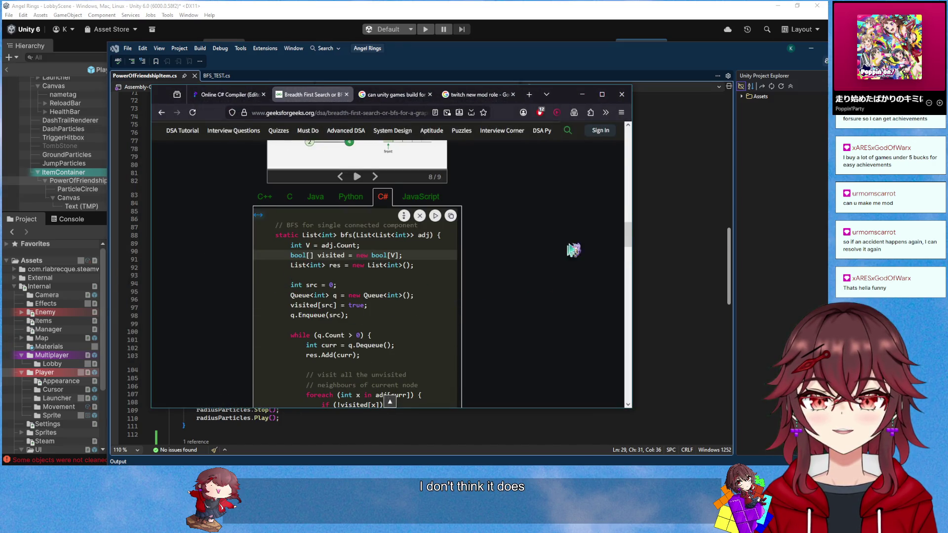
pyautogui.click(583, 95)
pyautogui.scroll(15, 494, 252)
# Delete the Connections.Add(this); line from Awake and switch to Unity to recompile
pyautogui.moveTo(294, 212); pyautogui.dragTo(307, 206)
pyautogui.hotkey('ctrl', 'c')
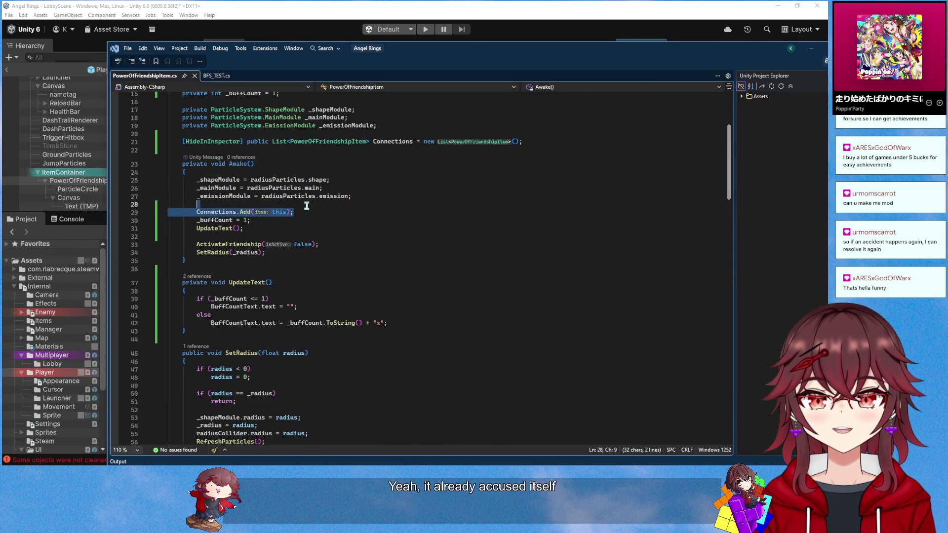
pyautogui.press('Delete')
pyautogui.scroll(-20, 343, 250)
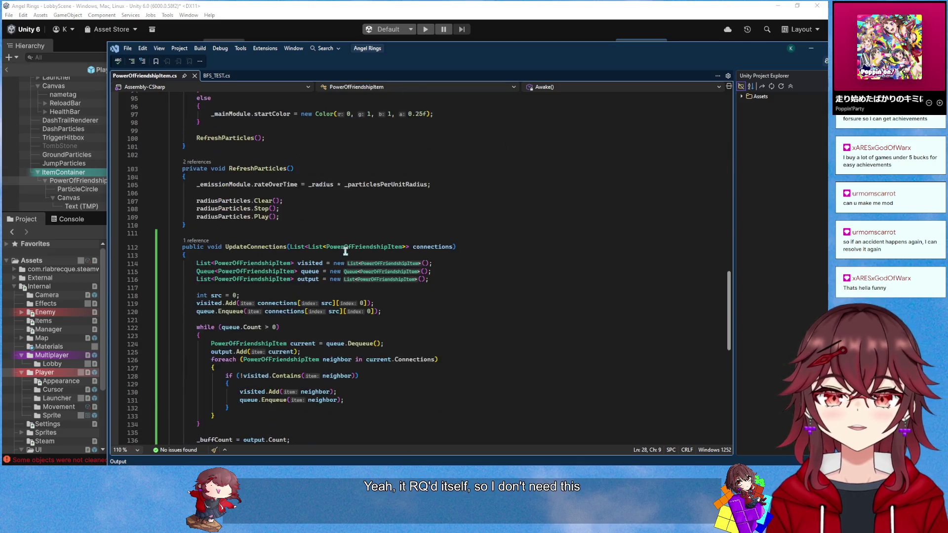
pyautogui.click(415, 7)
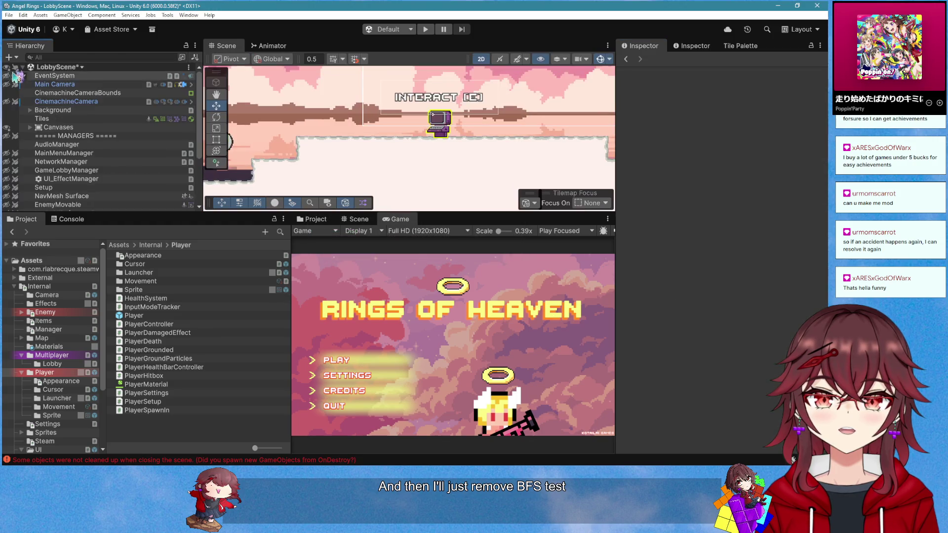
# Remove the BFS_TEST component from the EventSystem object
pyautogui.click(49, 76)
pyautogui.rightClick(696, 213)
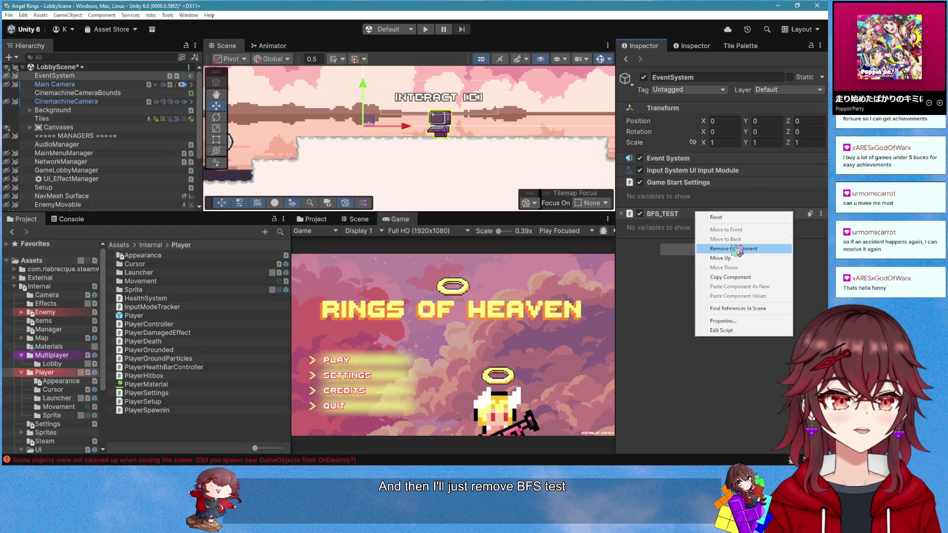
pyautogui.click(737, 248)
# Delete the BFS_TEST script from the Internal assets folder and check the Console
pyautogui.click(47, 286)
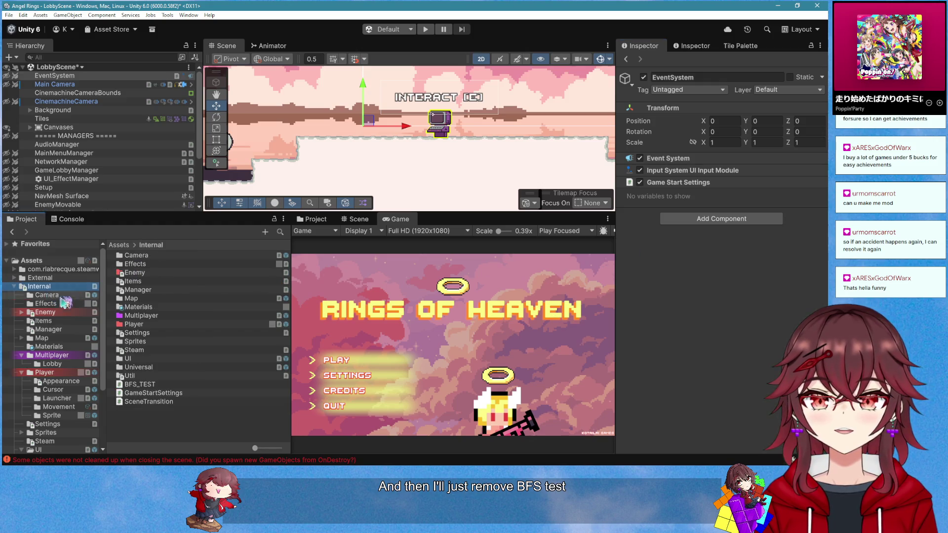
pyautogui.click(163, 385)
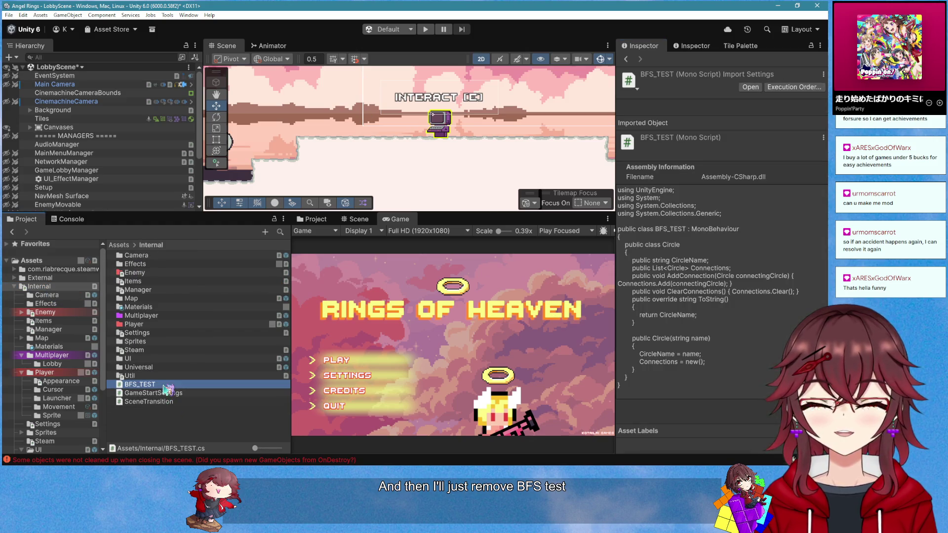
pyautogui.press('Delete')
pyautogui.click(423, 252)
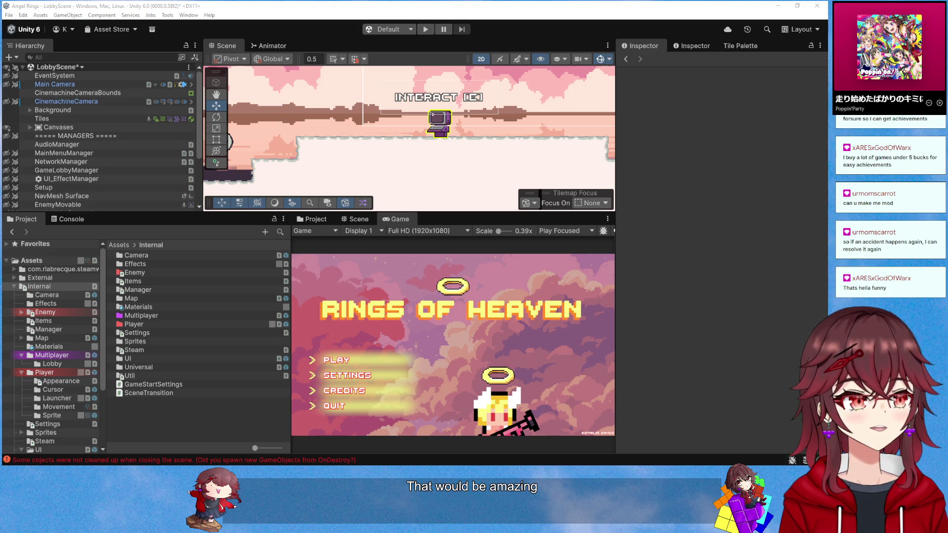
pyautogui.click(71, 220)
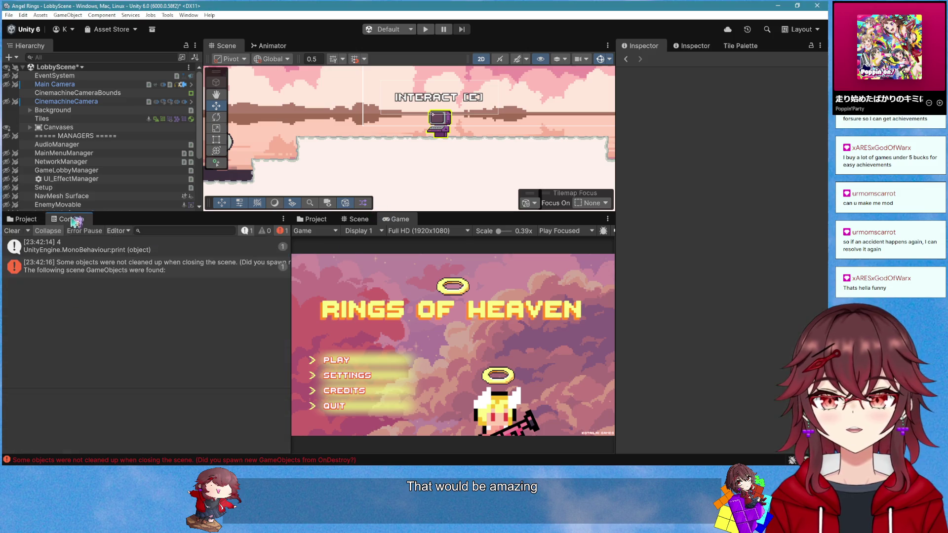
# Clear the Console, save LobbyScene and enter Play mode
pyautogui.click(13, 231)
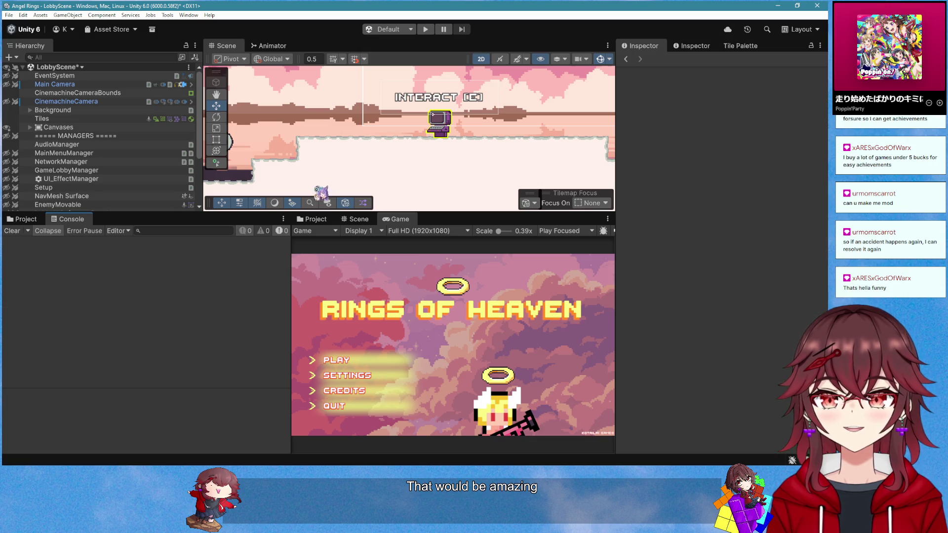
pyautogui.hotkey('ctrl', 's')
pyautogui.click(426, 29)
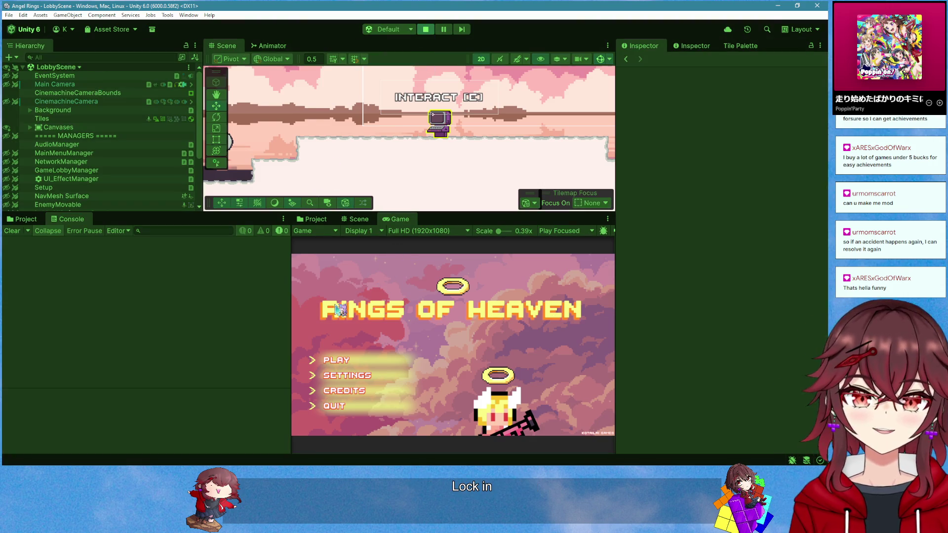
pyautogui.moveTo(290, 293); pyautogui.dragTo(242, 294)
# Start a new game and open the ArgumentOutOfRangeException's source at PowerOfFriendshipItem.cs:119
pyautogui.click(289, 363)
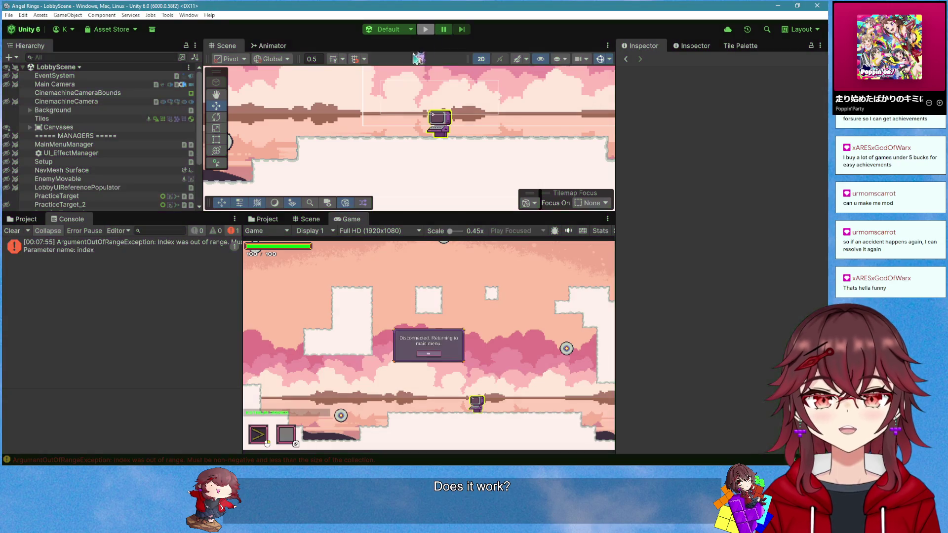
pyautogui.click(170, 242)
pyautogui.click(128, 450)
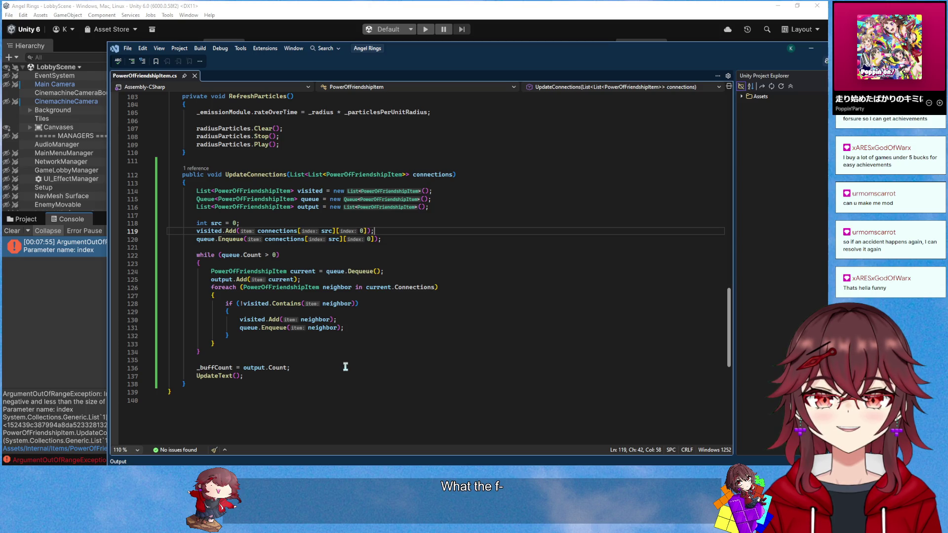
# Paste Connections.Add(this); back into Awake and let Unity recompile
pyautogui.scroll(20, 346, 367)
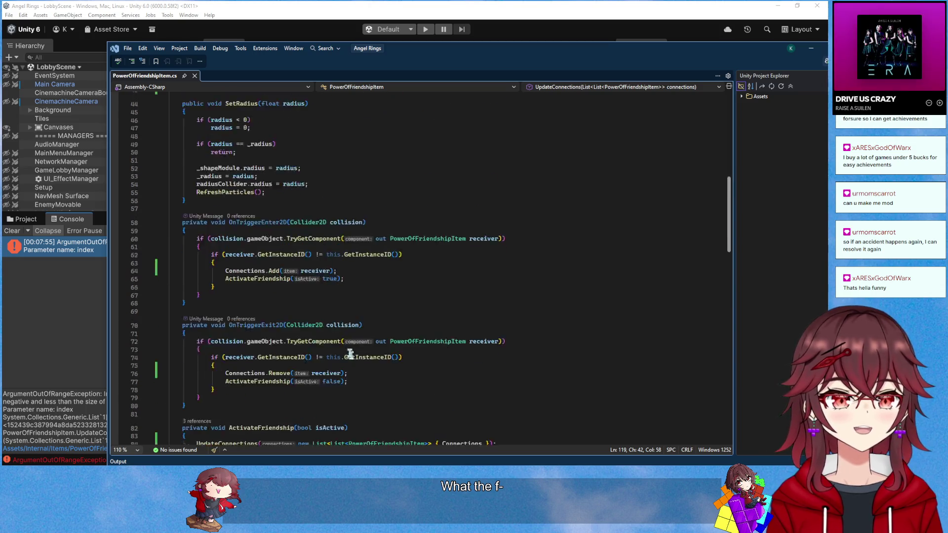
pyautogui.click(279, 255)
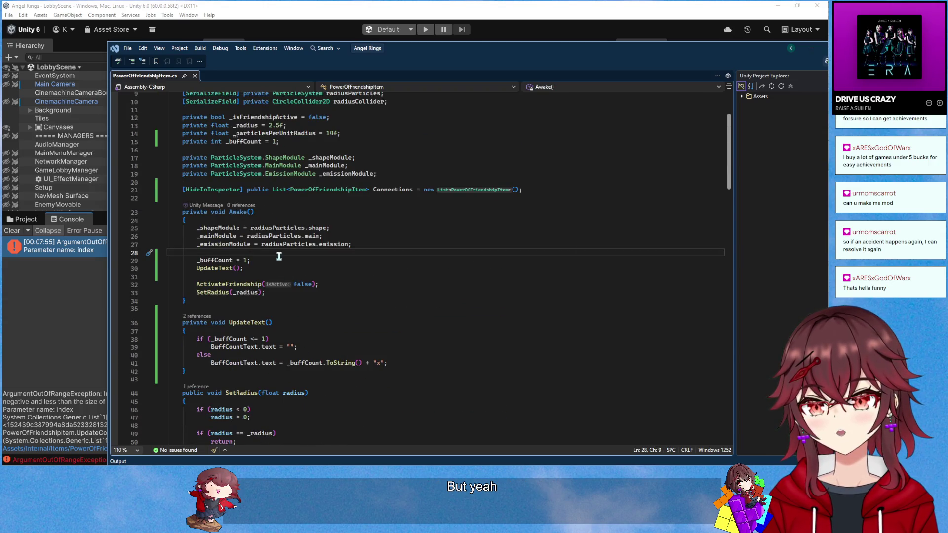
pyautogui.hotkey('ctrl', 'v')
pyautogui.click(322, 273)
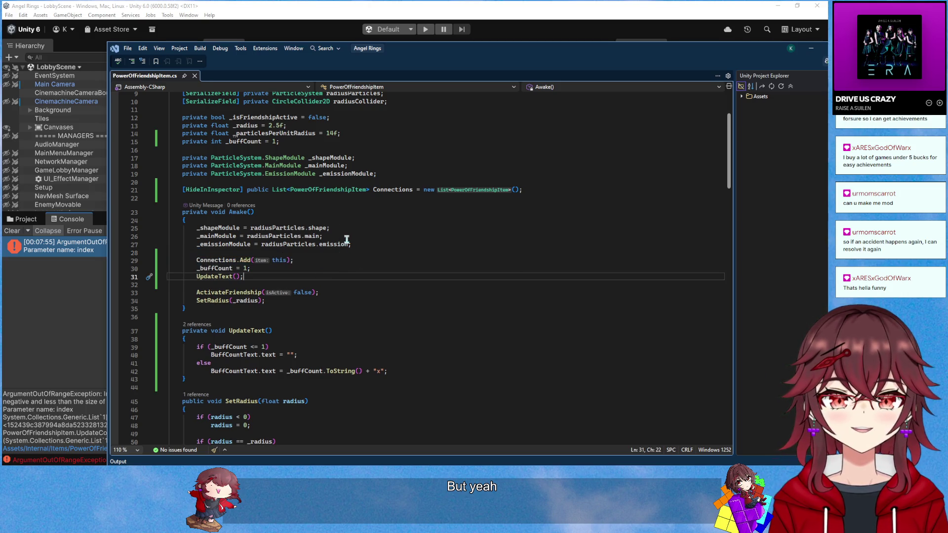
pyautogui.click(467, 6)
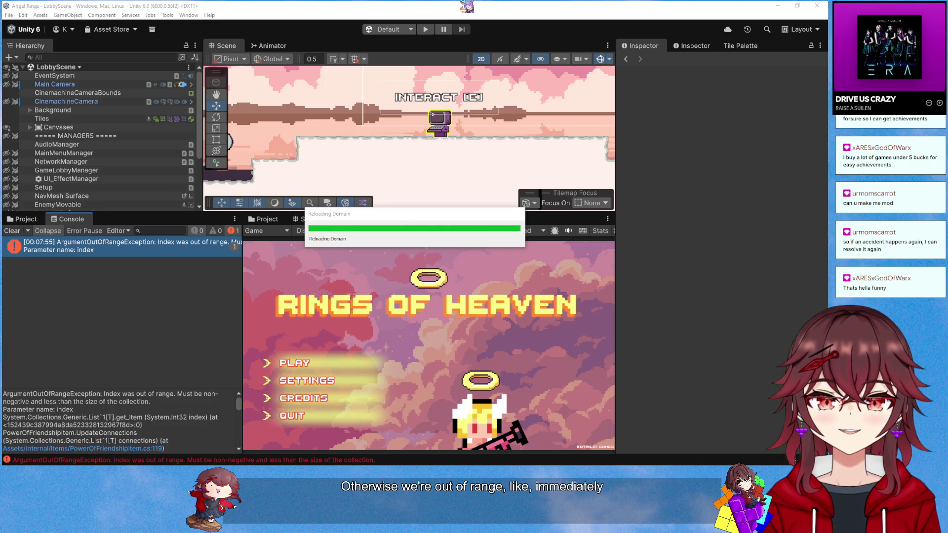
pyautogui.hotkey('alt', 'Tab')
pyautogui.scroll(-20, 393, 223)
pyautogui.hotkey('alt', 'Tab')
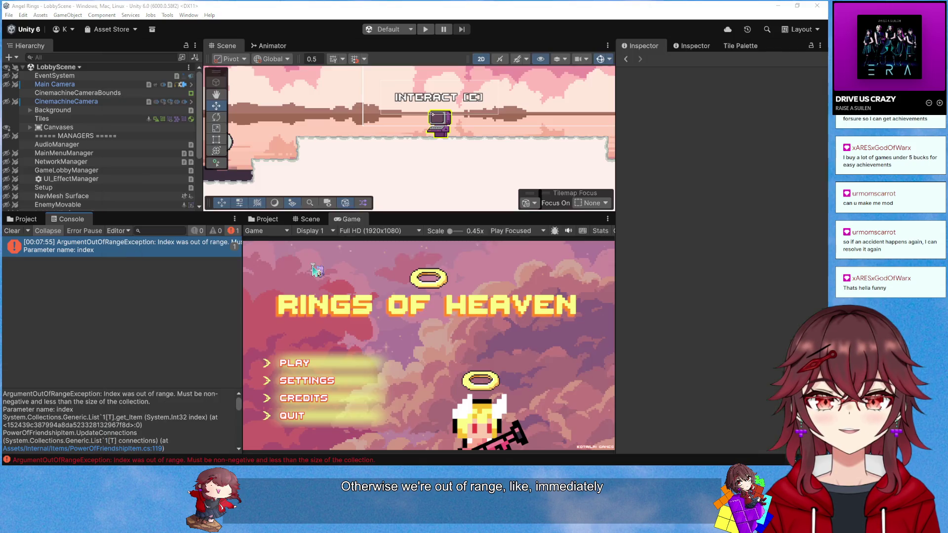
pyautogui.hotkey('alt', 'Tab')
# Add an if (connections.Count == 1) guard at the top of UpdateConnections
pyautogui.click(269, 196)
pyautogui.press('Home')
pyautogui.press('Return')
pyautogui.press('Return')
pyautogui.press('Up')
pyautogui.press('Up')
pyautogui.write('if ')
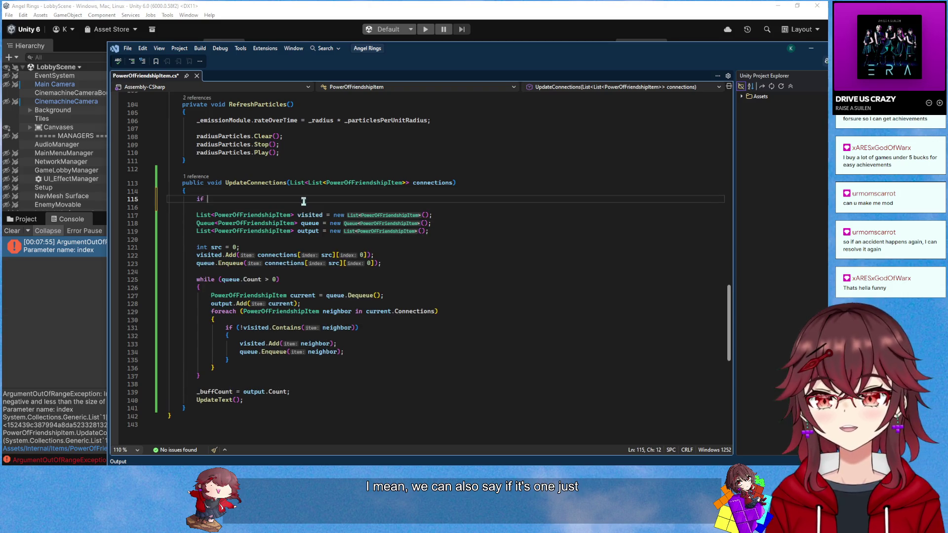
pyautogui.write('(conn')
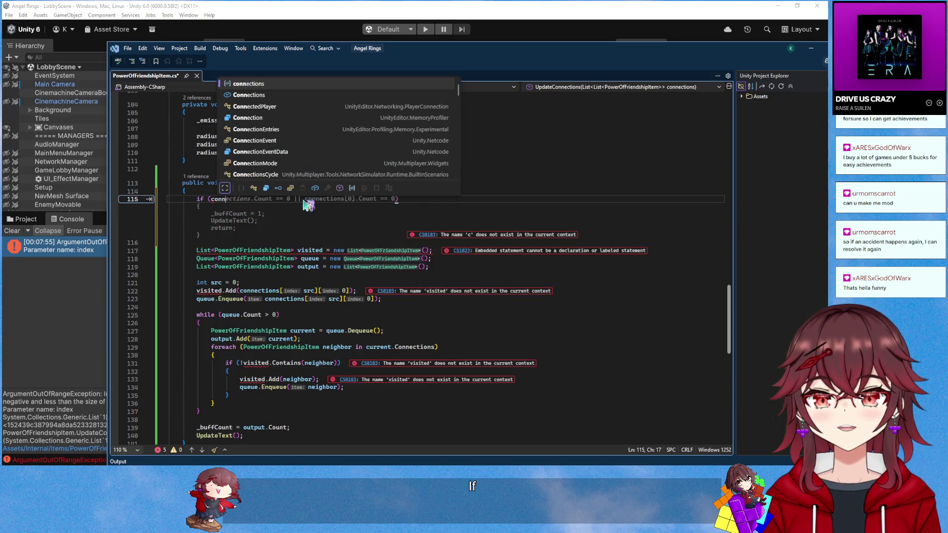
pyautogui.press('Tab')
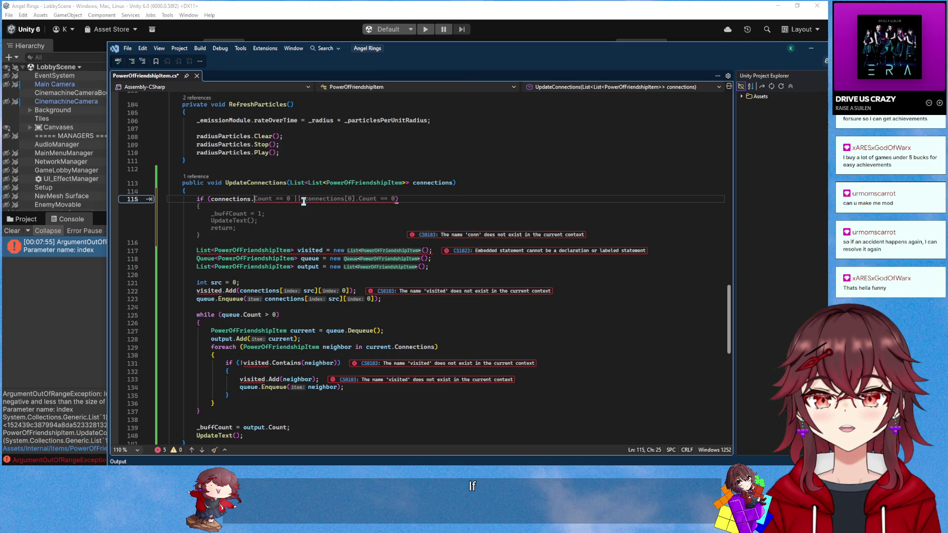
pyautogui.write('.Count == 1)')
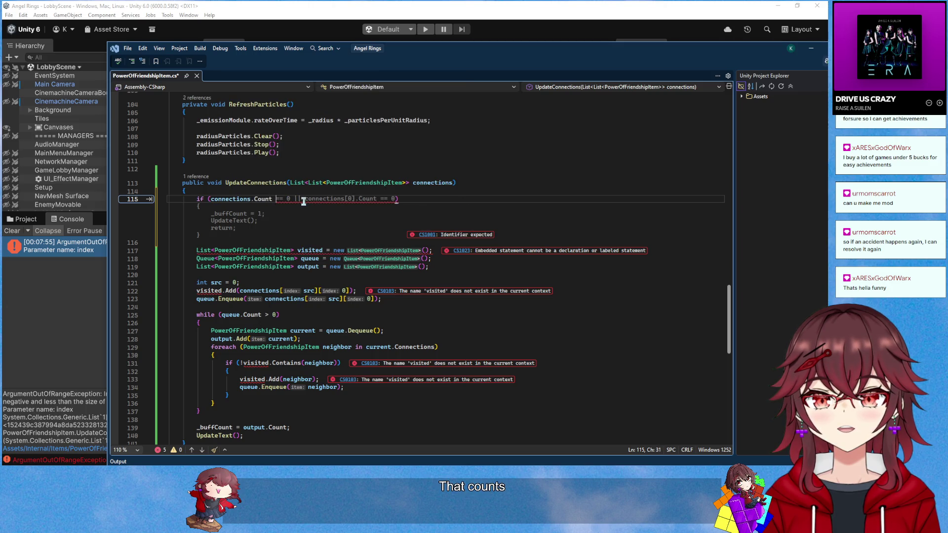
pyautogui.press('Return')
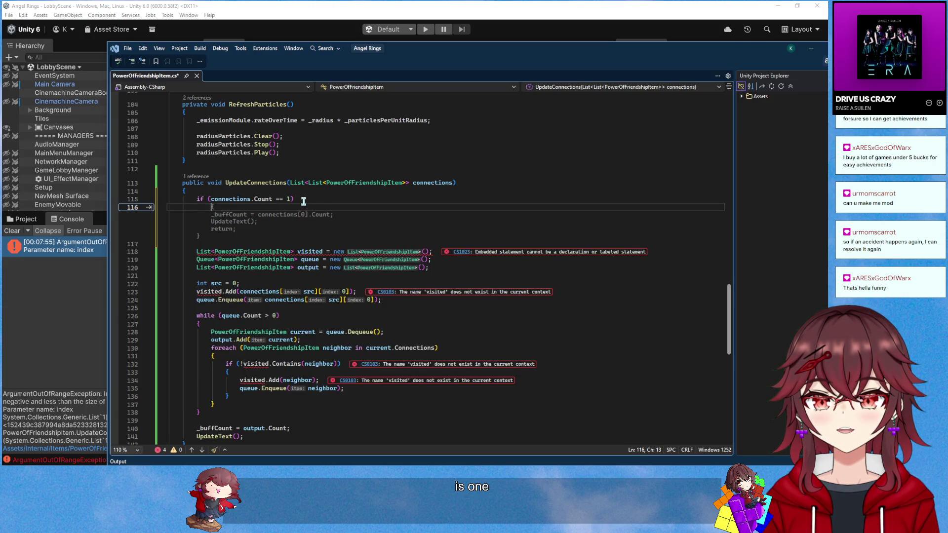
pyautogui.write('return;')
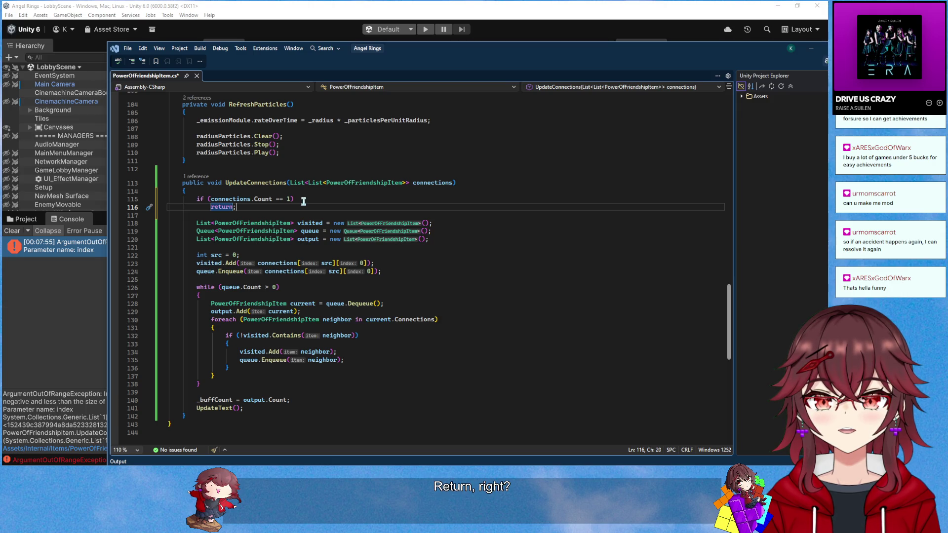
# Make the guard's braced body call UpdateText() then return, and save
pyautogui.press('BackSpace')
pyautogui.press('BackSpace')
pyautogui.press('BackSpace')
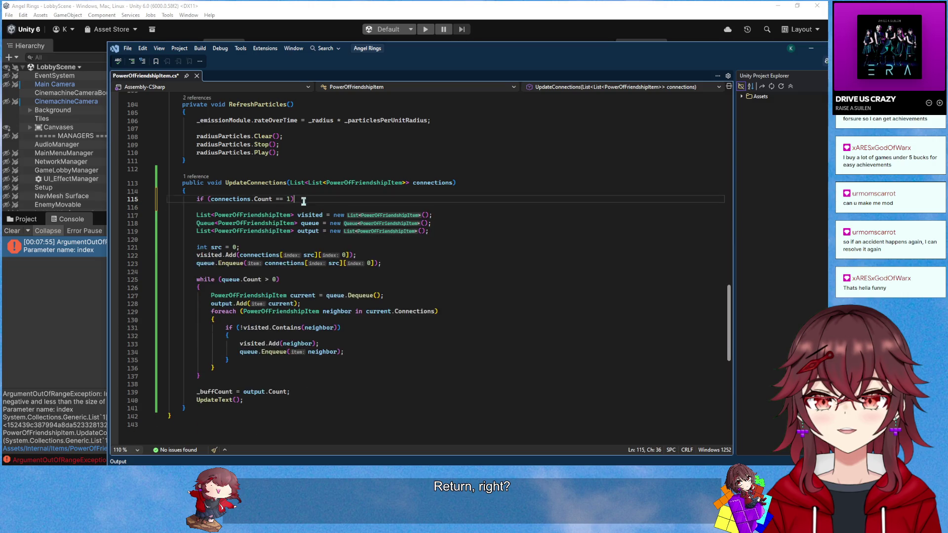
pyautogui.press('Return')
pyautogui.write('{')
pyautogui.press('Return')
pyautogui.write('UpdateT')
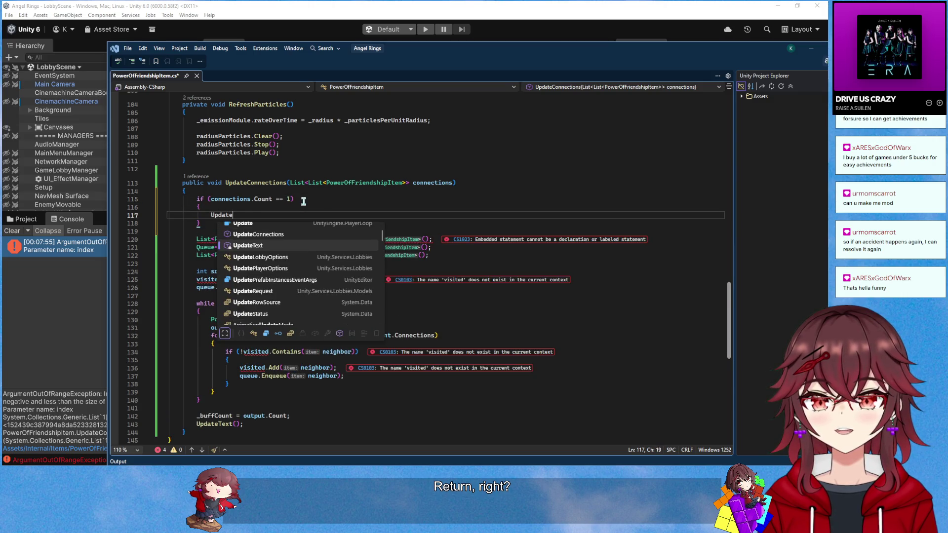
pyautogui.press('Tab')
pyautogui.press('Return')
pyautogui.write('return;')
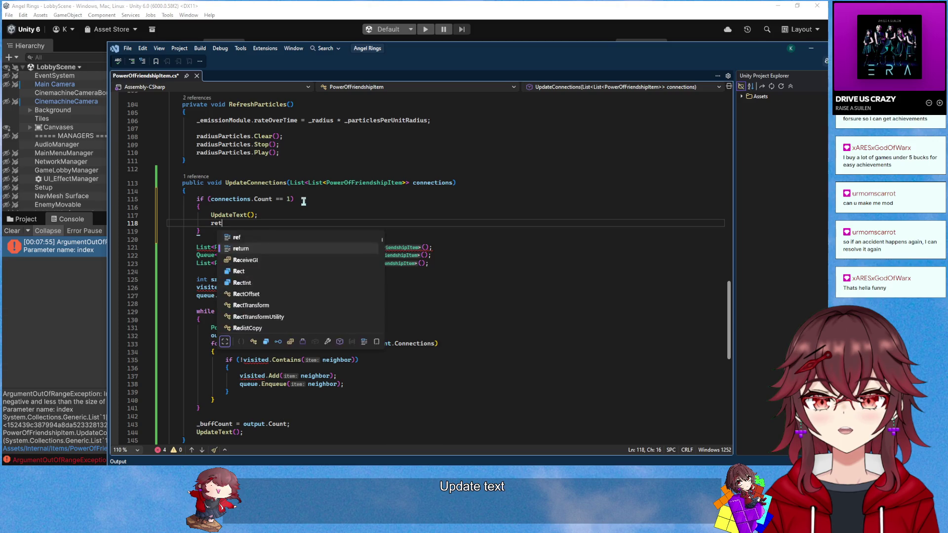
pyautogui.hotkey('ctrl', 's')
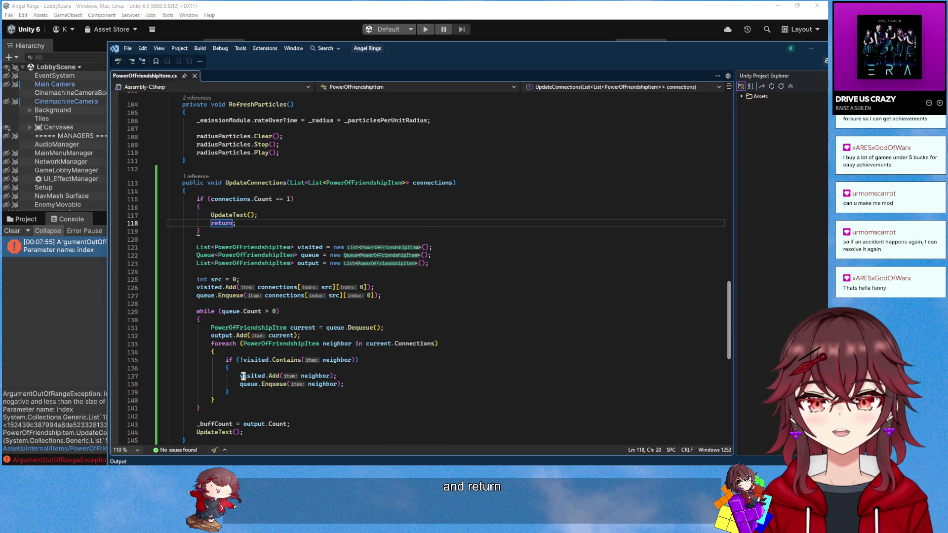
# Review the edited code and minimize Visual Studio to return to Unity
pyautogui.scroll(3, 244, 363)
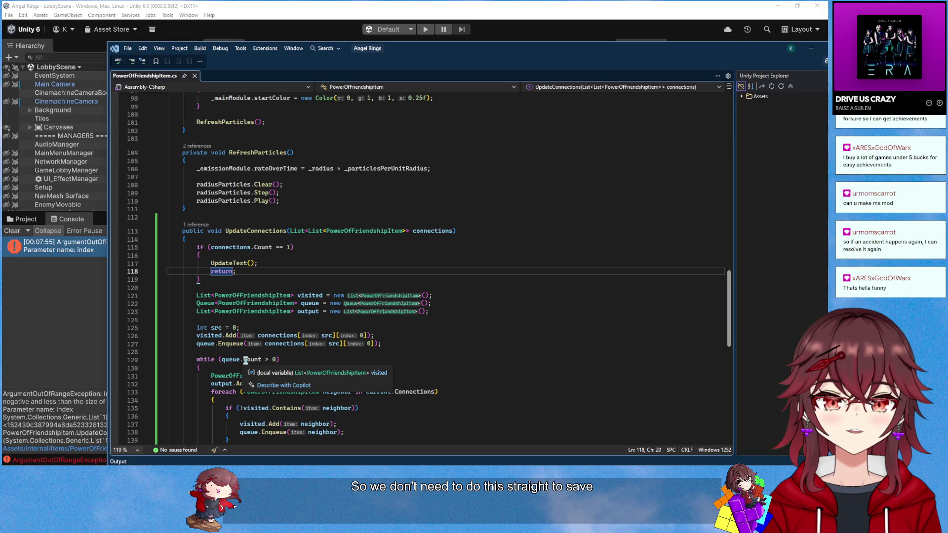
pyautogui.click(326, 226)
pyautogui.scroll(-3, 318, 281)
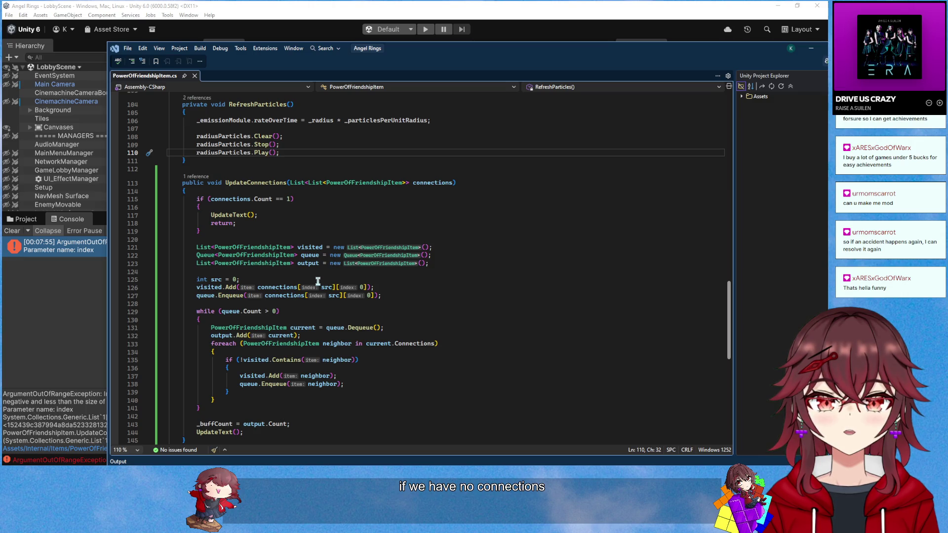
pyautogui.scroll(6, 318, 281)
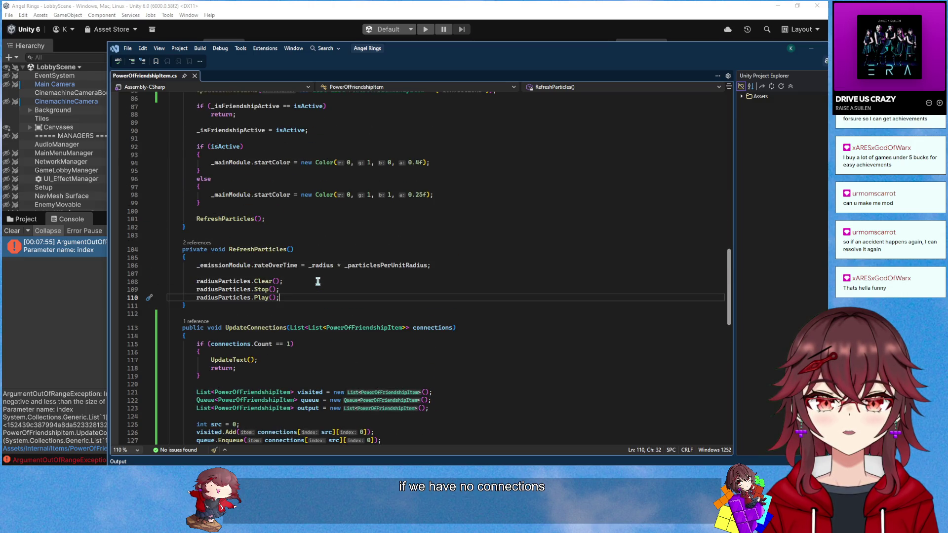
pyautogui.scroll(-5, 319, 281)
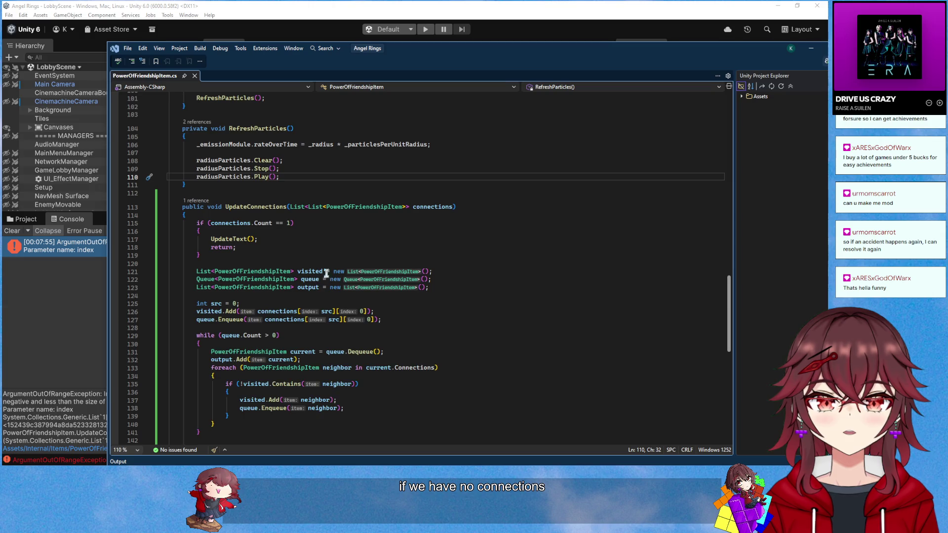
pyautogui.click(811, 51)
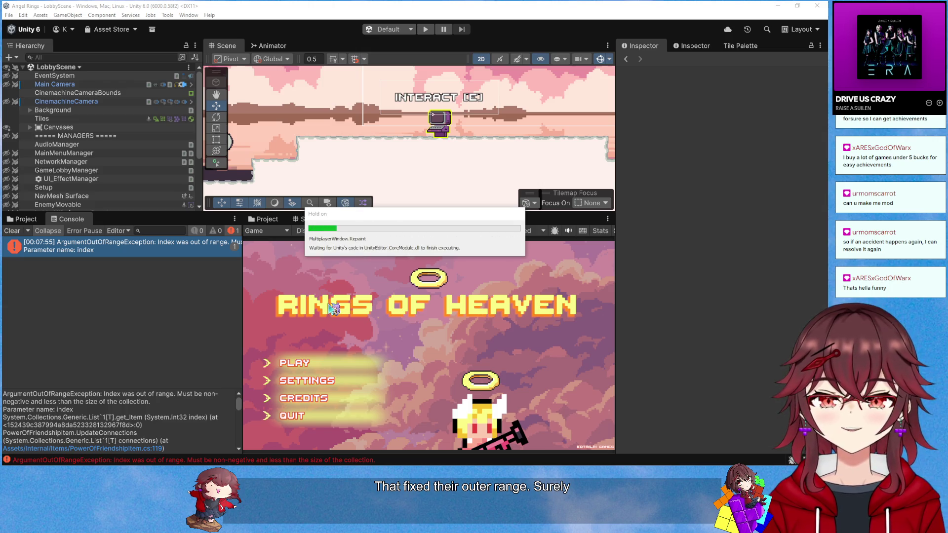
# Clear the Console, enter Play mode, create a new game and run the player right
pyautogui.click(11, 231)
pyautogui.click(426, 29)
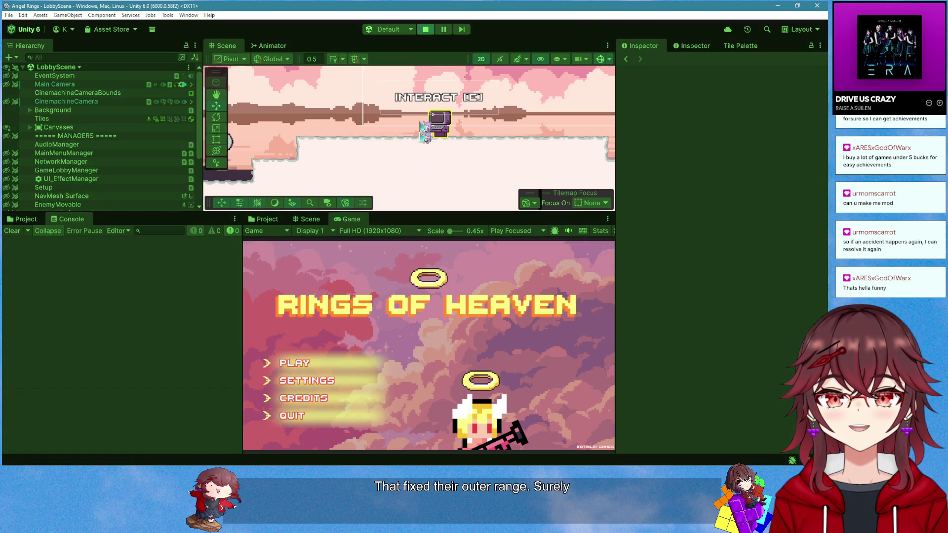
pyautogui.click(313, 364)
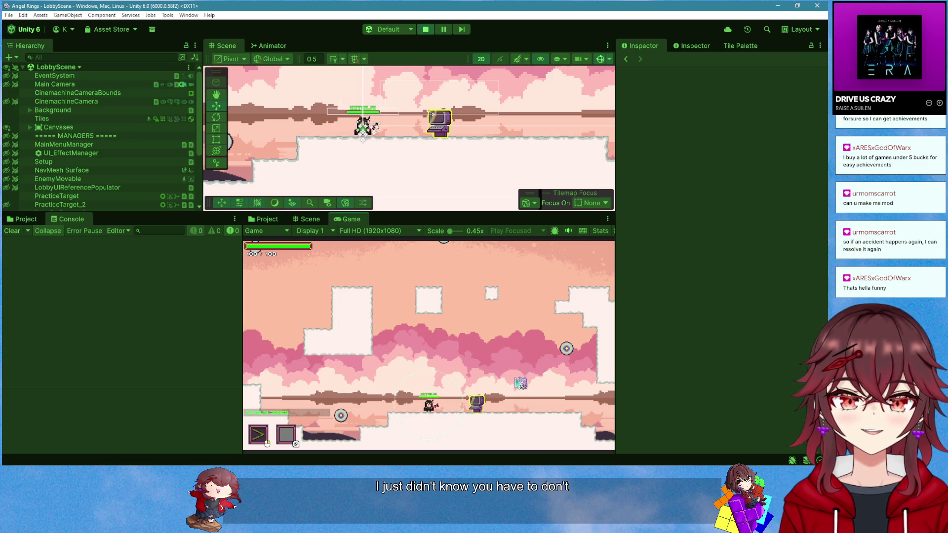
pyautogui.press('d')
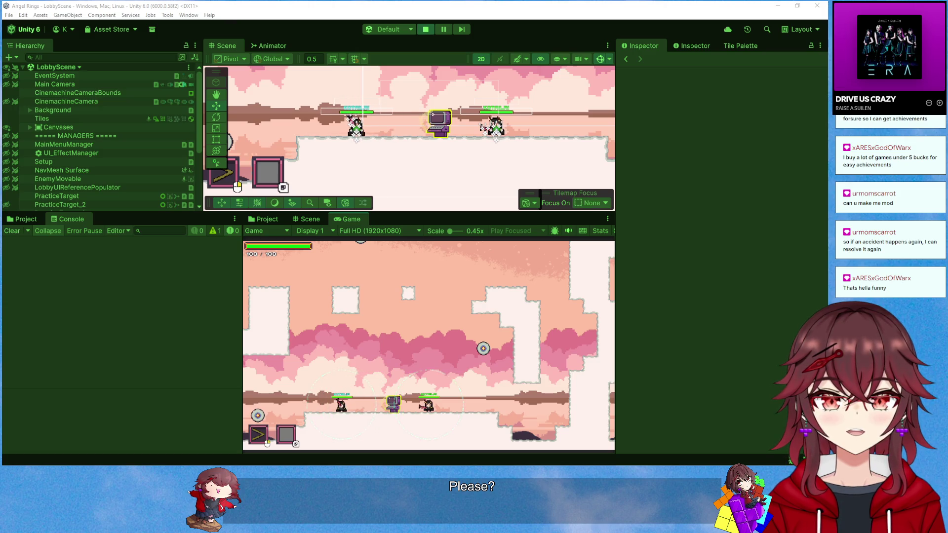
# Inspect the second player's PowerOfFriendship > Canvas > Text (TMP) object in the Hierarchy
pyautogui.scroll(-4, 110, 177)
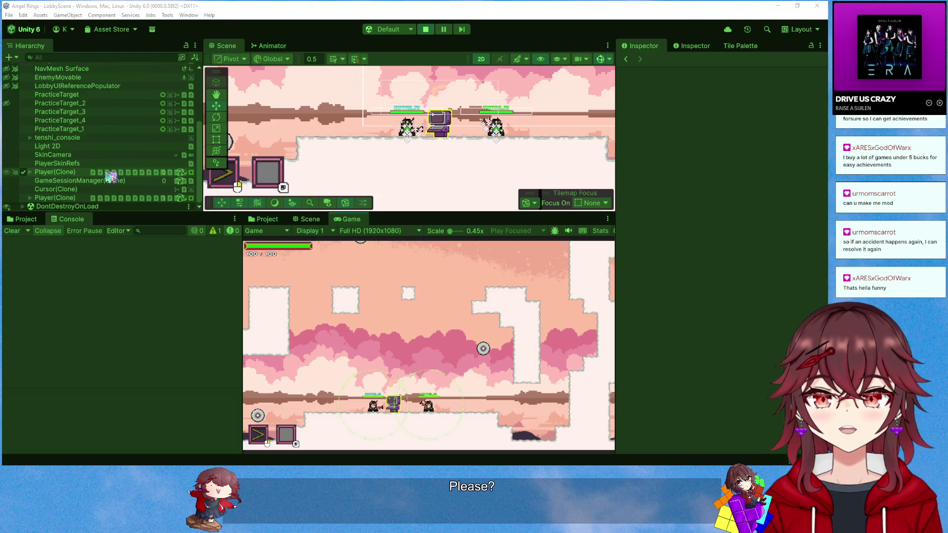
pyautogui.doubleClick(64, 197)
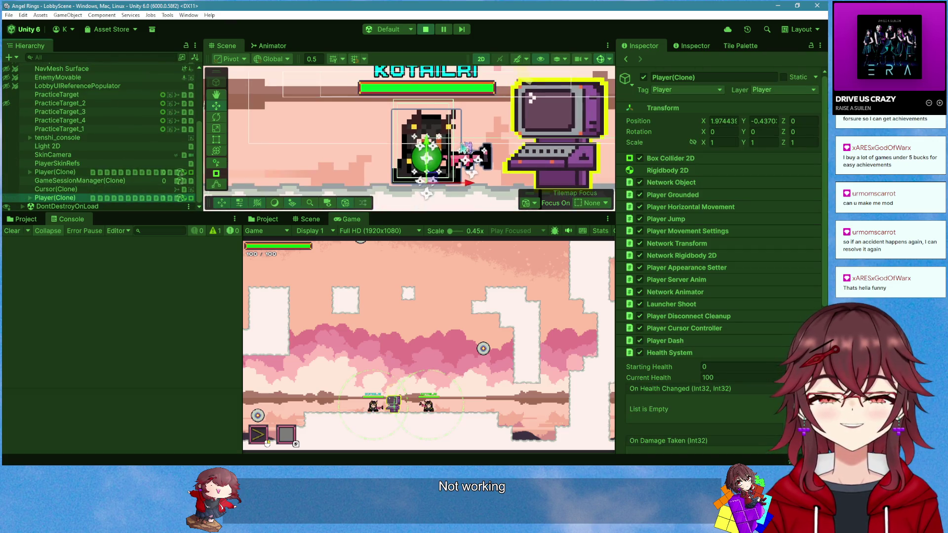
pyautogui.scroll(-3, 462, 147)
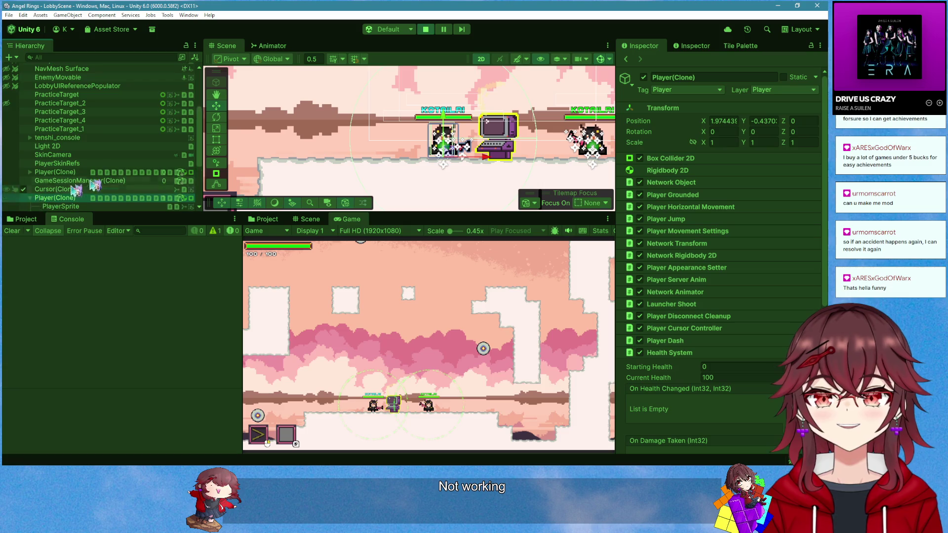
pyautogui.scroll(-5, 94, 185)
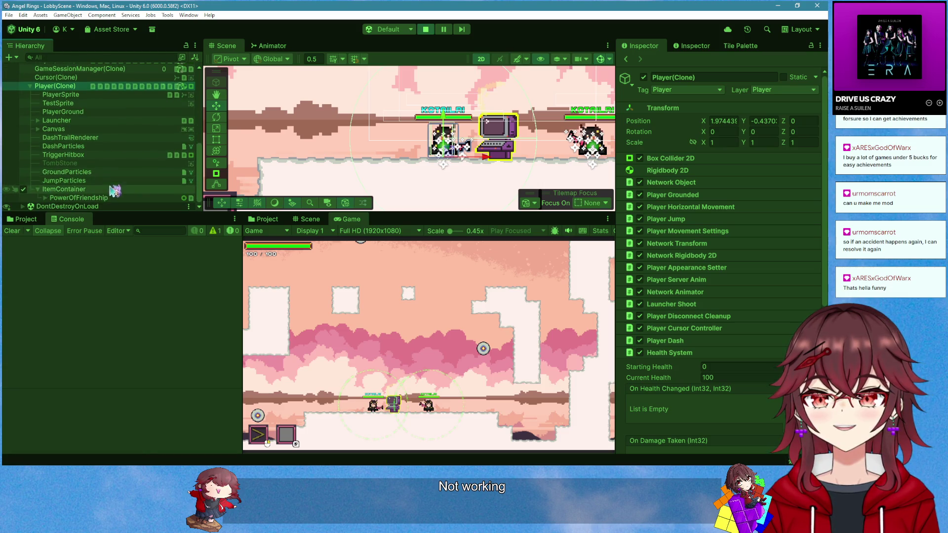
pyautogui.click(91, 198)
pyautogui.press('Right')
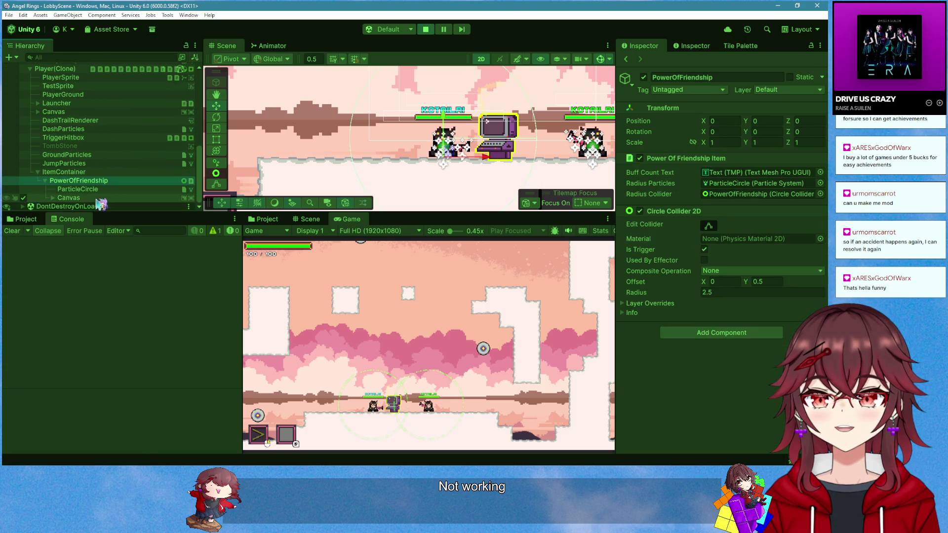
pyautogui.click(97, 199)
pyautogui.press('Right')
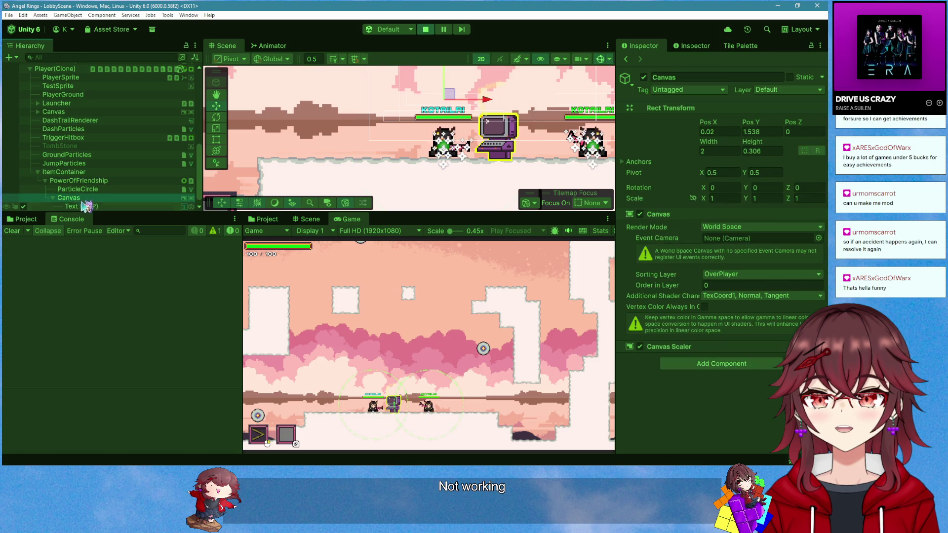
pyautogui.doubleClick(86, 207)
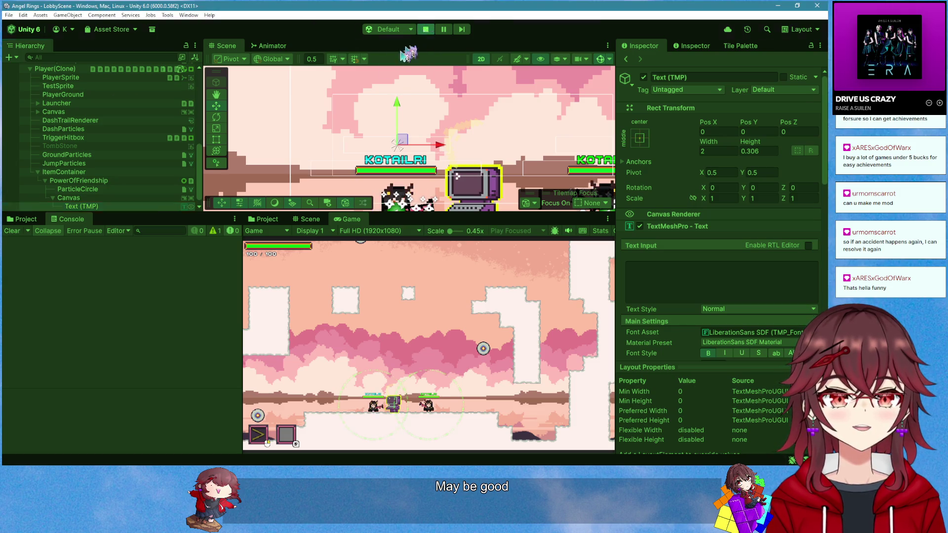
# Stop the play test and return to the single-connection if block in PowerOfFriendshipItem.cs
pyautogui.hotkey('ctrl', 'p')
pyautogui.hotkey('alt', 'Tab')
pyautogui.click(331, 260)
pyautogui.scroll(-2, 331, 260)
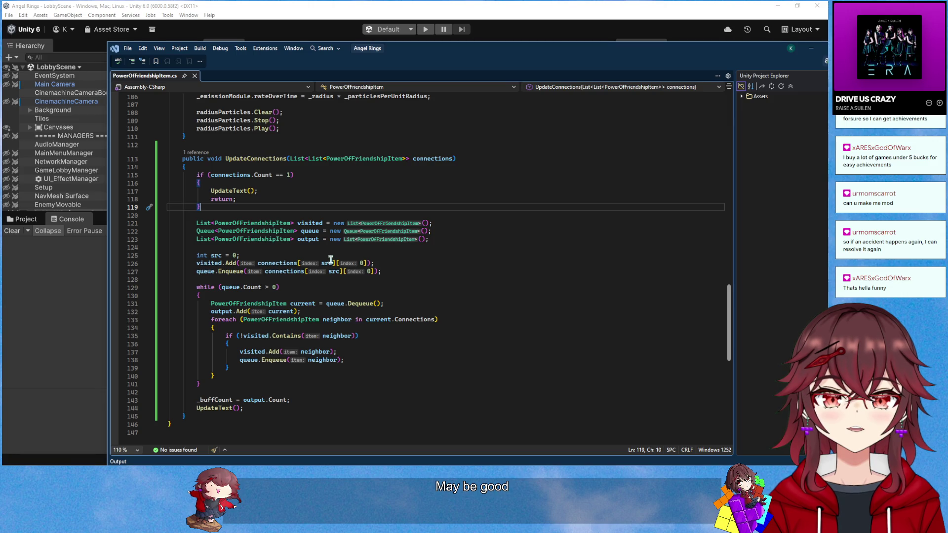
# Copy the final _buffCount assignment into the single-connection if block
pyautogui.moveTo(291, 401); pyautogui.dragTo(194, 401)
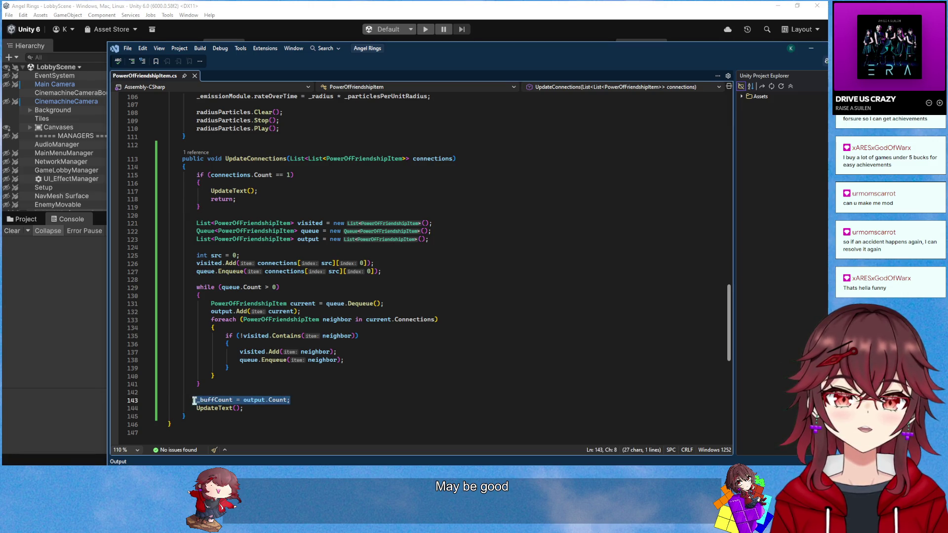
pyautogui.hotkey('ctrl', 'c')
pyautogui.click(253, 184)
pyautogui.press('Return')
pyautogui.hotkey('ctrl', 'v')
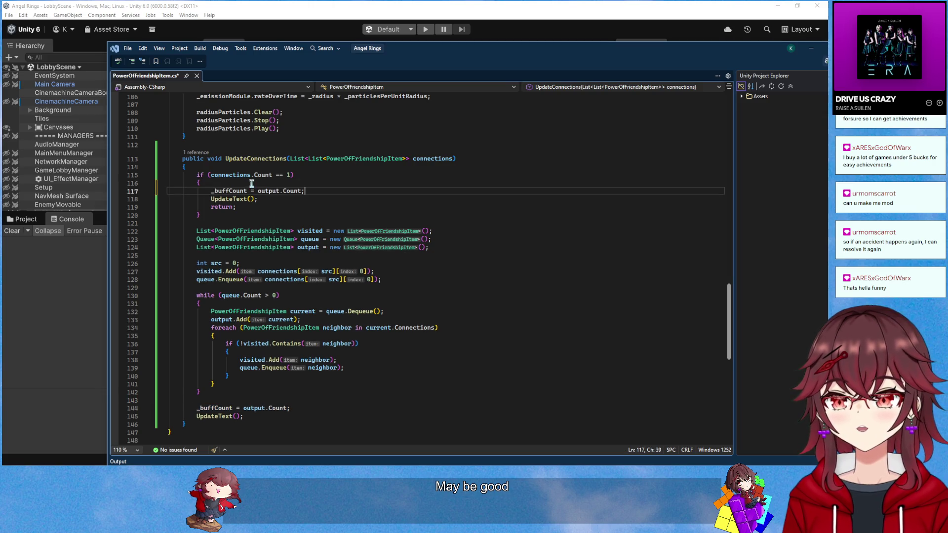
# Replace output.Count with 1 on the pasted line and save the script
pyautogui.scroll(2, 313, 225)
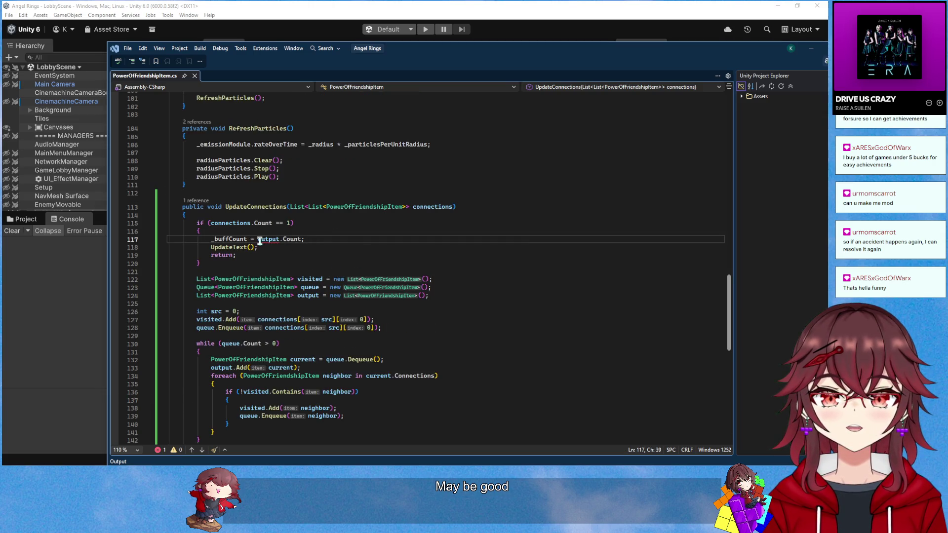
pyautogui.moveTo(260, 241)
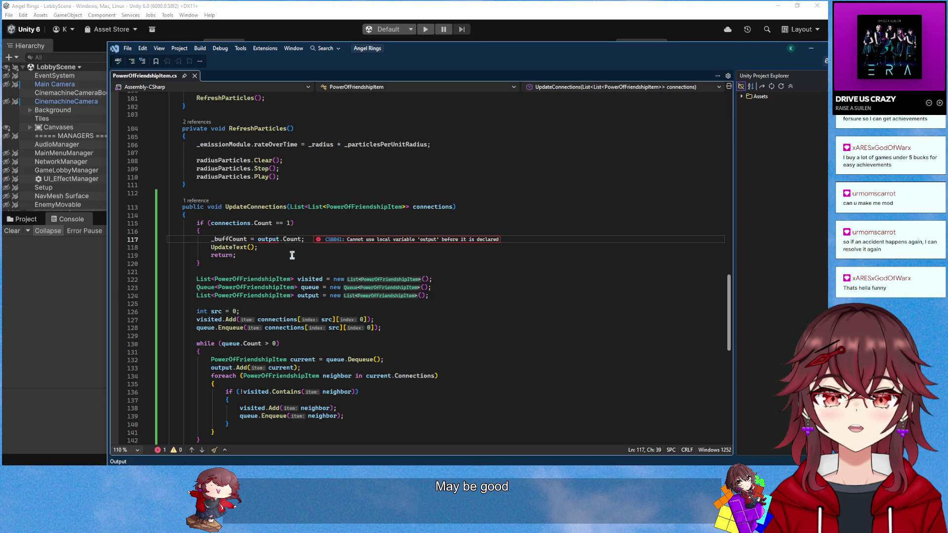
pyautogui.scroll(-3, 290, 254)
pyautogui.scroll(2, 290, 254)
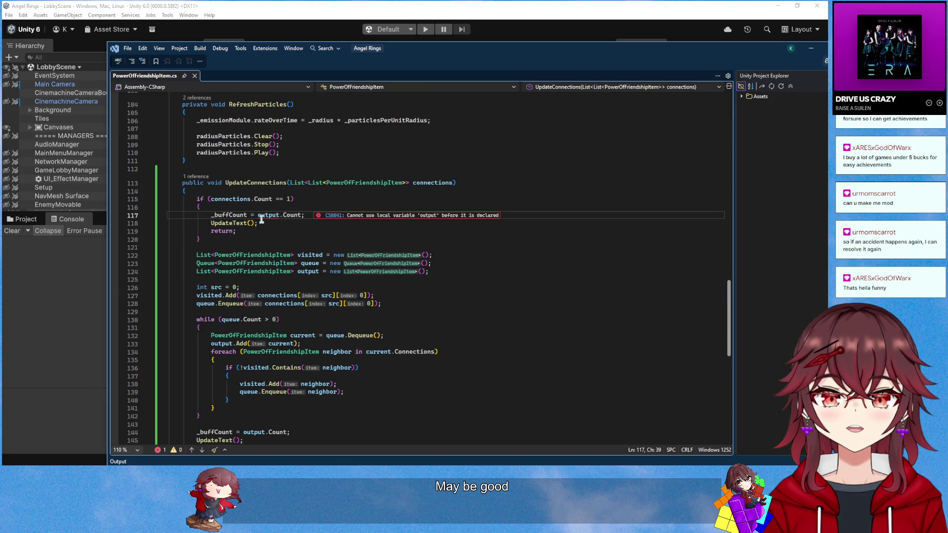
pyautogui.moveTo(261, 218)
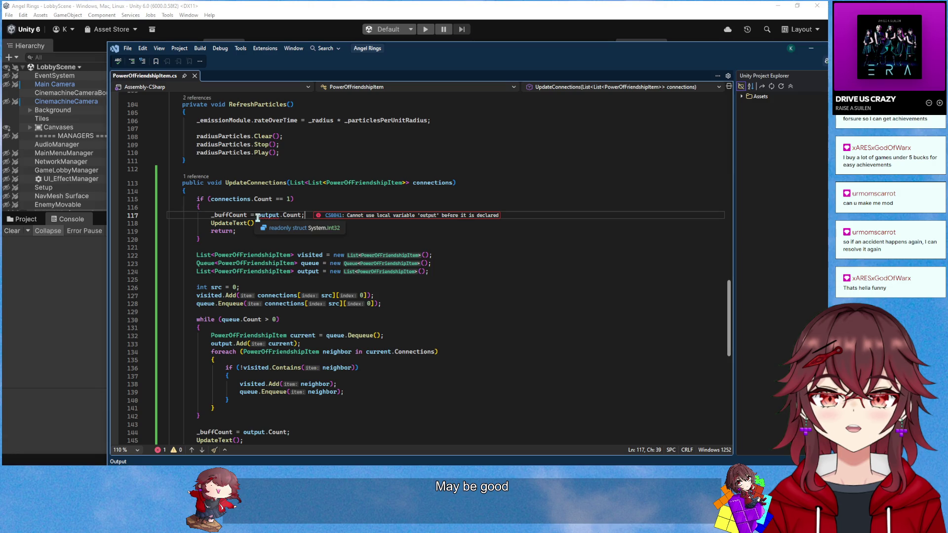
pyautogui.moveTo(258, 217); pyautogui.dragTo(311, 217)
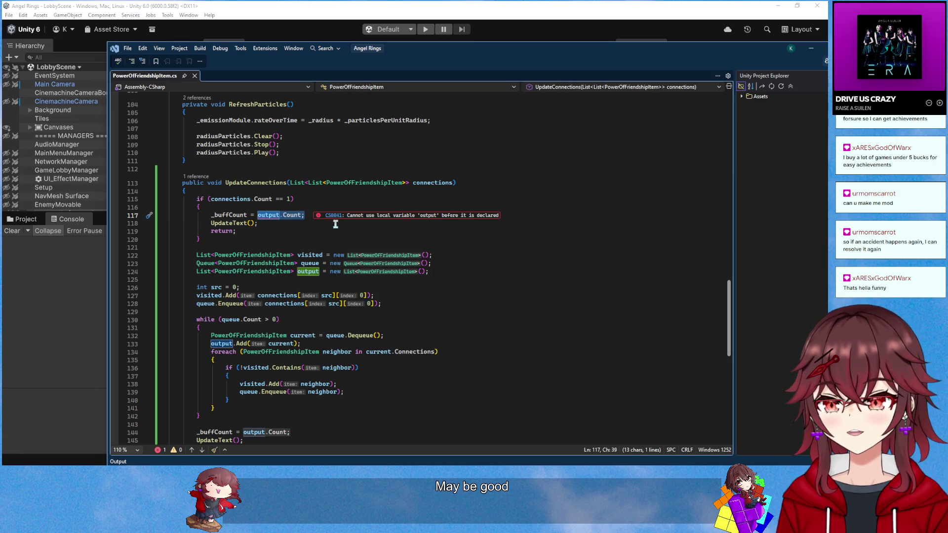
pyautogui.write('1;')
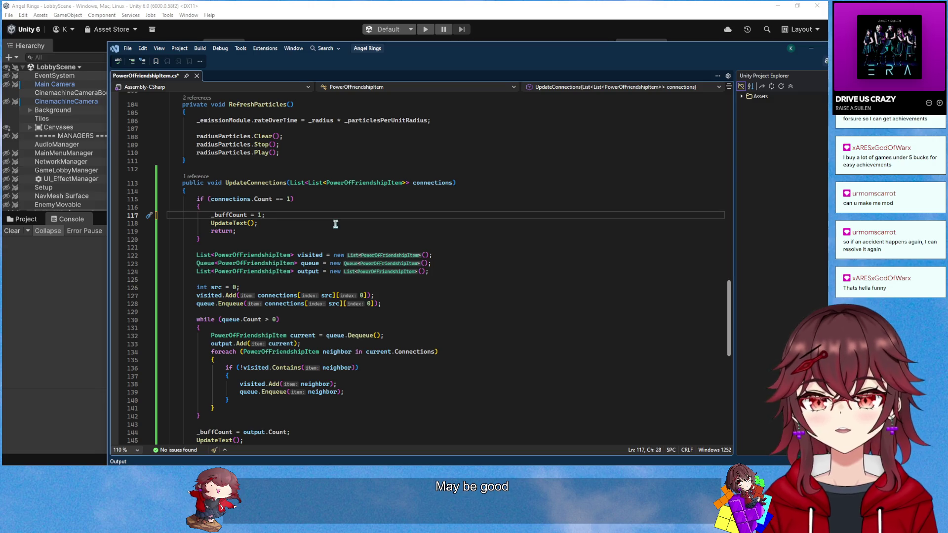
pyautogui.hotkey('ctrl', 's')
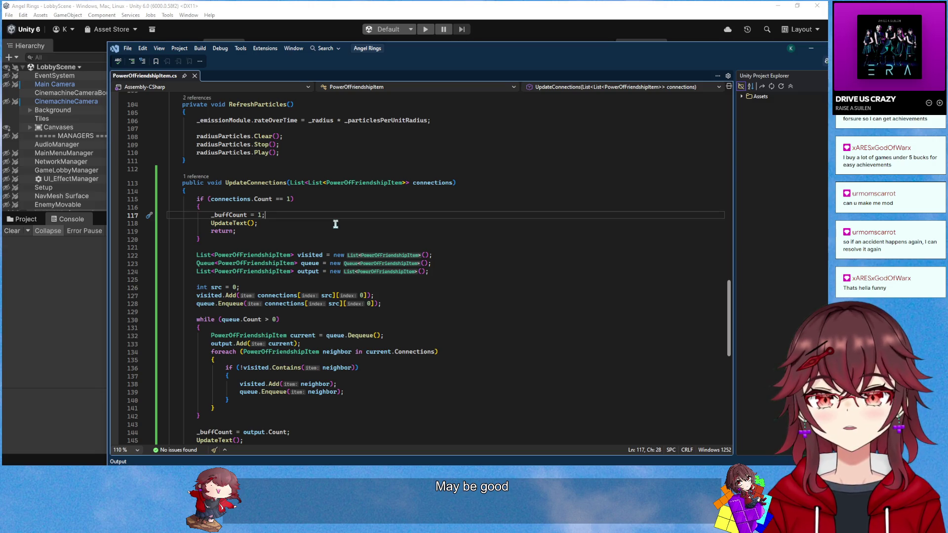
pyautogui.scroll(9, 335, 224)
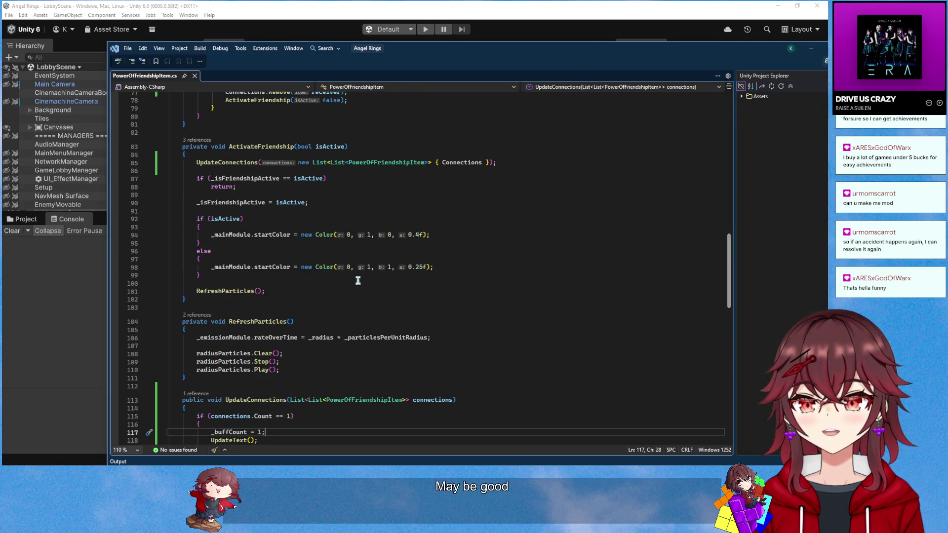
pyautogui.moveTo(335, 239)
pyautogui.scroll(3, 356, 261)
pyautogui.scroll(-8, 368, 254)
pyautogui.scroll(8, 369, 255)
pyautogui.scroll(-6, 370, 254)
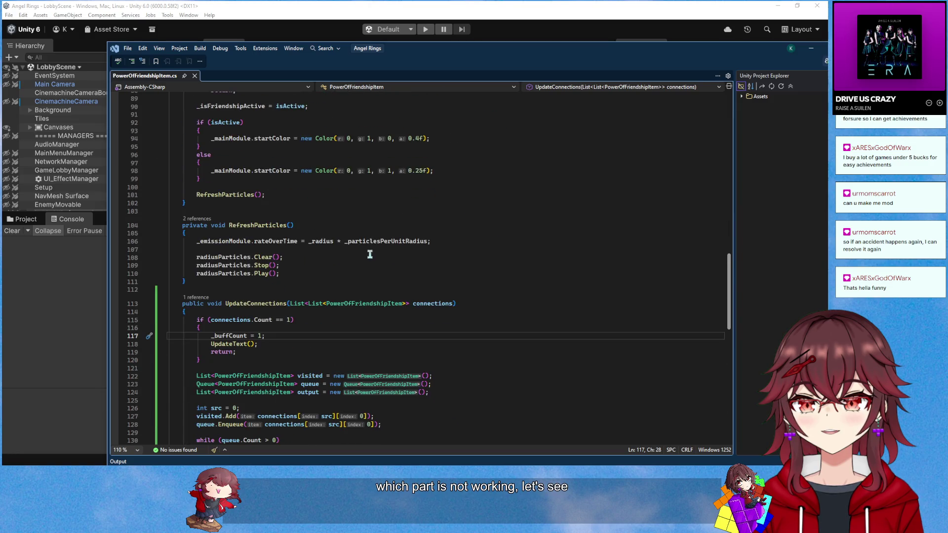
pyautogui.scroll(6, 370, 255)
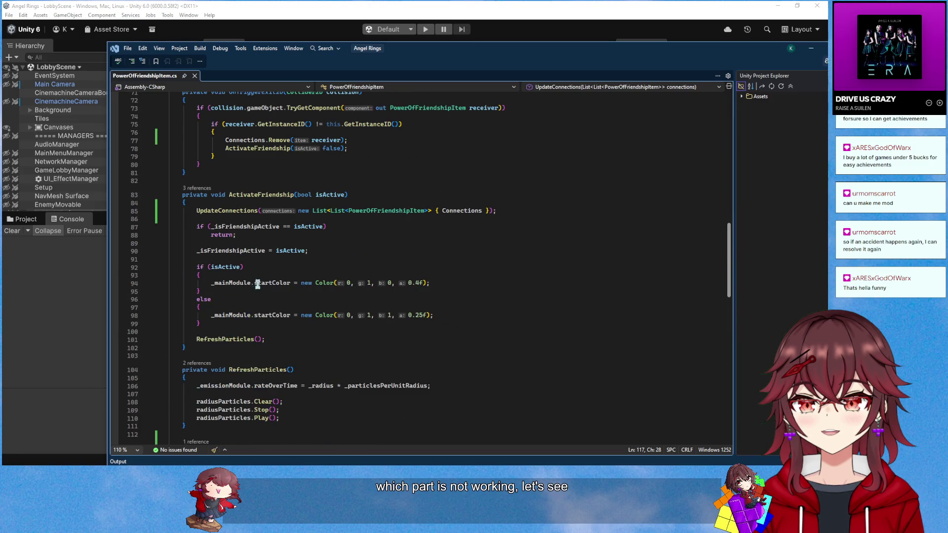
pyautogui.doubleClick(252, 209)
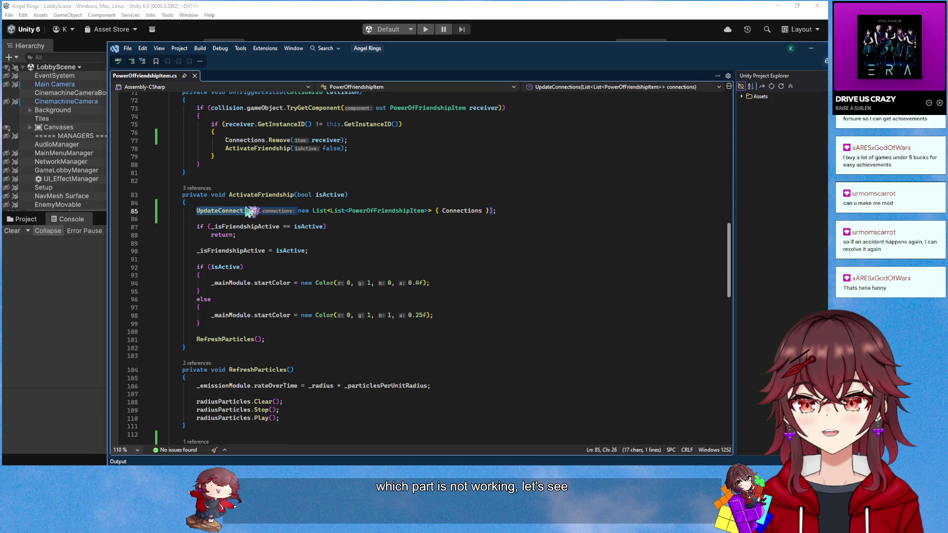
pyautogui.scroll(-5, 433, 266)
pyautogui.scroll(-4, 433, 266)
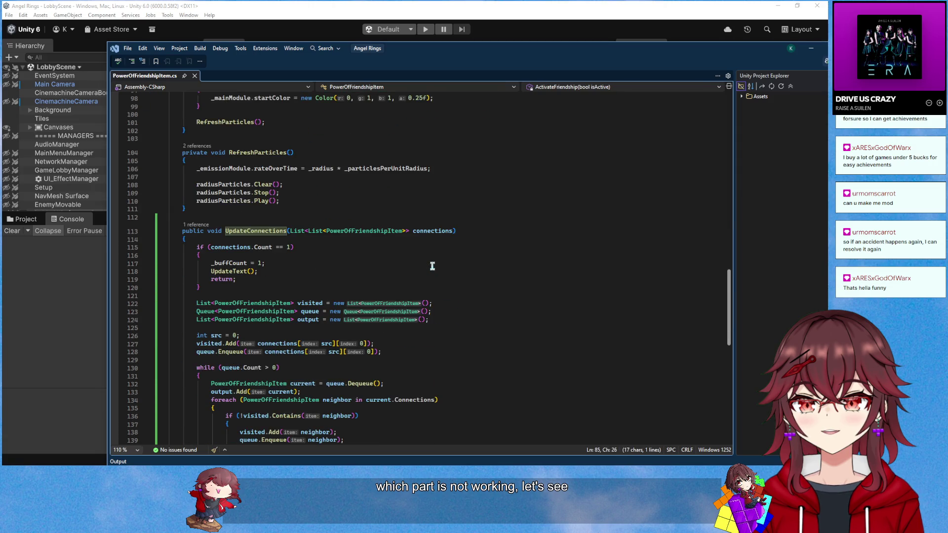
pyautogui.scroll(-1, 433, 266)
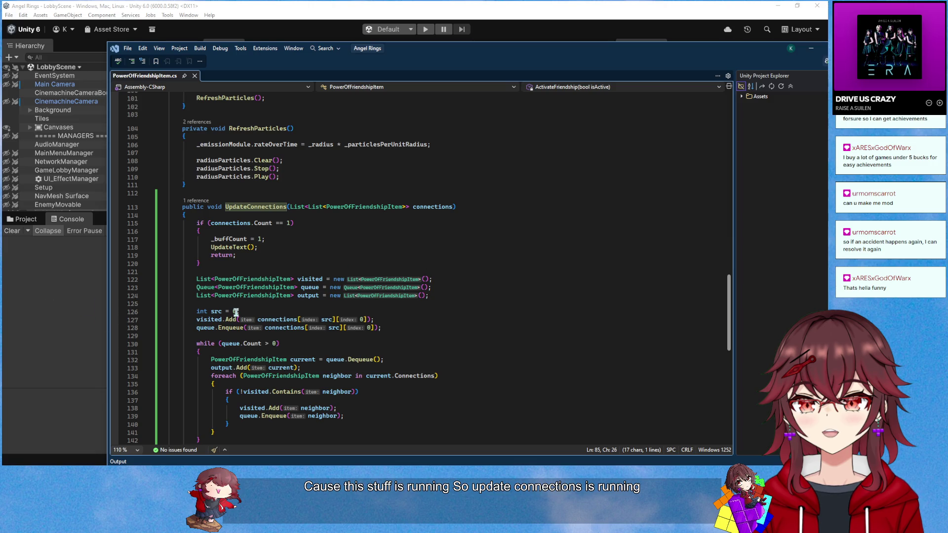
pyautogui.click(350, 256)
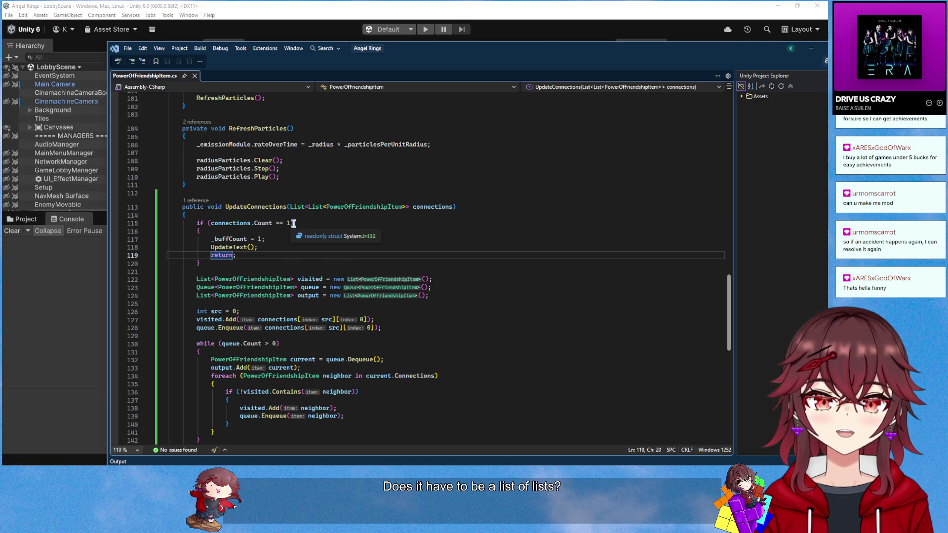
pyautogui.scroll(2, 299, 267)
pyautogui.scroll(-5, 280, 277)
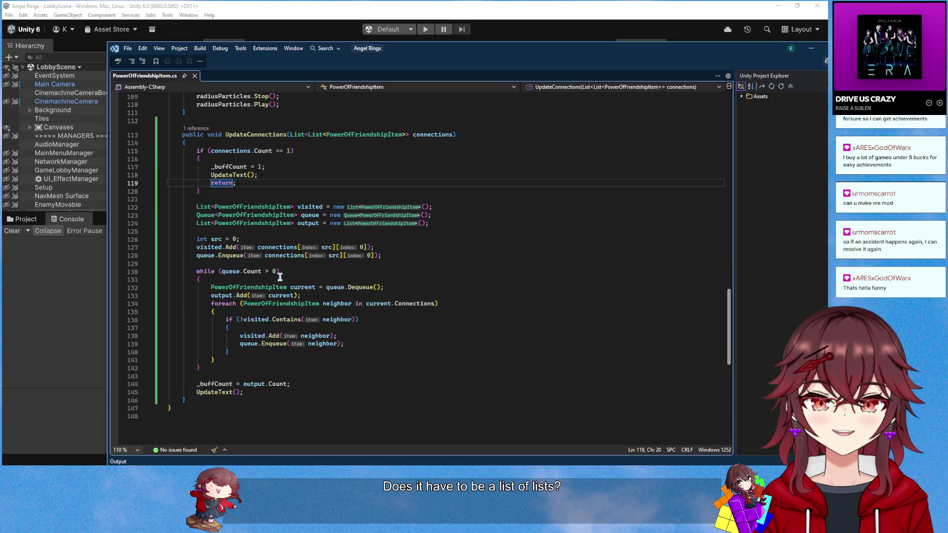
pyautogui.scroll(2, 328, 280)
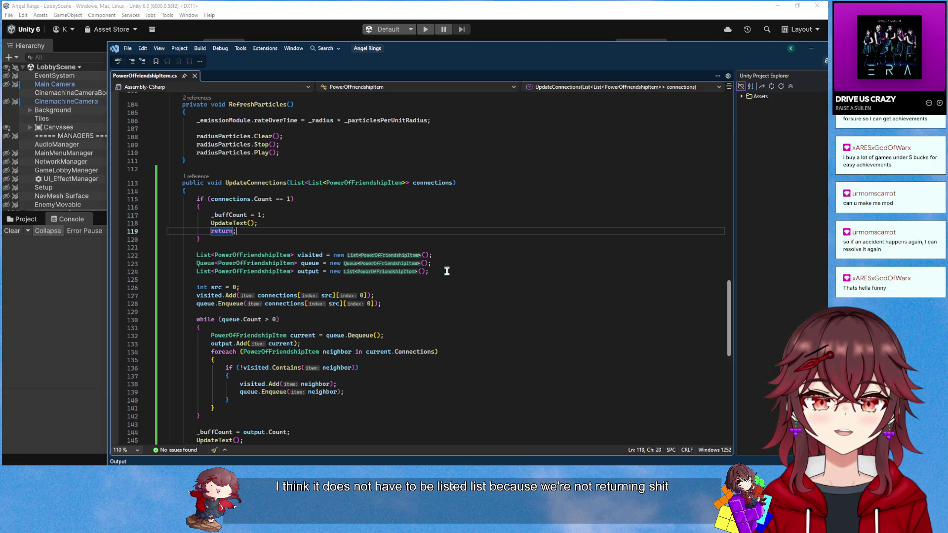
# Replace the output list declaration with 'int currentCount = 1;'
pyautogui.moveTo(448, 272); pyautogui.dragTo(449, 267)
pyautogui.press('Delete')
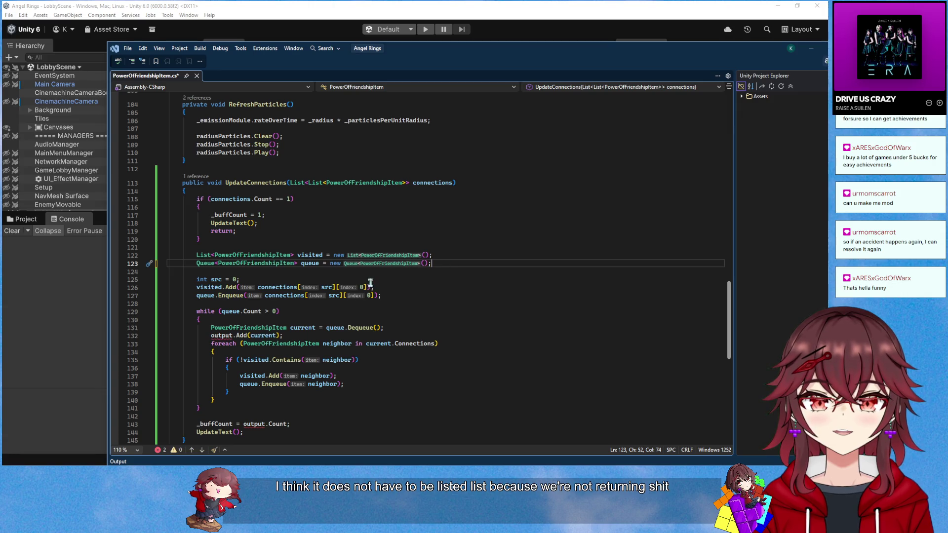
pyautogui.press('Return')
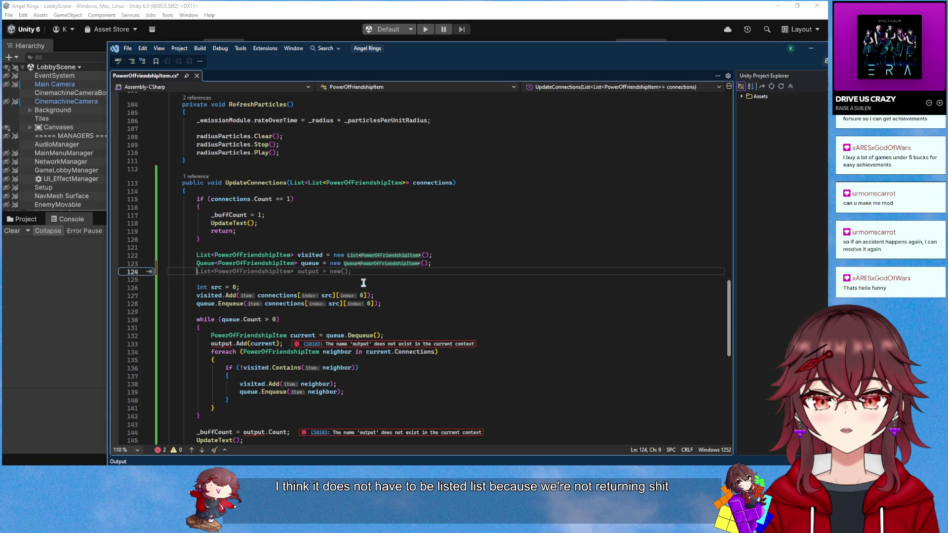
pyautogui.write('int currentCount = 1;')
# Remove the 'int src = 0' declaration and use 0 in place of src
pyautogui.click(251, 287)
pyautogui.moveTo(251, 290); pyautogui.dragTo(152, 296)
pyautogui.hotkey('shift', 'Up')
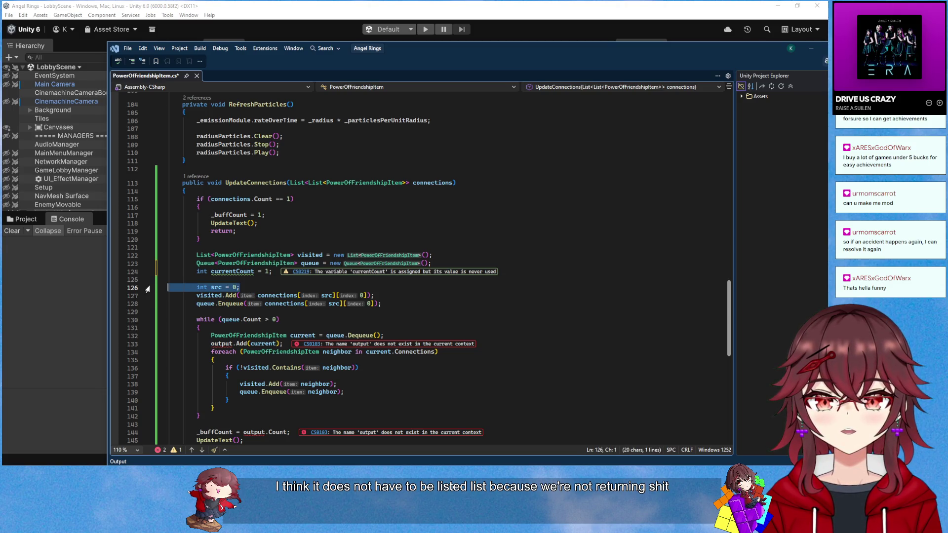
pyautogui.press('BackSpace')
pyautogui.press('BackSpace')
pyautogui.doubleClick(327, 288)
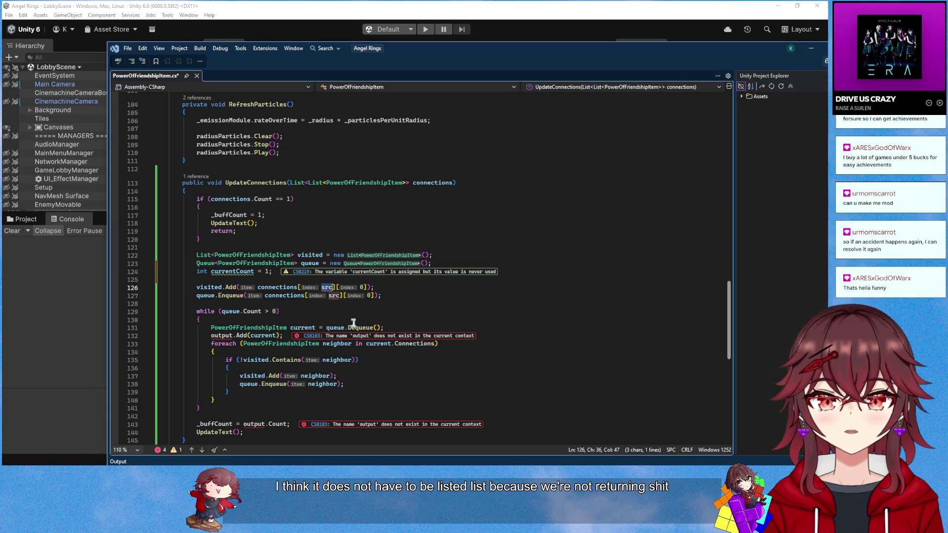
pyautogui.doubleClick(334, 296)
pyautogui.write('0')
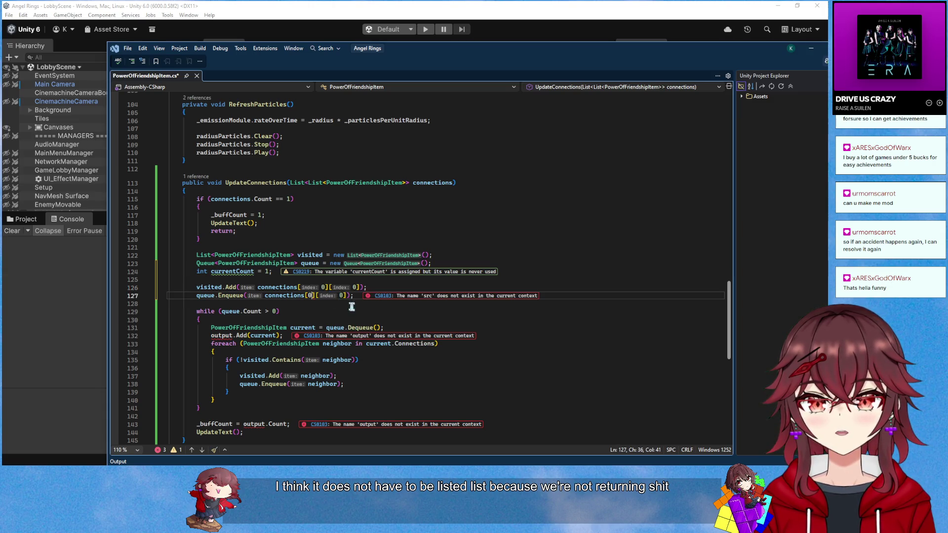
pyautogui.press('Up')
pyautogui.press('Up')
pyautogui.press('Up')
# Replace the output.Add call in the loop with 'currentCount++;'
pyautogui.click(362, 306)
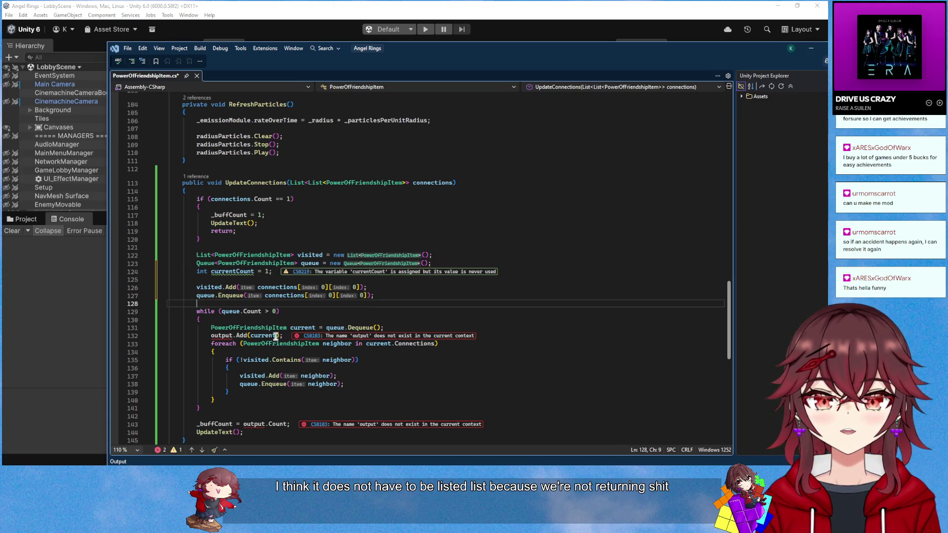
pyautogui.moveTo(287, 336); pyautogui.dragTo(243, 336)
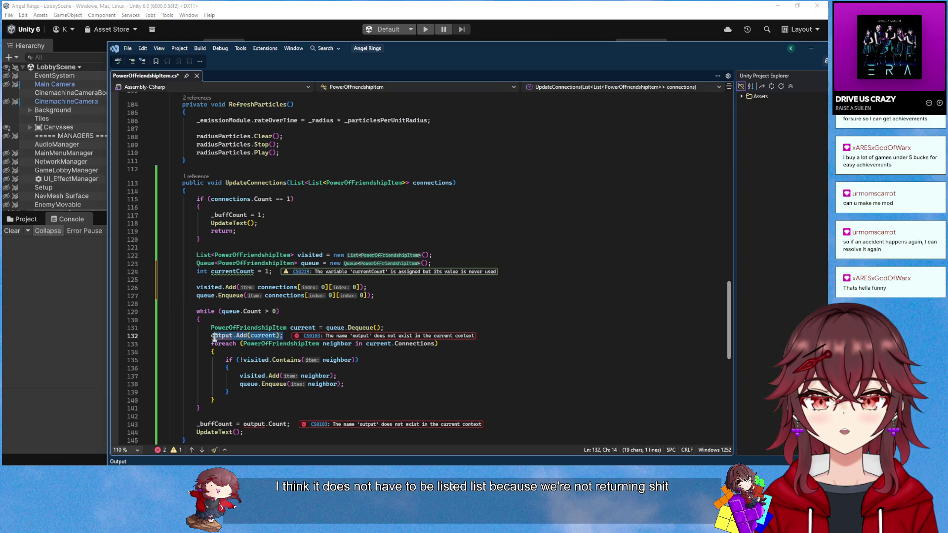
pyautogui.scroll(-1, 227, 331)
pyautogui.write('cur')
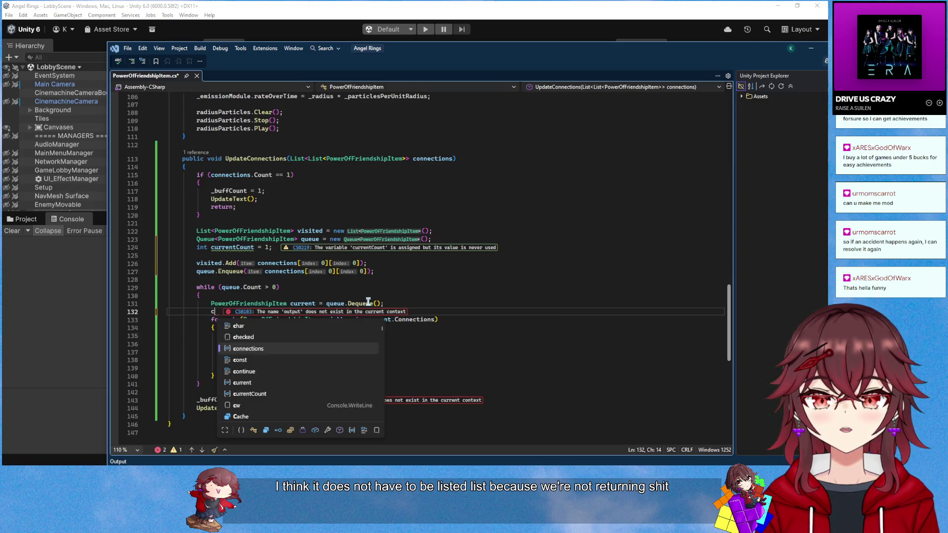
pyautogui.press('Down')
pyautogui.press('Tab')
pyautogui.write('++;')
# Assign currentCount to _buffCount and start removing the outer List< from the parameter
pyautogui.moveTo(244, 402); pyautogui.dragTo(316, 402)
pyautogui.write('curr')
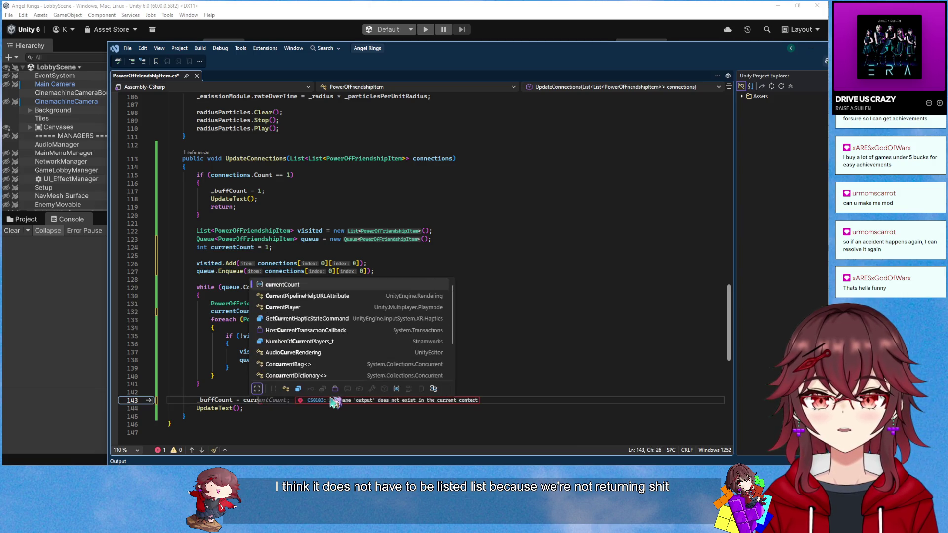
pyautogui.press('Tab')
pyautogui.write(';')
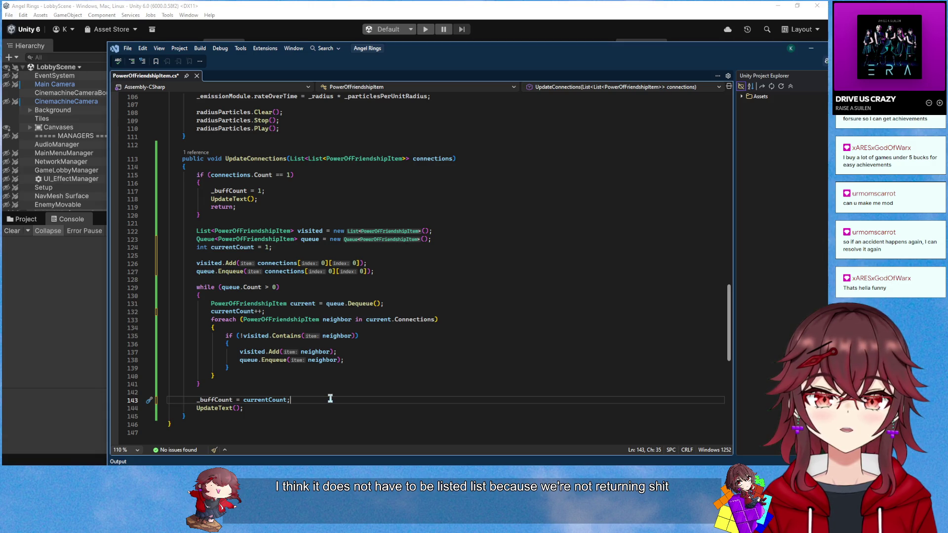
pyautogui.click(309, 159)
pyautogui.press('BackSpace')
pyautogui.press('BackSpace')
pyautogui.press('BackSpace')
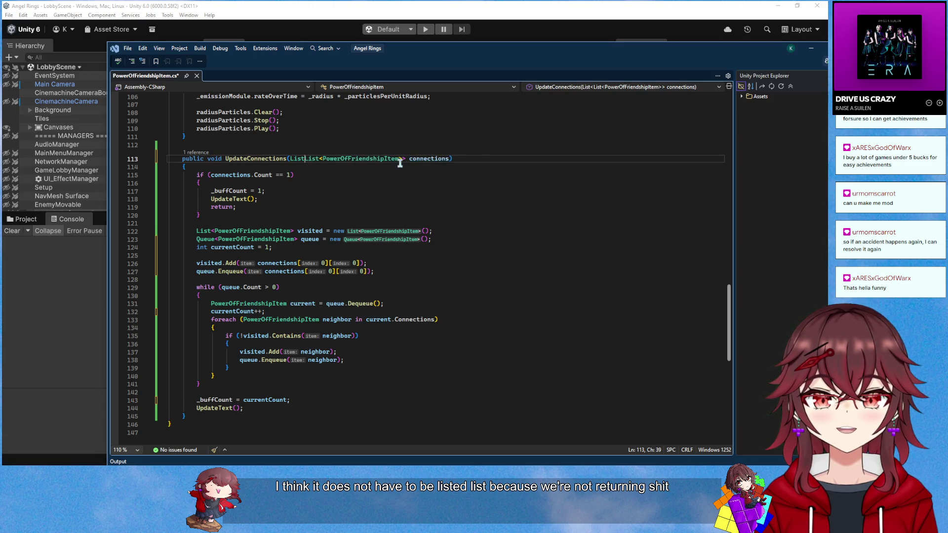
# Make the parameter List<PowerOfFriendshipItem> and delete the extra [0] indexes on lines 126-127
pyautogui.click(391, 159)
pyautogui.press('BackSpace')
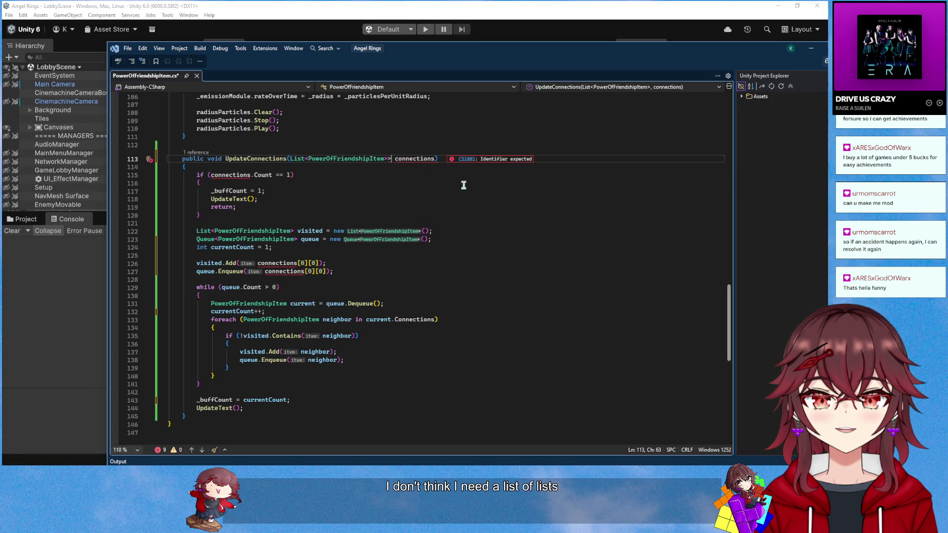
pyautogui.click(455, 209)
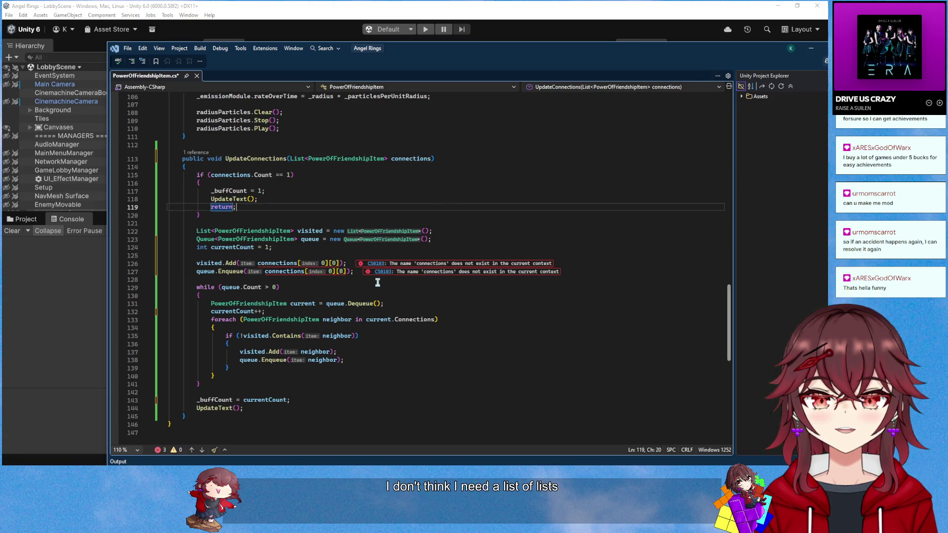
pyautogui.click(345, 264)
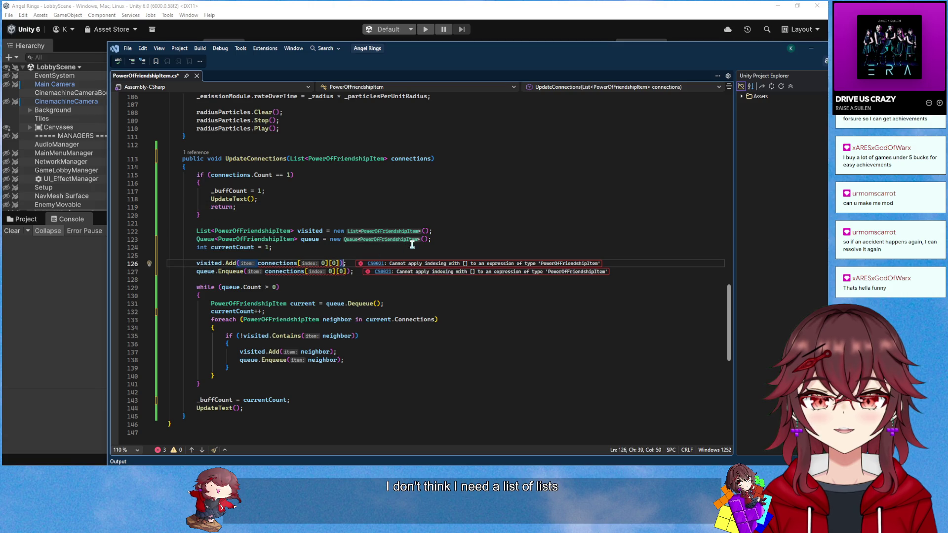
pyautogui.press('BackSpace')
pyautogui.press('BackSpace')
pyautogui.press('BackSpace')
pyautogui.press('Down')
pyautogui.press('BackSpace')
pyautogui.press('BackSpace')
pyautogui.press('BackSpace')
# Remove the outer List< from the nested list argument on line 85
pyautogui.scroll(8, 472, 252)
pyautogui.scroll(7, 471, 252)
pyautogui.moveTo(350, 308)
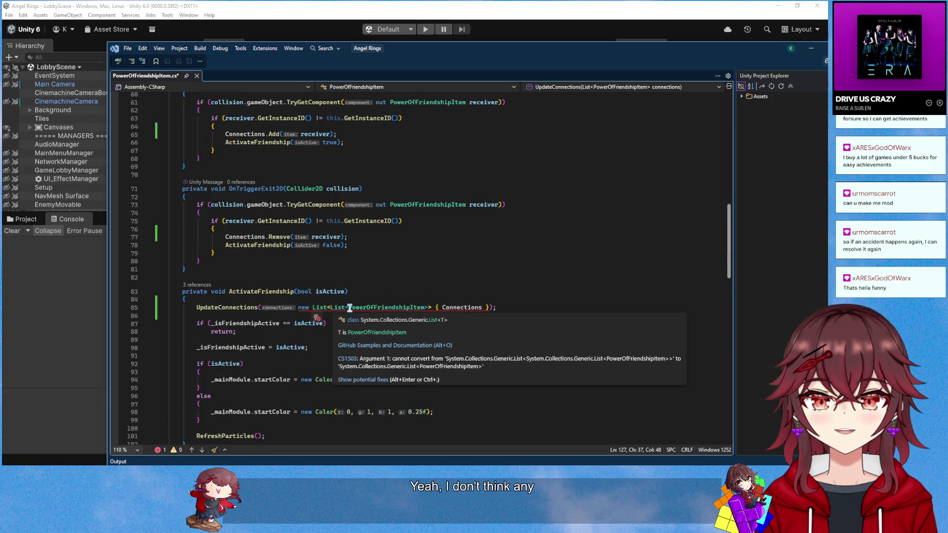
pyautogui.doubleClick(462, 307)
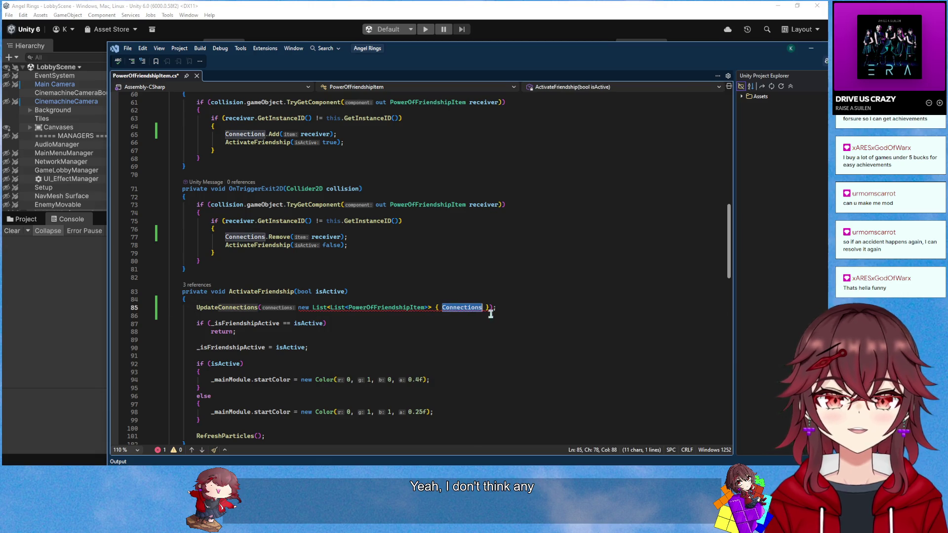
pyautogui.moveTo(298, 307); pyautogui.dragTo(456, 310)
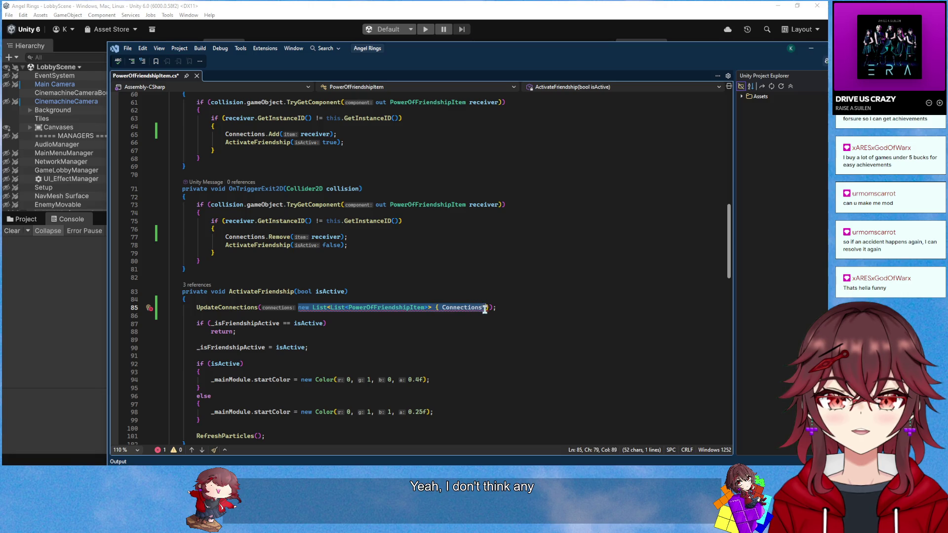
pyautogui.click(431, 293)
pyautogui.click(330, 307)
pyautogui.press('BackSpace')
pyautogui.press('BackSpace')
pyautogui.press('BackSpace')
pyautogui.press('BackSpace')
pyautogui.press('BackSpace')
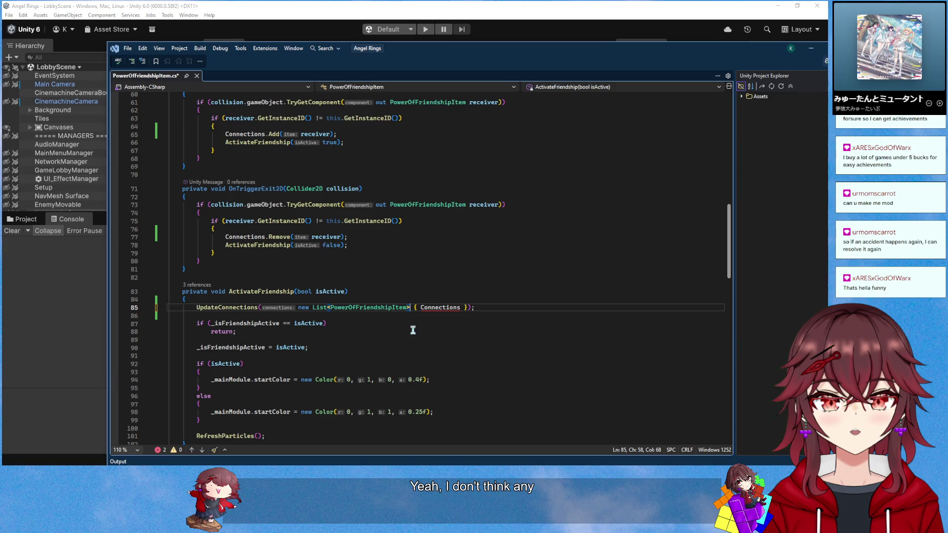
# Ask Copilot about the argument error on line 85, then dismiss its panel
pyautogui.hotkey('alt', '/')
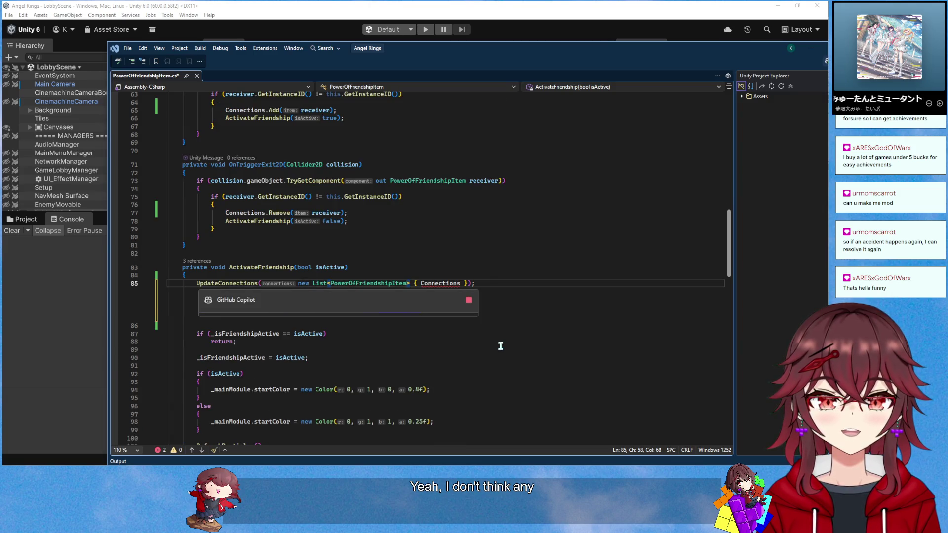
pyautogui.scroll(-1, 542, 294)
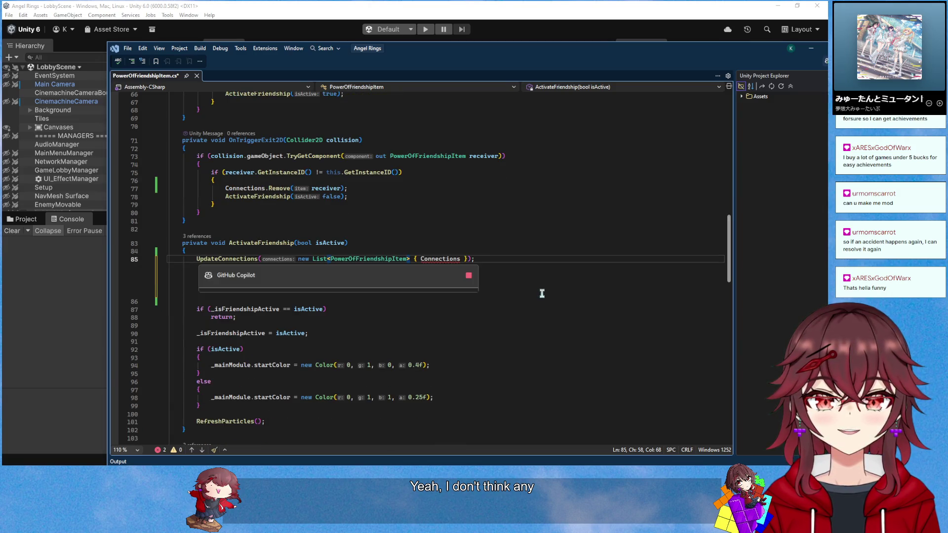
pyautogui.click(468, 275)
pyautogui.click(469, 276)
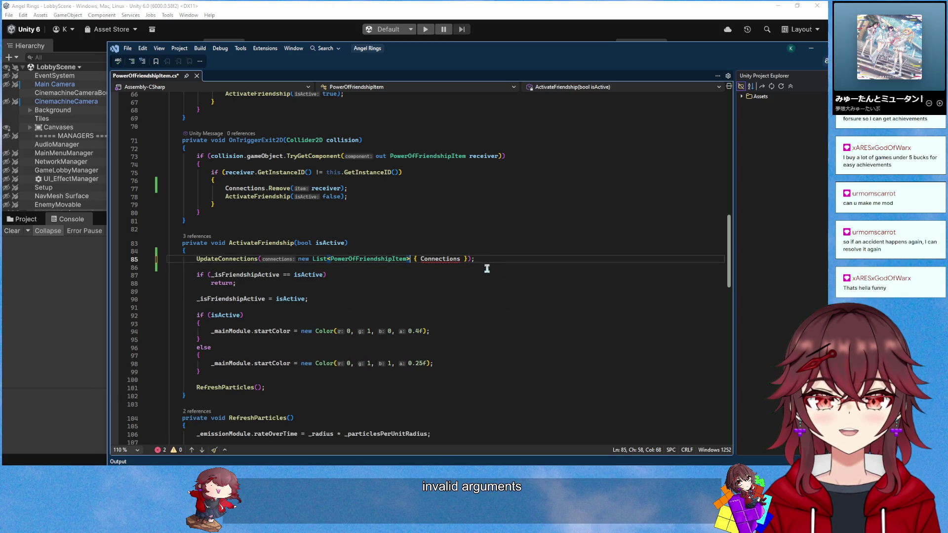
pyautogui.click(483, 277)
pyautogui.scroll(1, 484, 292)
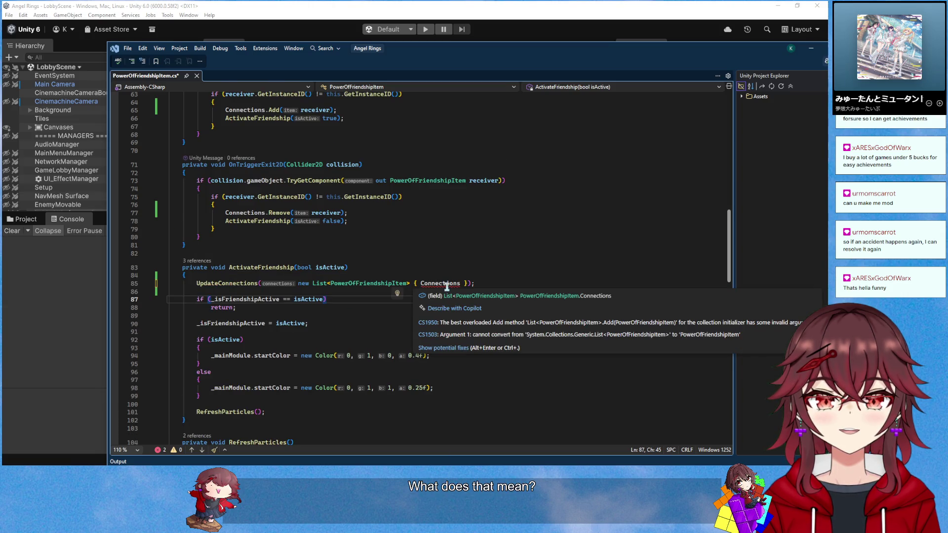
# Replace the new-list argument on line 85 with Connections
pyautogui.moveTo(467, 283); pyautogui.dragTo(313, 287)
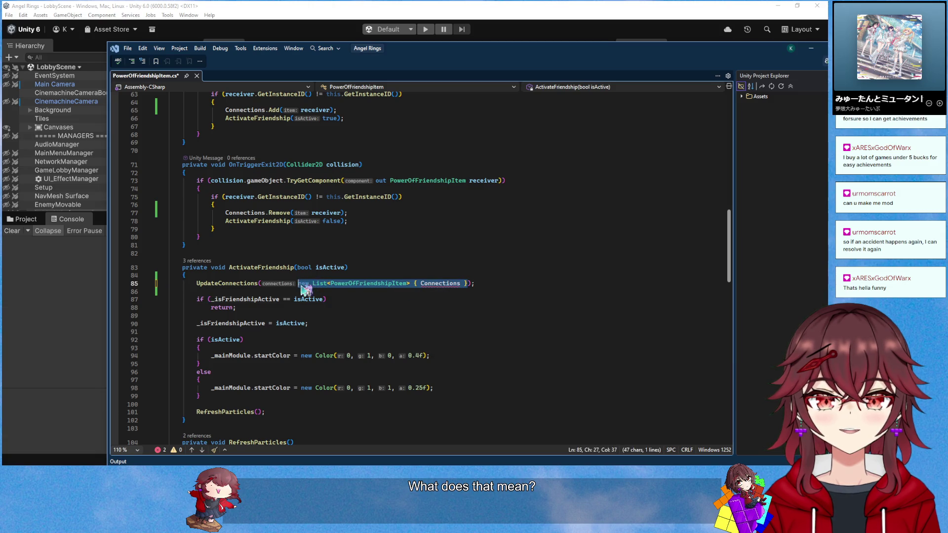
pyautogui.write('Connections(Conn')
pyautogui.press('Tab')
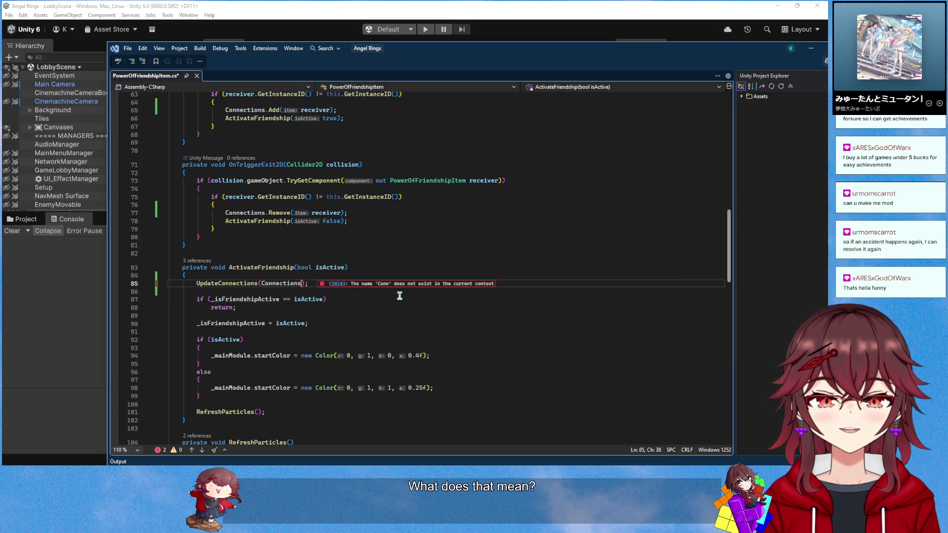
pyautogui.scroll(-16, 401, 286)
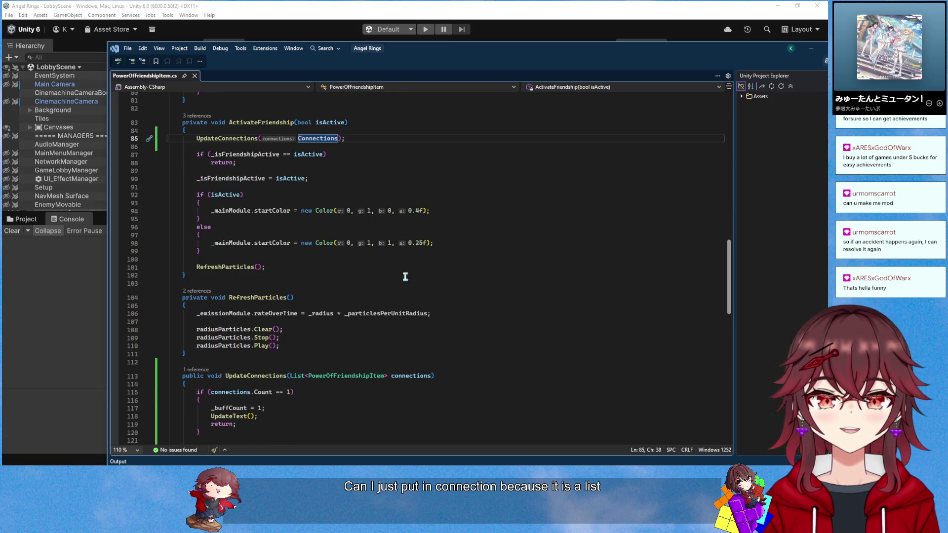
pyautogui.scroll(1, 405, 277)
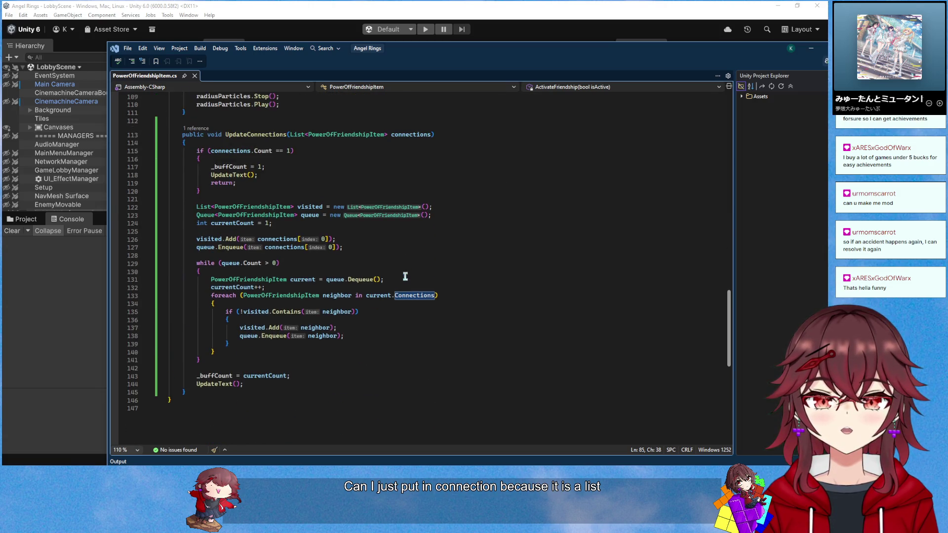
pyautogui.scroll(1, 405, 276)
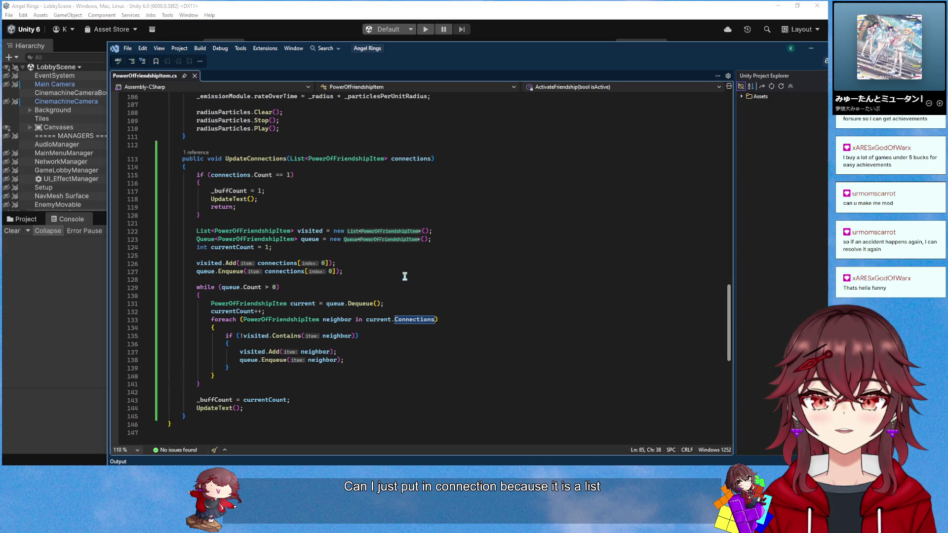
pyautogui.scroll(20, 405, 277)
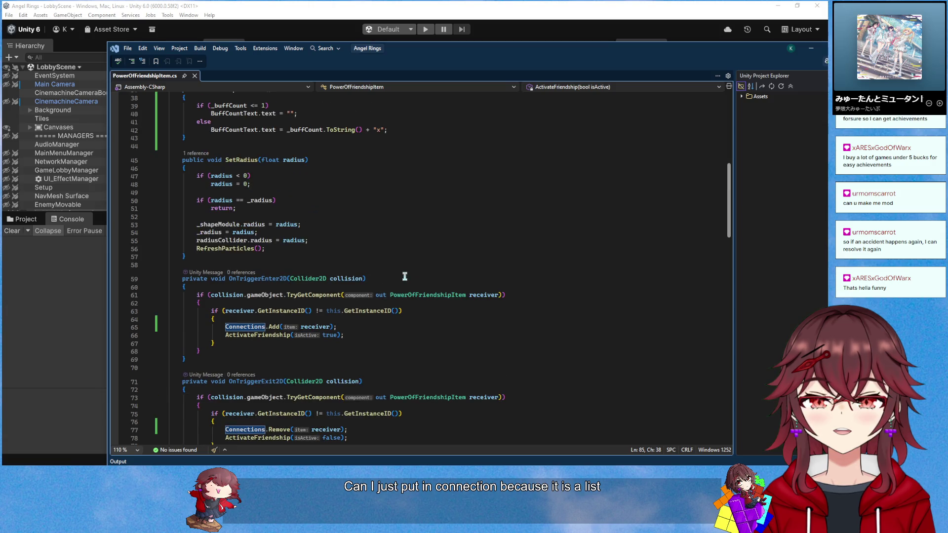
pyautogui.scroll(-11, 405, 276)
pyautogui.click(359, 211)
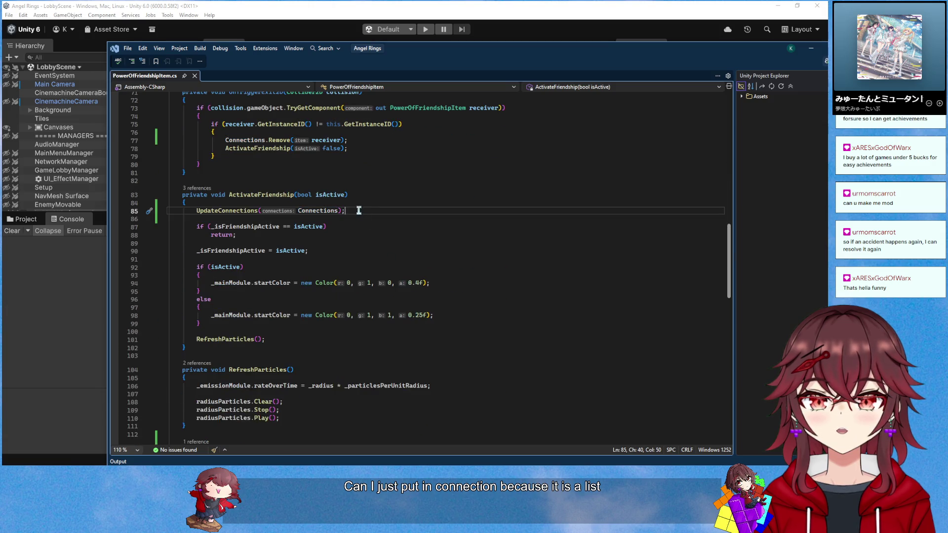
# Add 'print(_bufCount);' after the UpdateConnections call, save, and switch to Unity
pyautogui.press('Return')
pyautogui.write('print_bu')
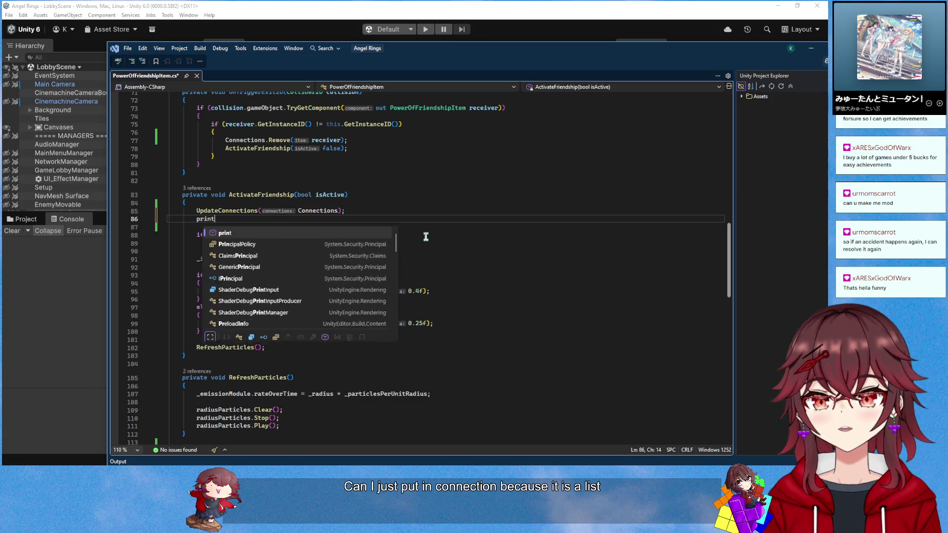
pyautogui.press('BackSpace')
pyautogui.press('BackSpace')
pyautogui.press('BackSpace')
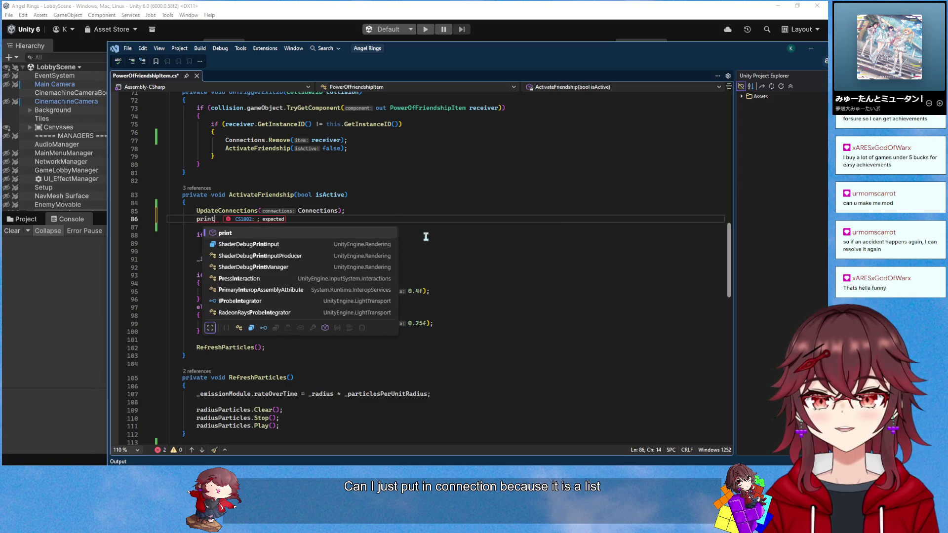
pyautogui.write('(_buf')
pyautogui.press('Tab')
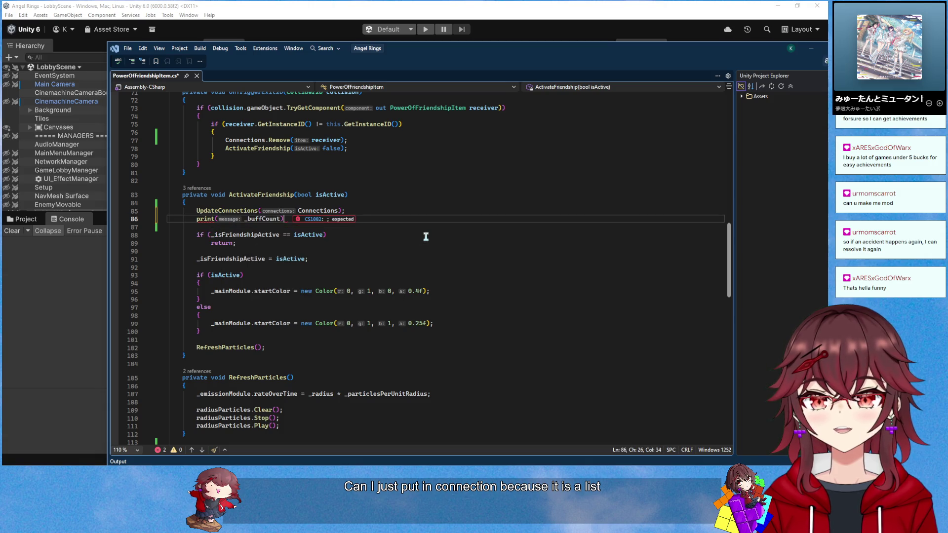
pyautogui.write(';')
pyautogui.click(353, 211)
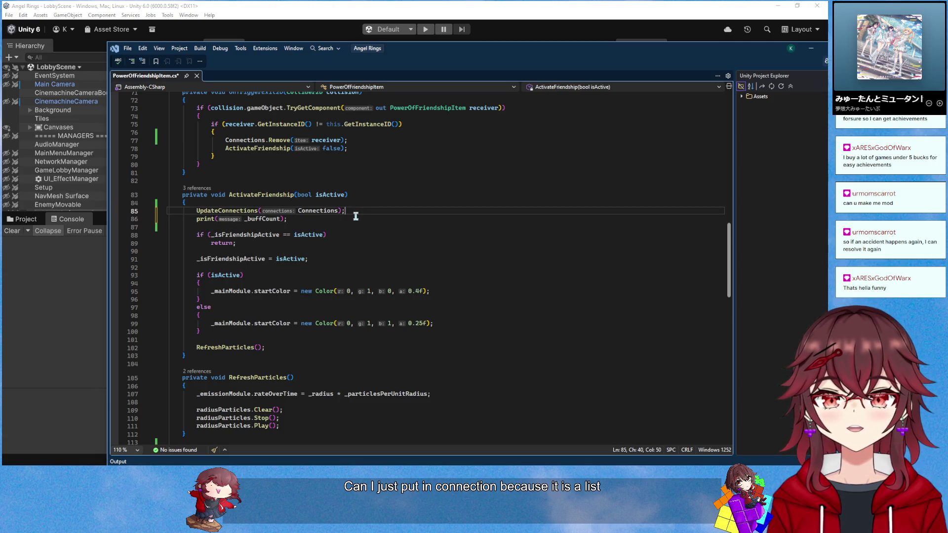
pyautogui.hotkey('ctrl', 's')
pyautogui.hotkey('alt', 'Tab')
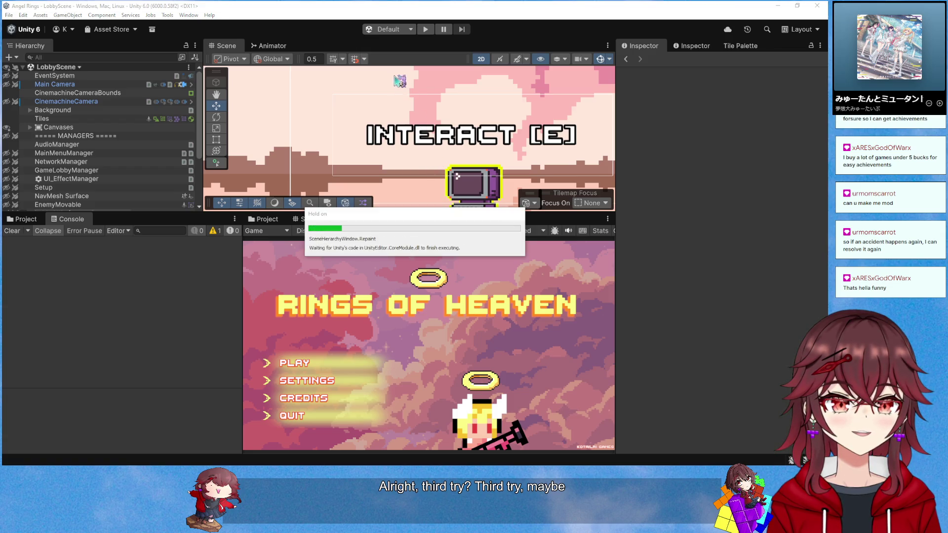
# Play-test by walking the player right, seeing _buffCount print 1 and 3, then return to Visual Studio
pyautogui.click(426, 29)
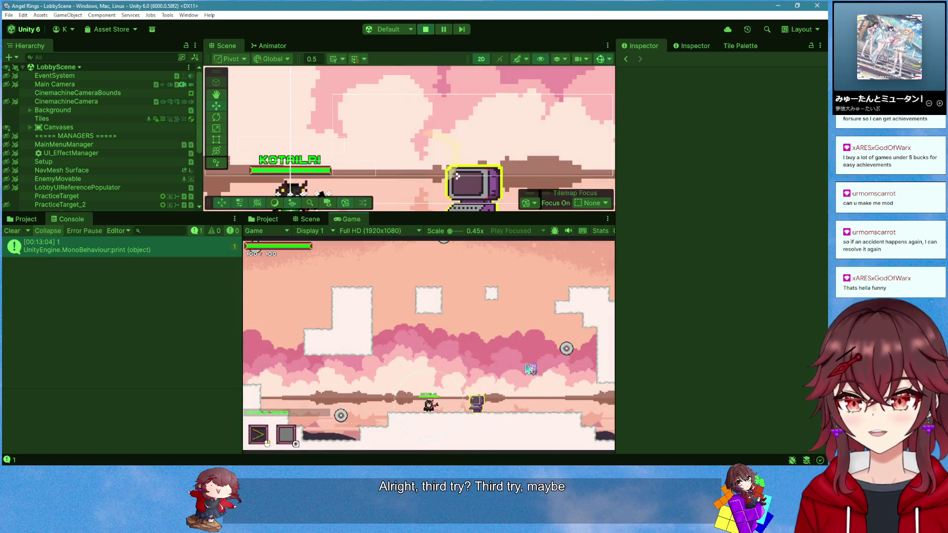
pyautogui.press('d')
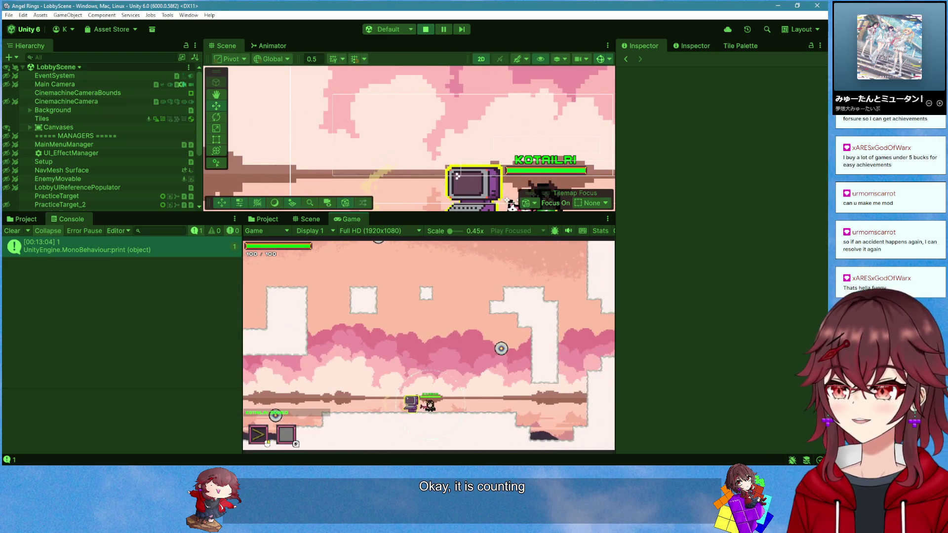
pyautogui.press('d')
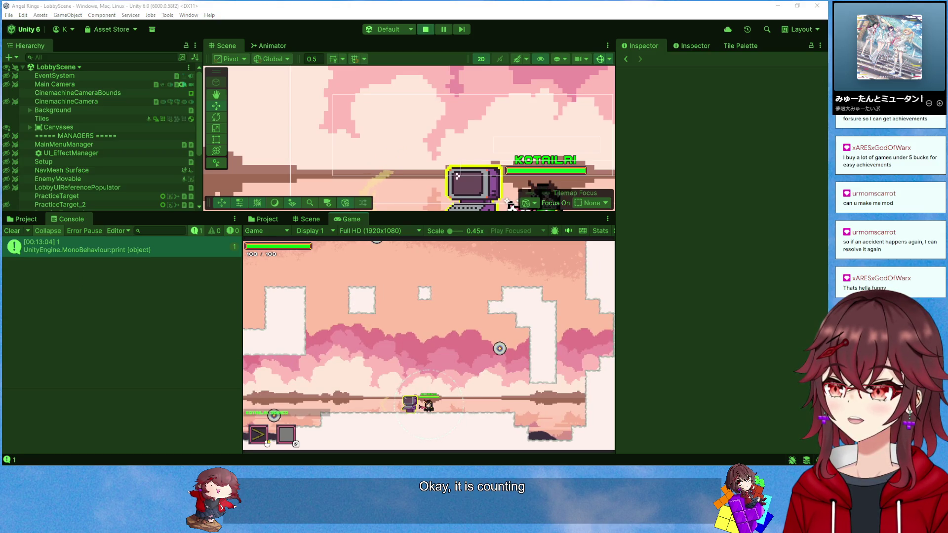
pyautogui.press('d')
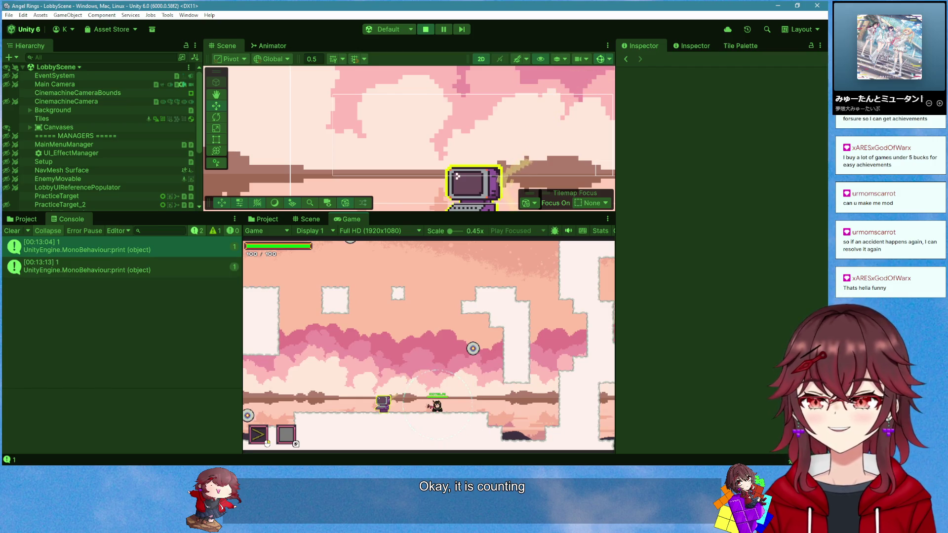
pyautogui.click(792, 460)
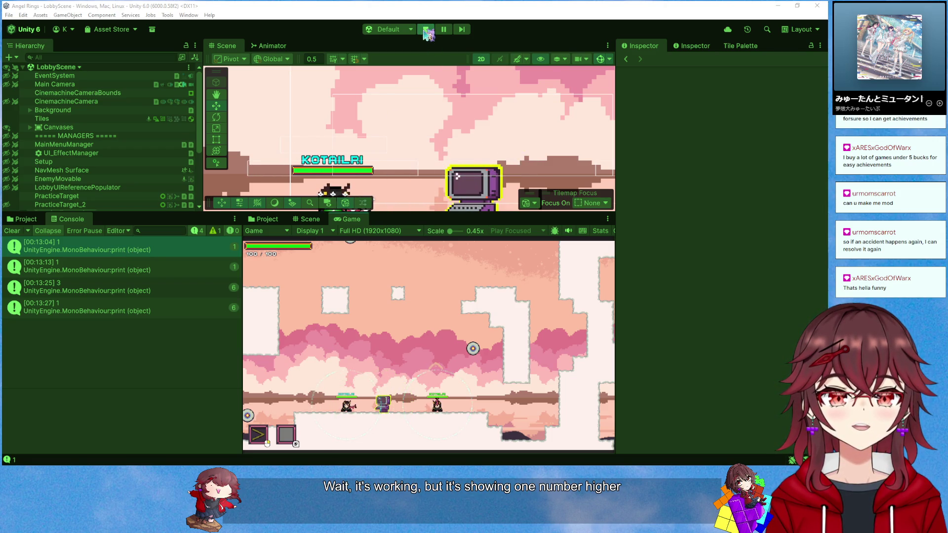
pyautogui.click(426, 30)
pyautogui.hotkey('alt', 'Tab')
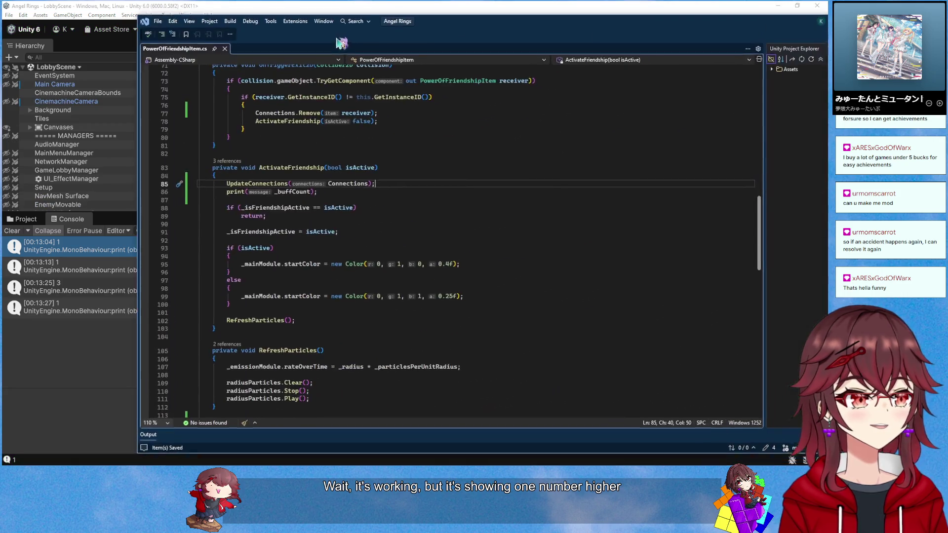
# Delete the print(_buffCount) line, change currentCount's starting value from 1 to 0, and switch to Unity
pyautogui.moveTo(376, 197); pyautogui.dragTo(388, 188)
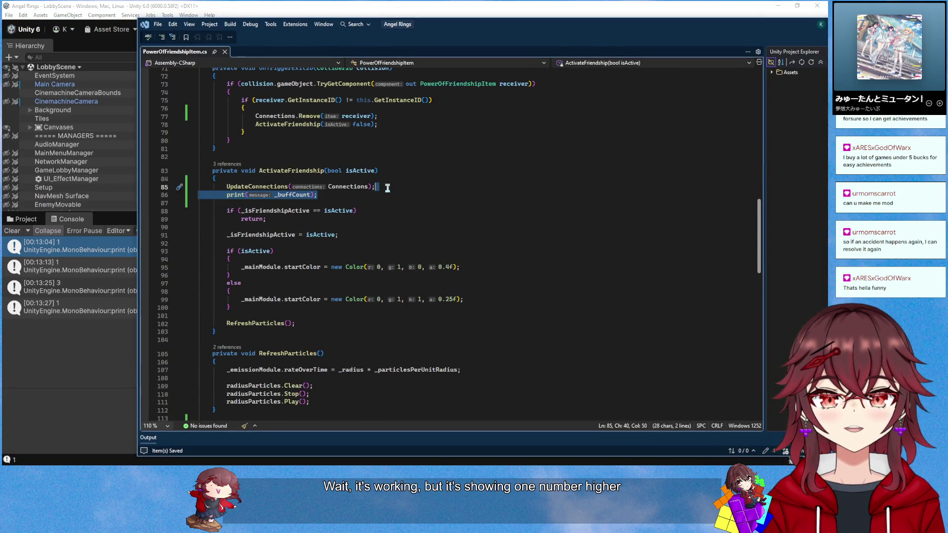
pyautogui.press('Delete')
pyautogui.scroll(-11, 388, 188)
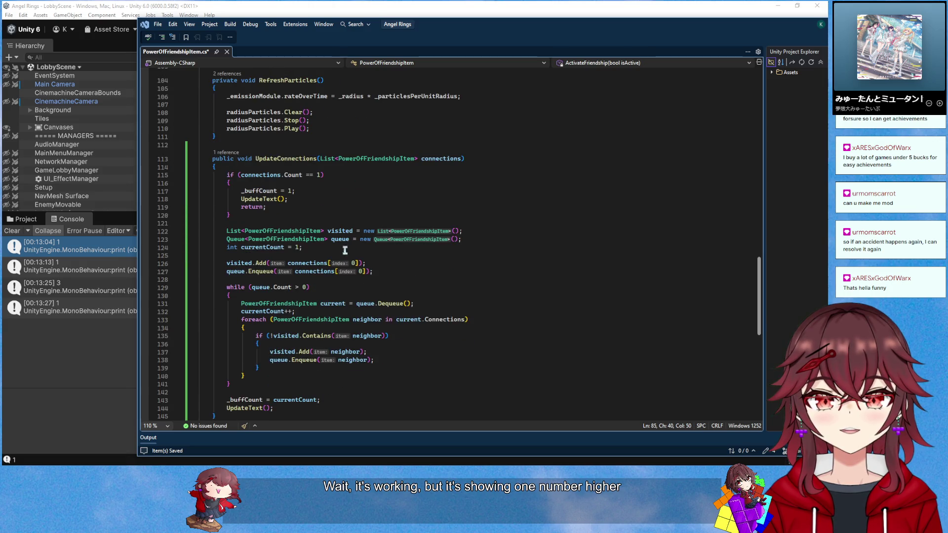
pyautogui.click(300, 248)
pyautogui.press('BackSpace')
pyautogui.write('0')
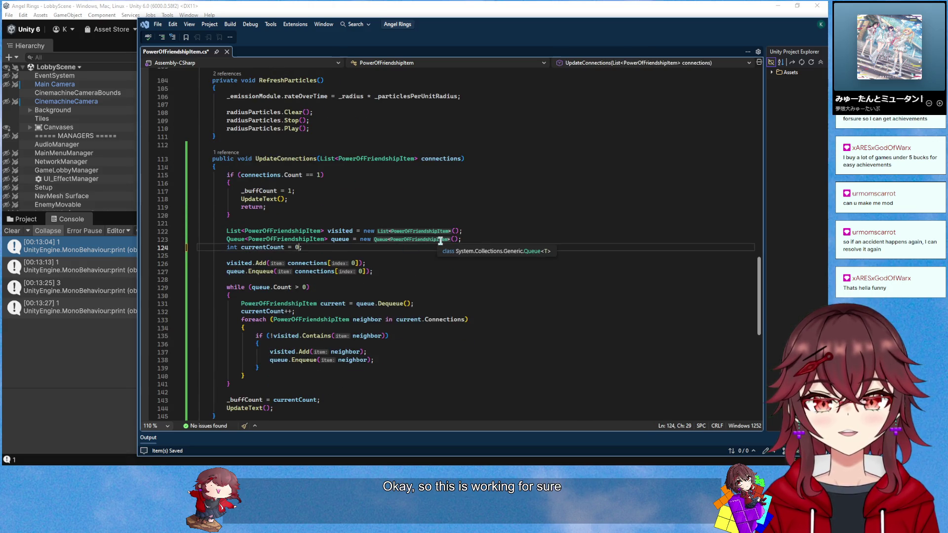
pyautogui.scroll(-2, 420, 247)
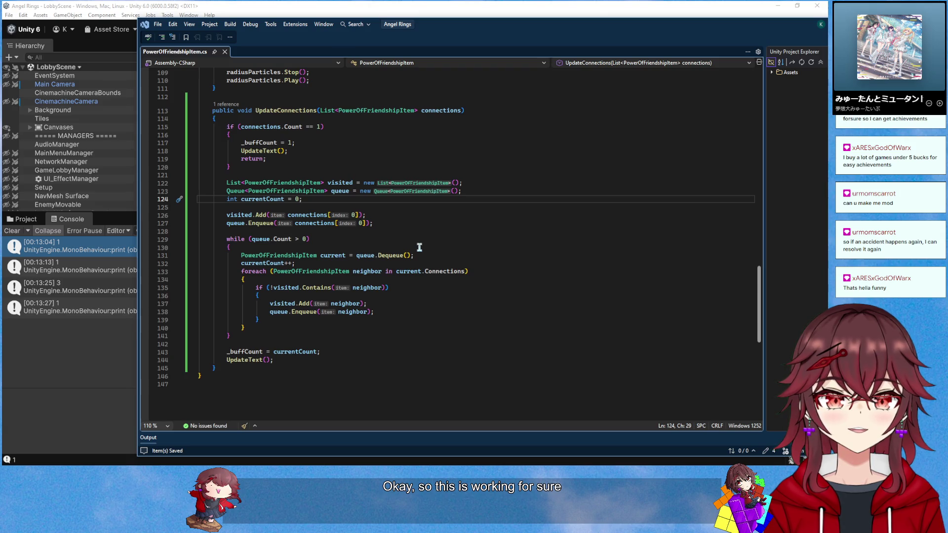
pyautogui.scroll(1, 271, 272)
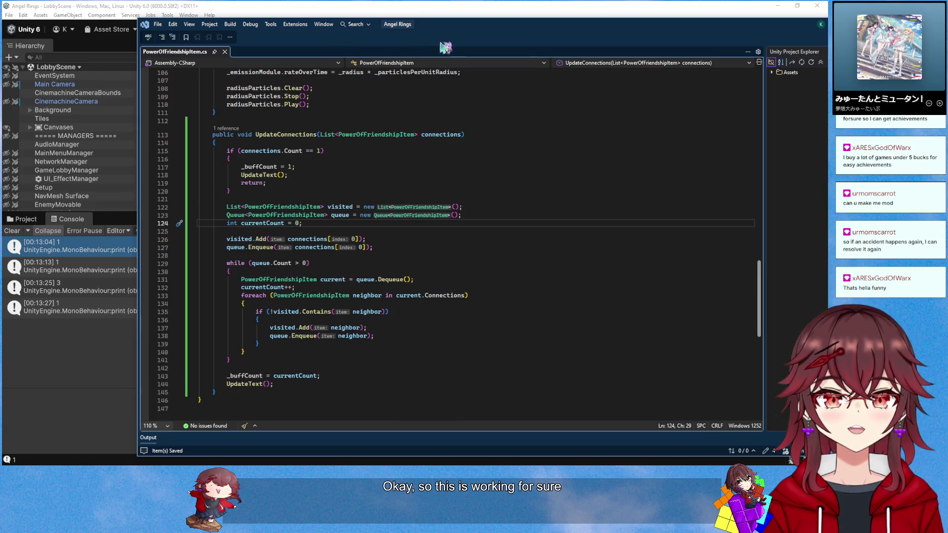
pyautogui.hotkey('alt', 'Tab')
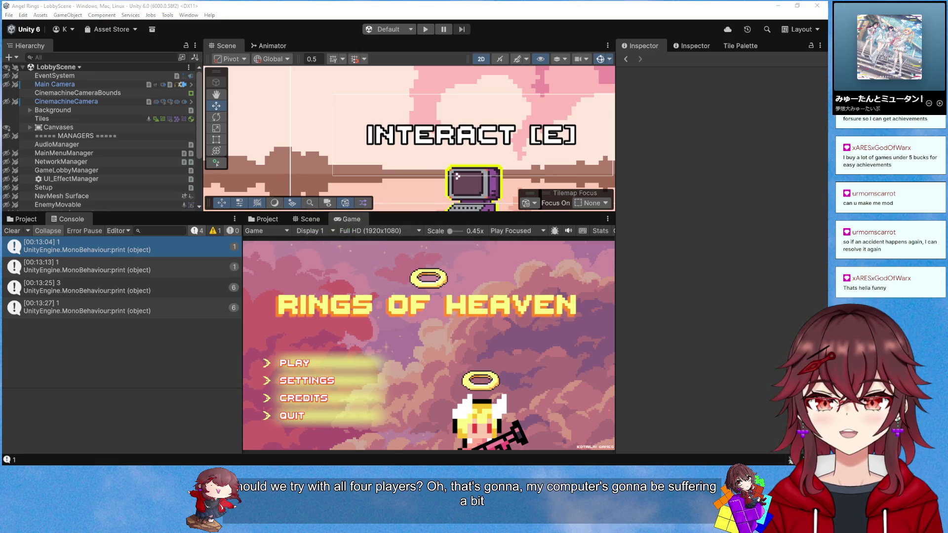
# Enable Player 3, enter Play mode, create a room with PLAY and walk the player right
pyautogui.click(153, 320)
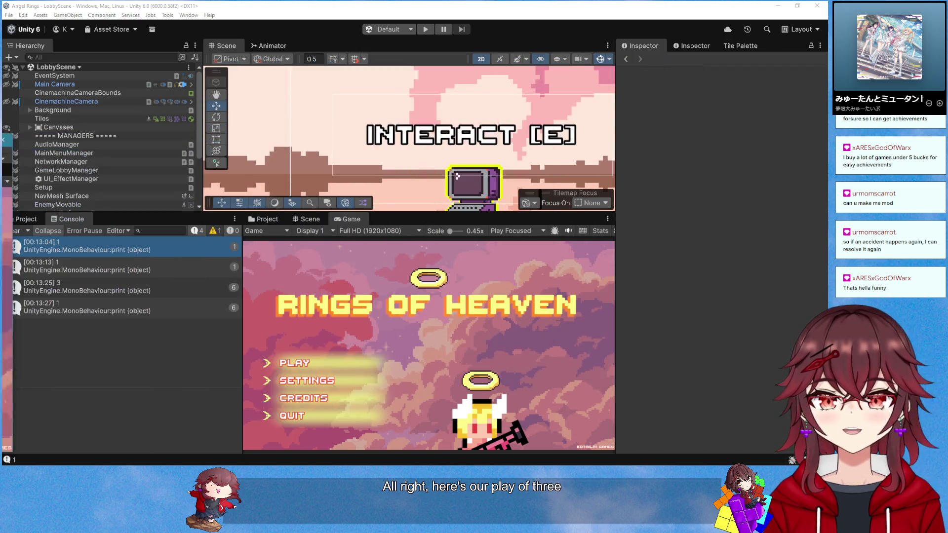
pyautogui.click(427, 30)
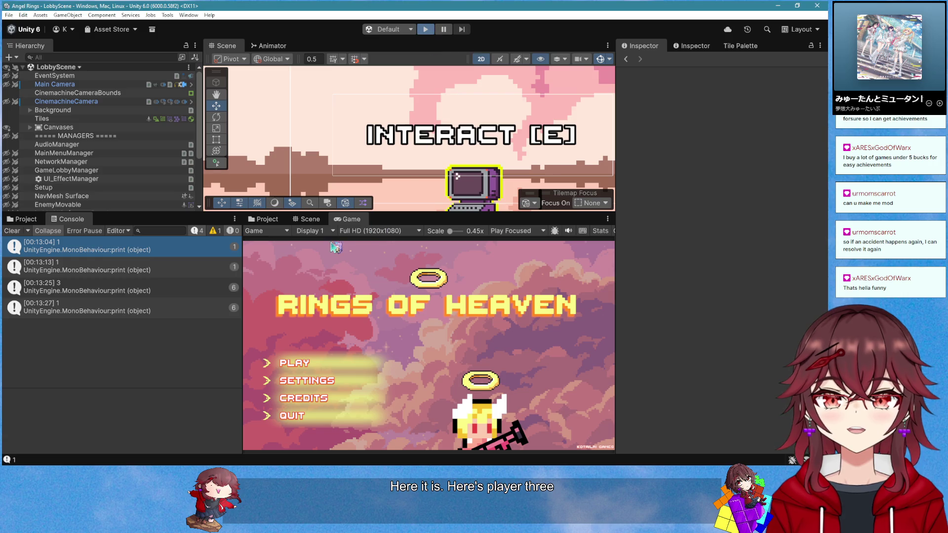
pyautogui.click(342, 363)
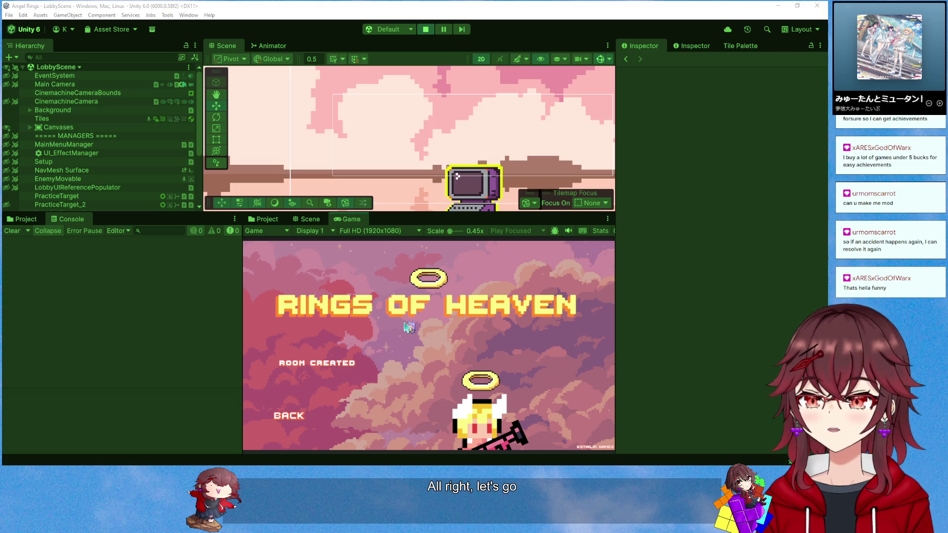
pyautogui.press('d')
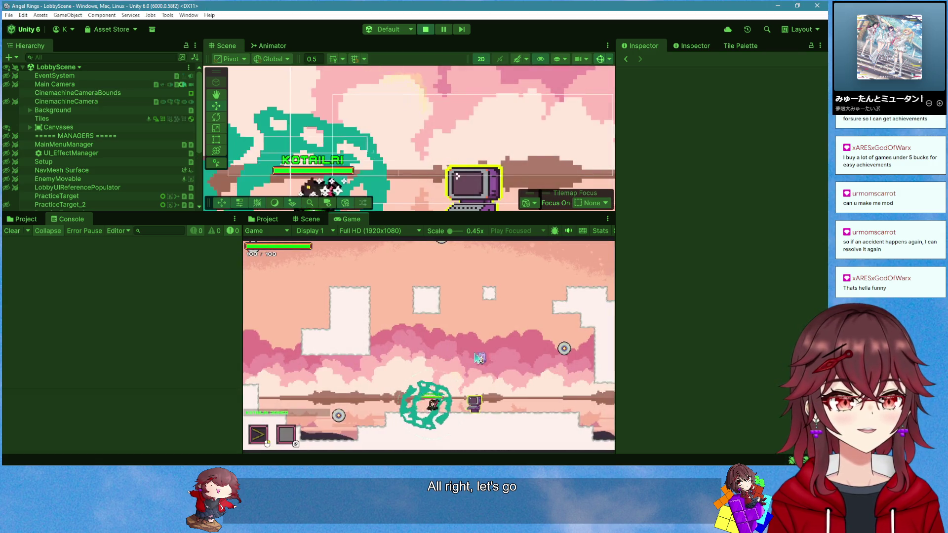
pyautogui.hotkey('alt', 'Tab')
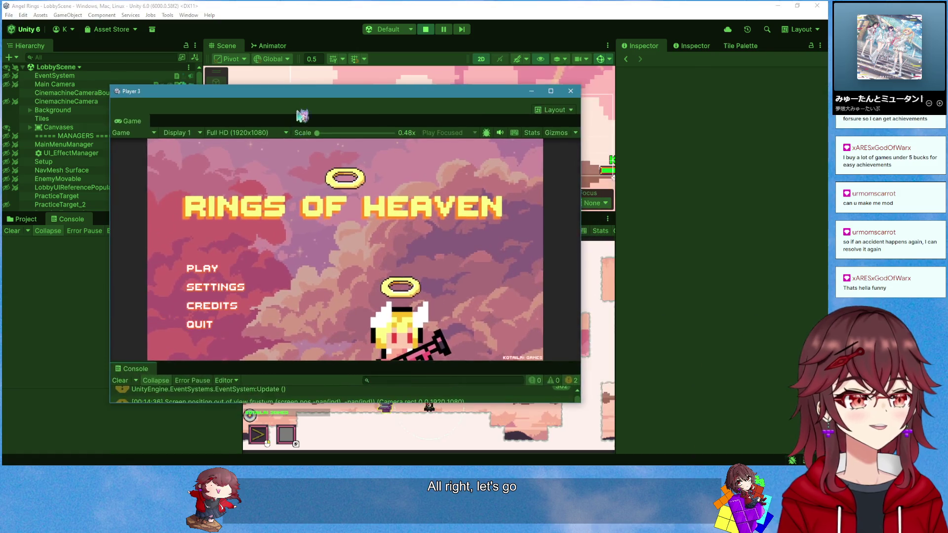
# Join the room from the Player 3 window by pasting the lobby code, then move that window aside
pyautogui.click(205, 269)
pyautogui.click(207, 291)
pyautogui.hotkey('ctrl', 'v')
pyautogui.click(213, 304)
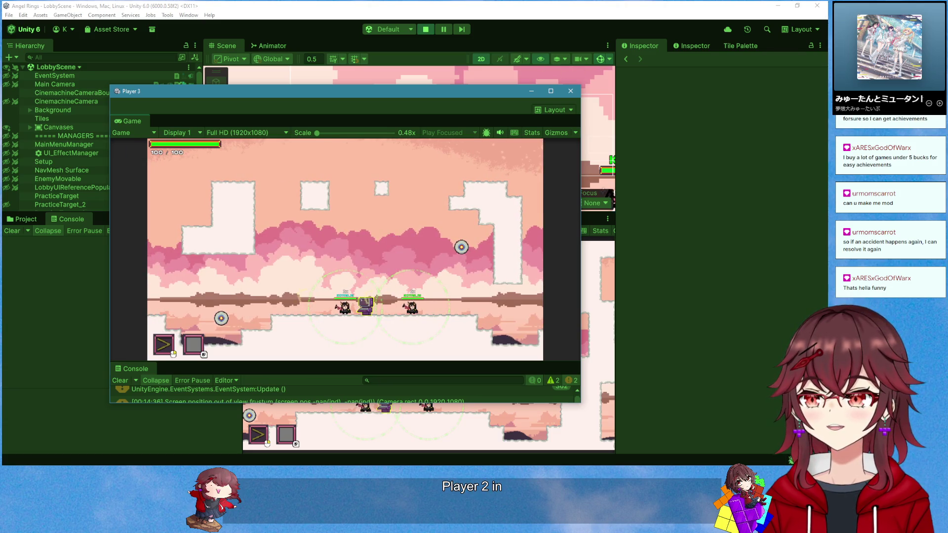
pyautogui.click(607, 207)
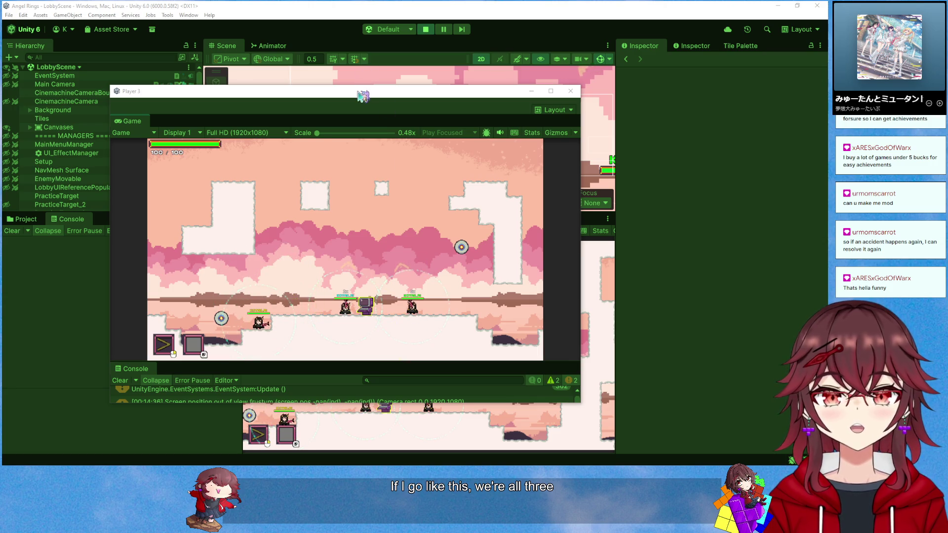
pyautogui.moveTo(363, 95); pyautogui.dragTo(828, 96)
pyautogui.rightClick(354, 220)
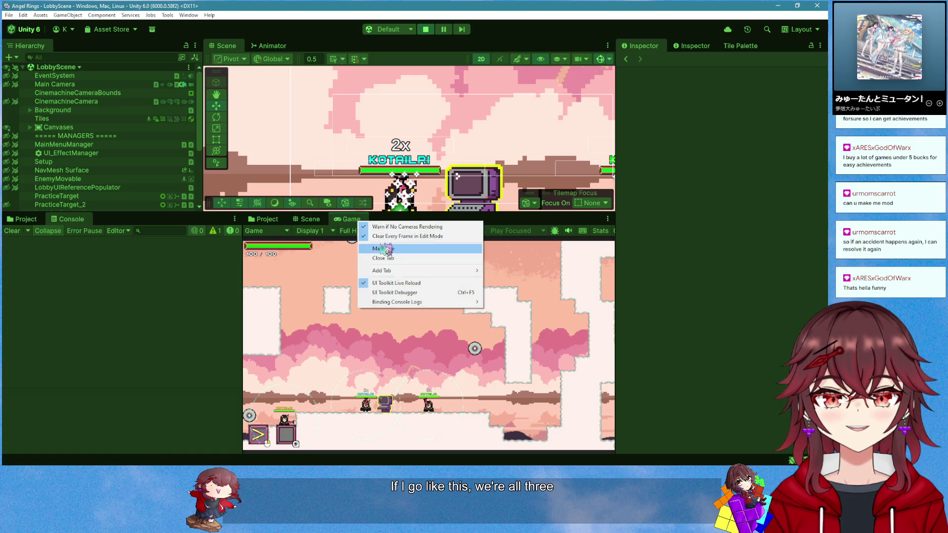
# Maximize the Game view and walk the players left and right to test the 2x and 3x buffs
pyautogui.click(385, 249)
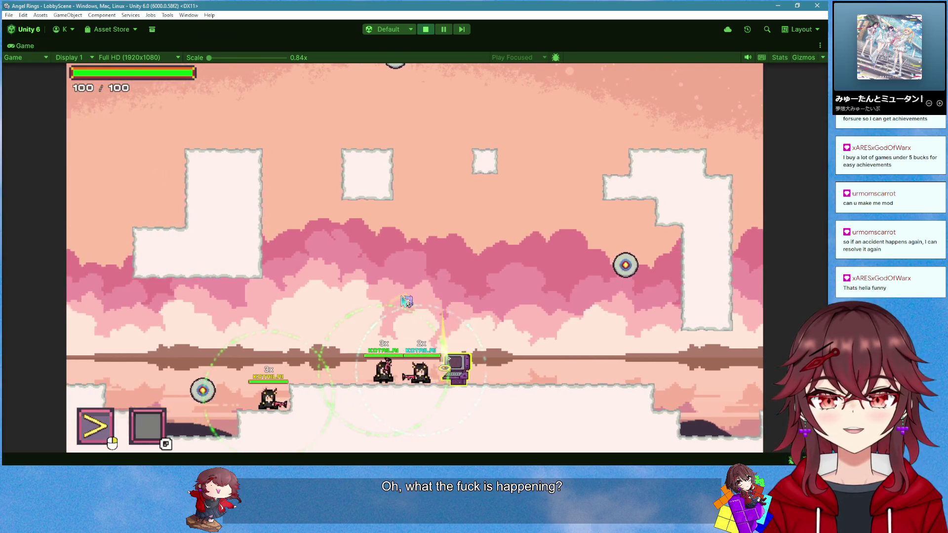
pyautogui.press('d')
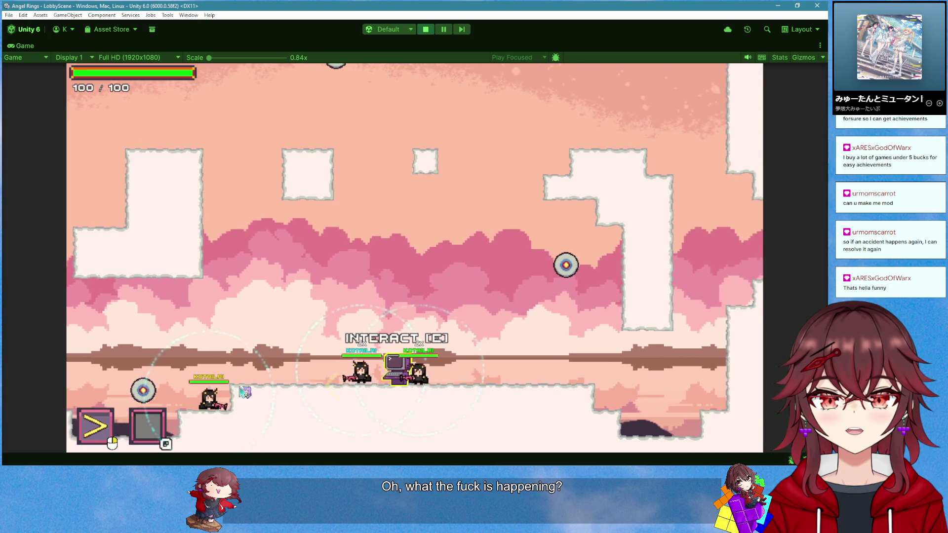
pyautogui.press('d')
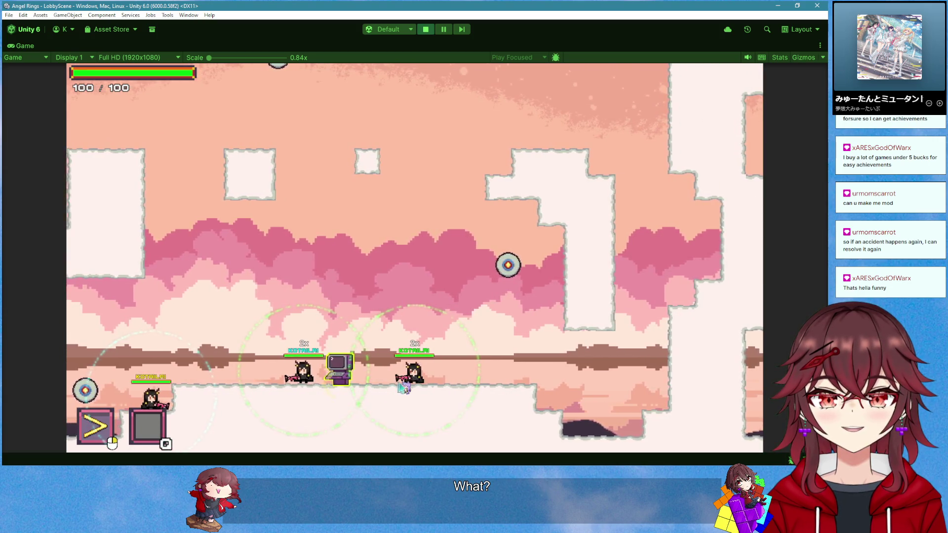
pyautogui.press('a')
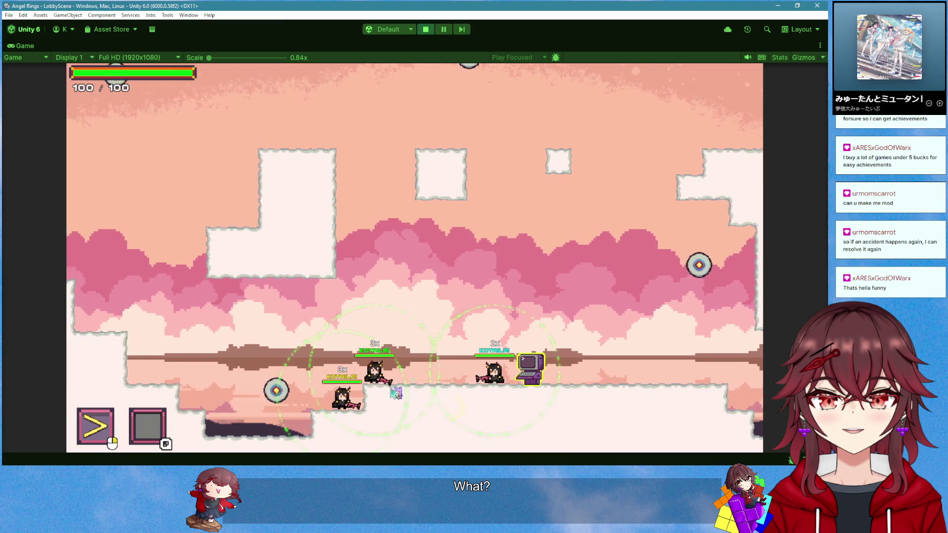
pyautogui.press('a')
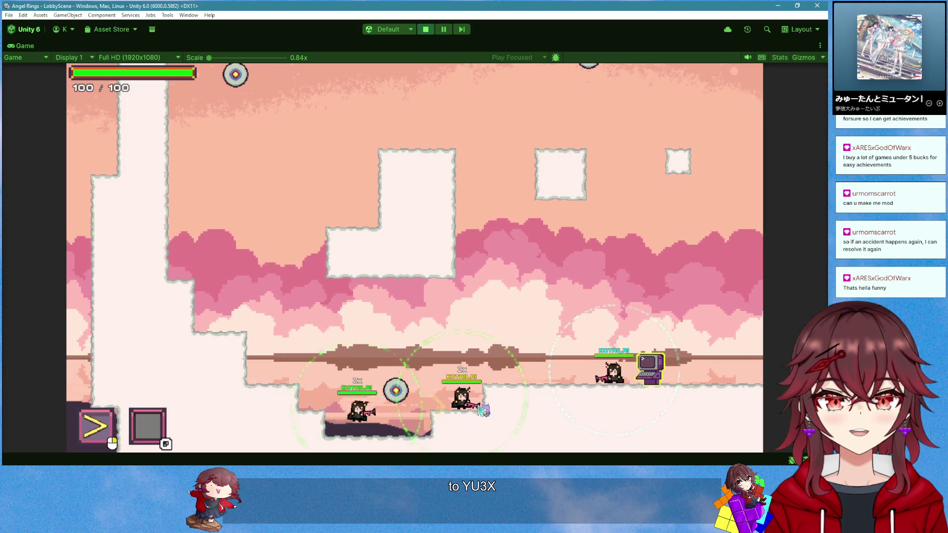
pyautogui.press('d')
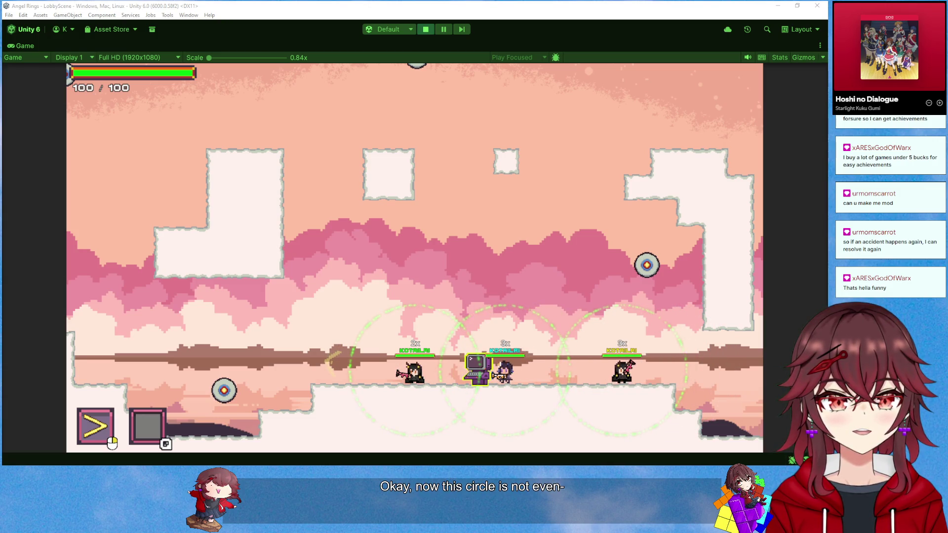
pyautogui.click(395, 325)
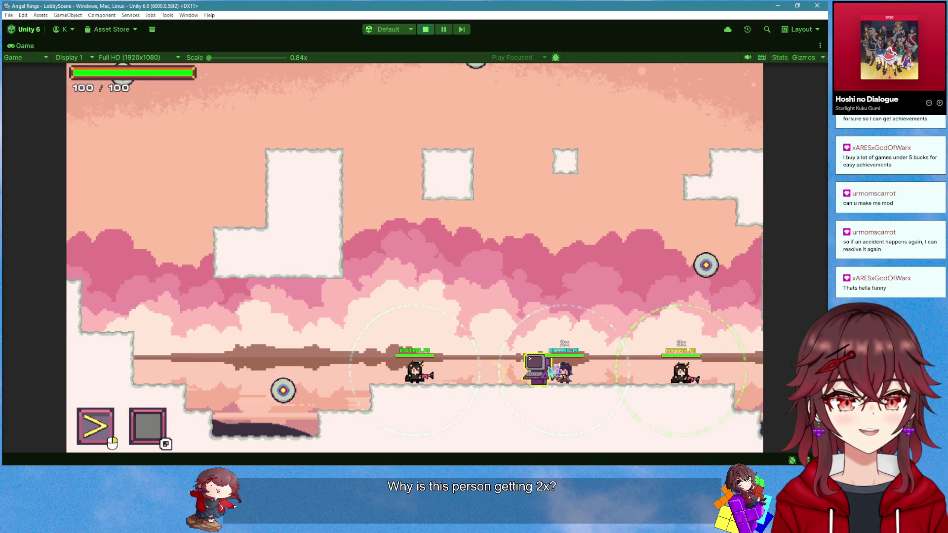
# Stop the play test and return to OnTriggerExit2D in PowerOfFriendshipItem.cs
pyautogui.click(427, 33)
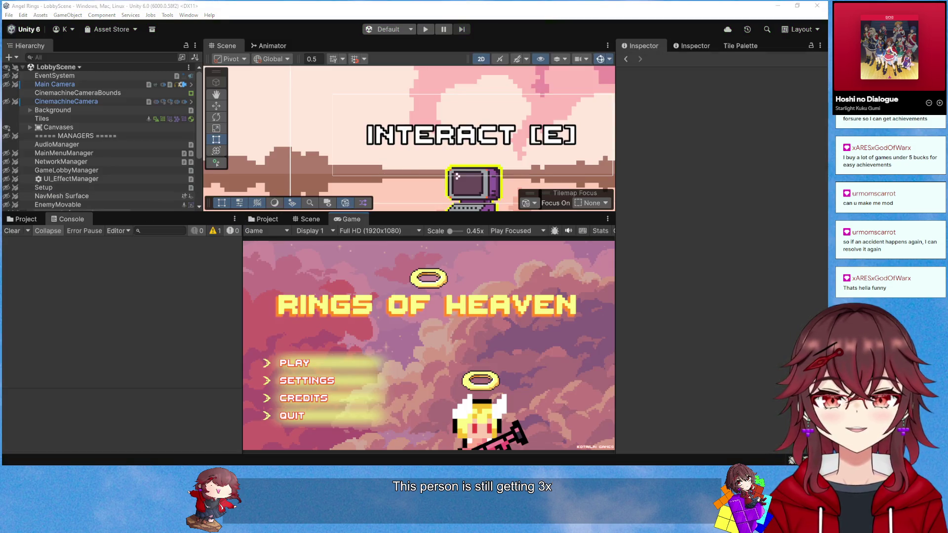
pyautogui.hotkey('alt', 'Tab')
pyautogui.scroll(15, 320, 313)
# Copy the 'if (Connections.Count == 1)' check from OnTriggerExit2D above ActivateFriendship(true) in OnTriggerEnter2D
pyautogui.click(320, 312)
pyautogui.moveTo(320, 312); pyautogui.dragTo(208, 313)
pyautogui.hotkey('ctrl', 'c')
pyautogui.click(344, 201)
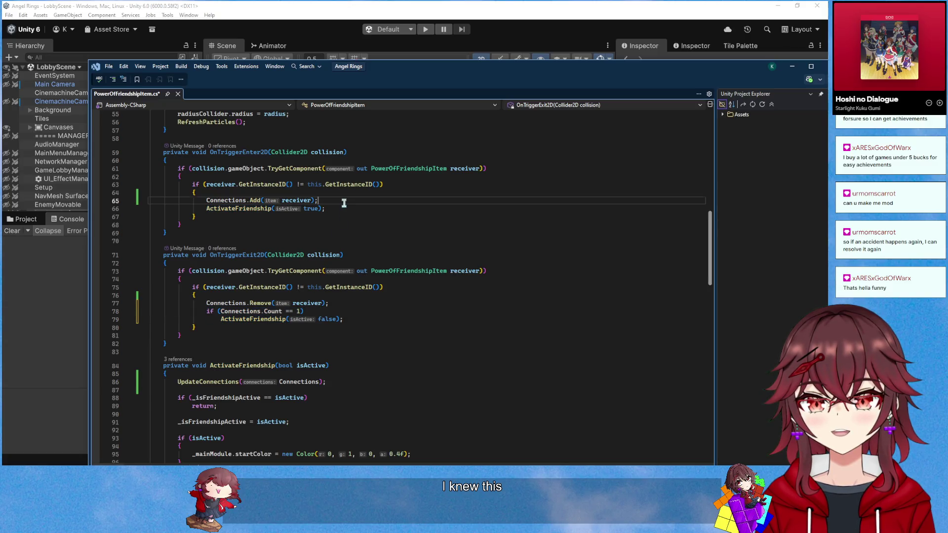
pyautogui.press('Return')
pyautogui.hotkey('ctrl', 'v')
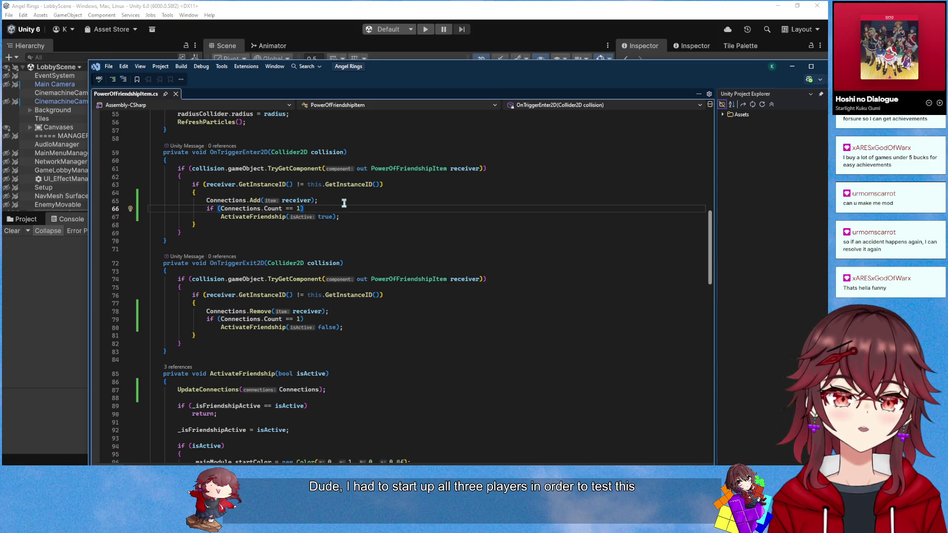
# Review UpdateConnections around its single-connection early return
pyautogui.scroll(-20, 344, 203)
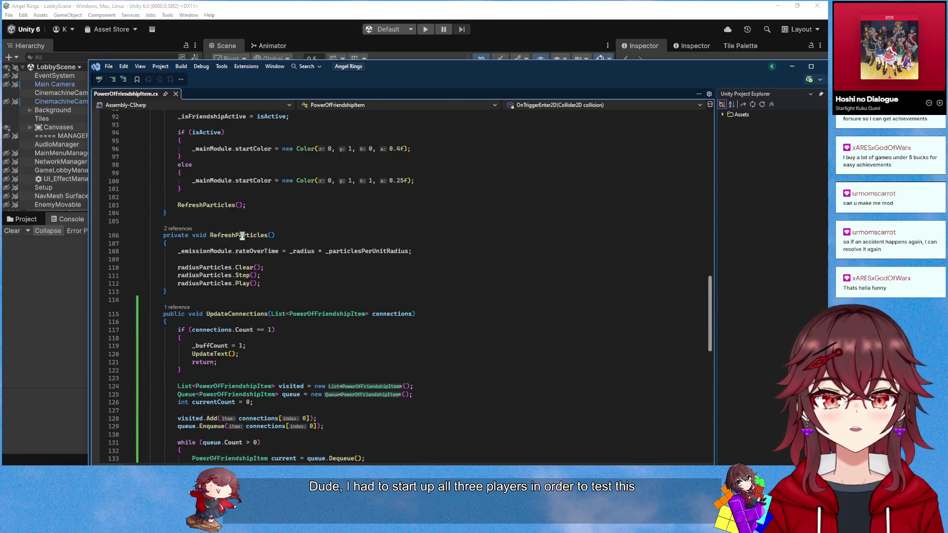
pyautogui.scroll(4, 366, 273)
pyautogui.click(344, 274)
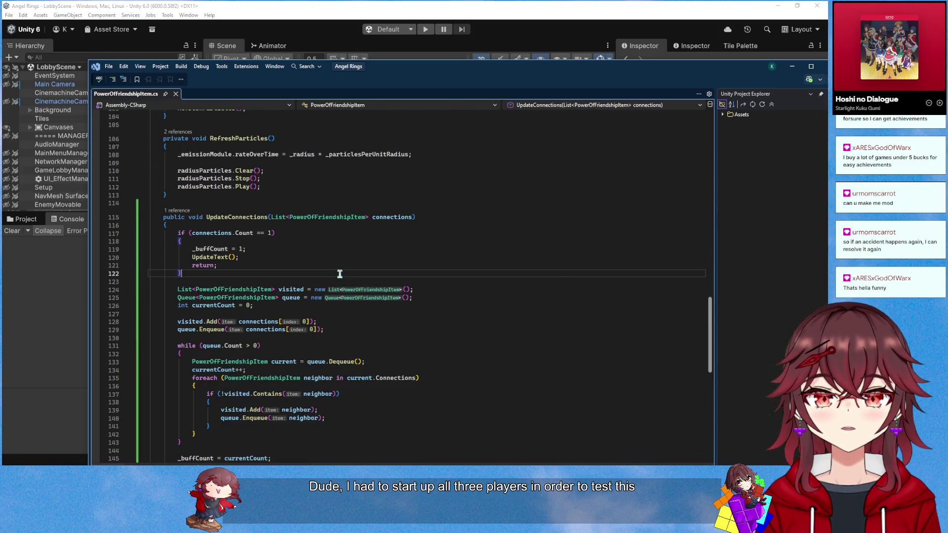
pyautogui.scroll(-2, 410, 292)
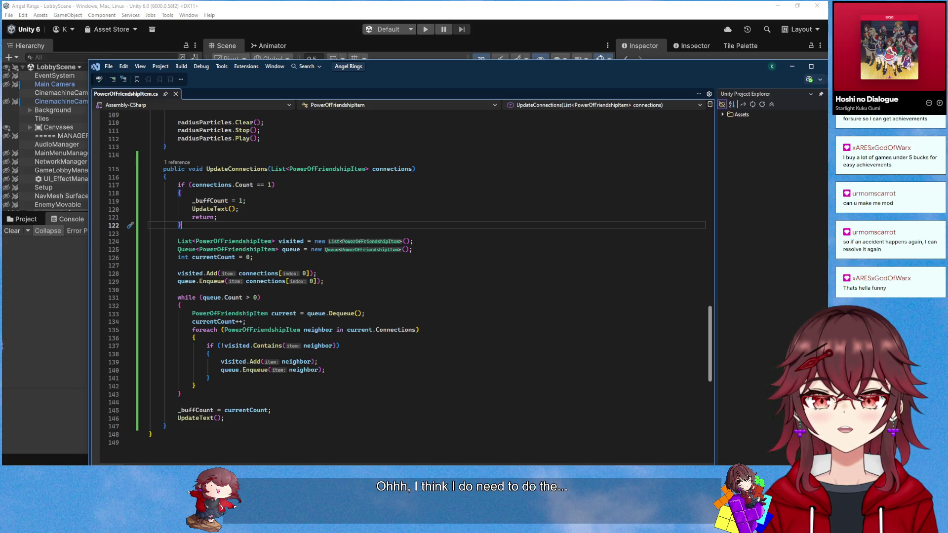
# Replace 'int currentCount = 0' with 'List<PowerOfFriendshipItem> output = new();'
pyautogui.scroll(15, 346, 266)
pyautogui.scroll(-18, 341, 260)
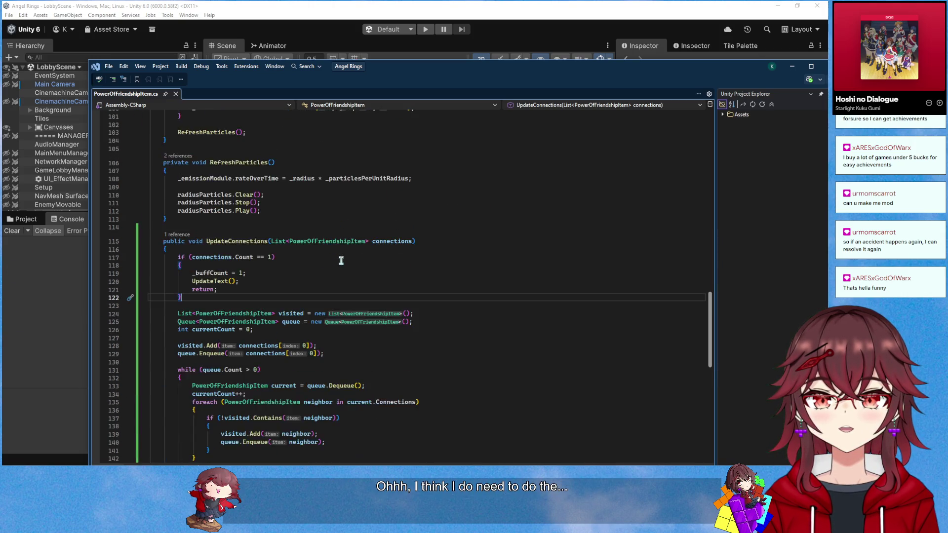
pyautogui.click(341, 212)
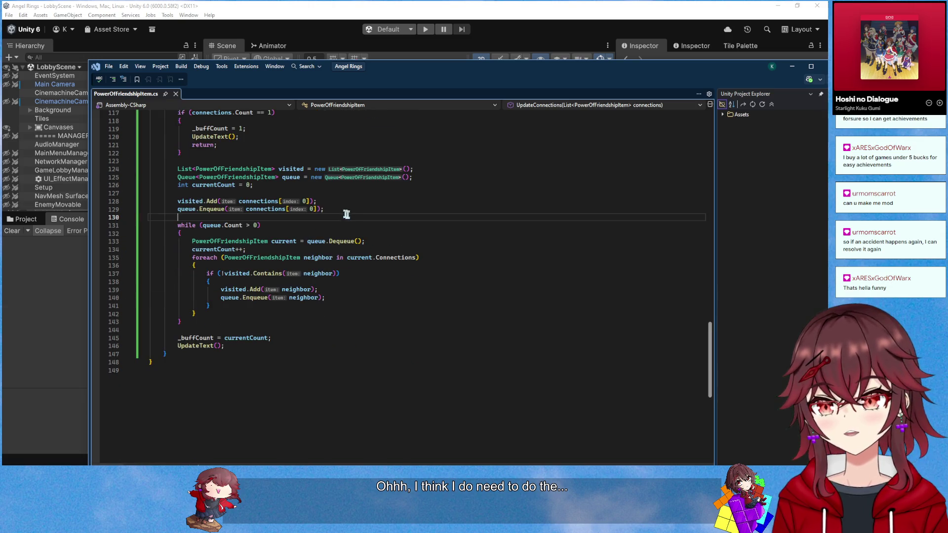
pyautogui.scroll(1, 340, 220)
pyautogui.moveTo(254, 209); pyautogui.dragTo(180, 211)
pyautogui.write('List<Power')
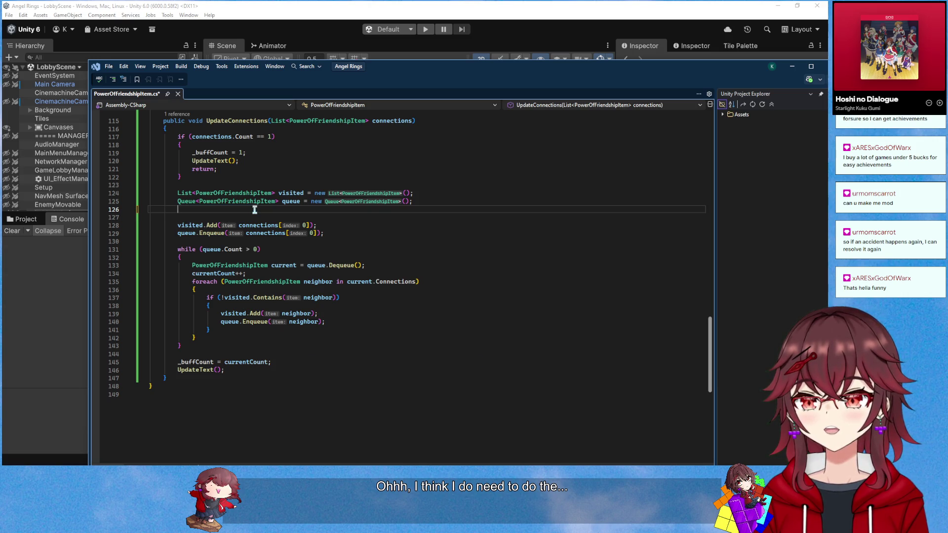
pyautogui.write('Of')
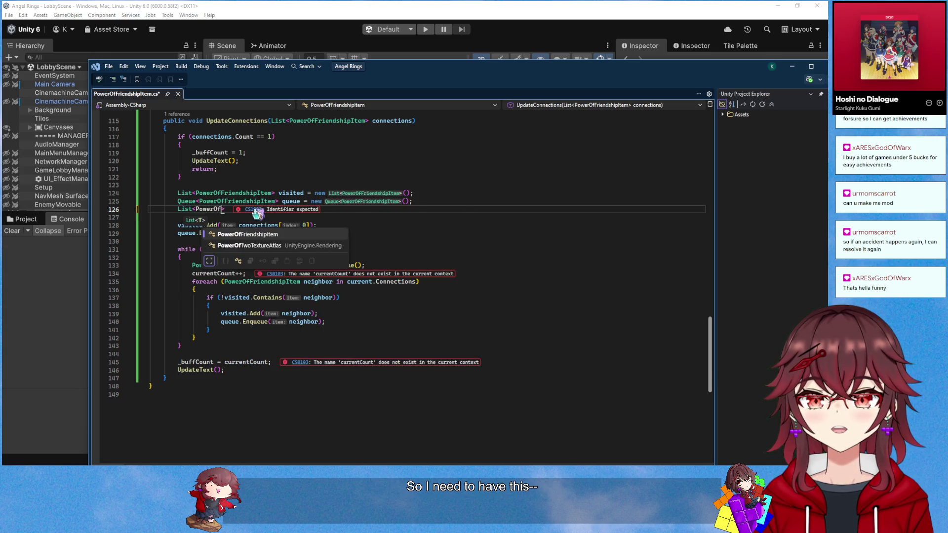
pyautogui.press('Tab')
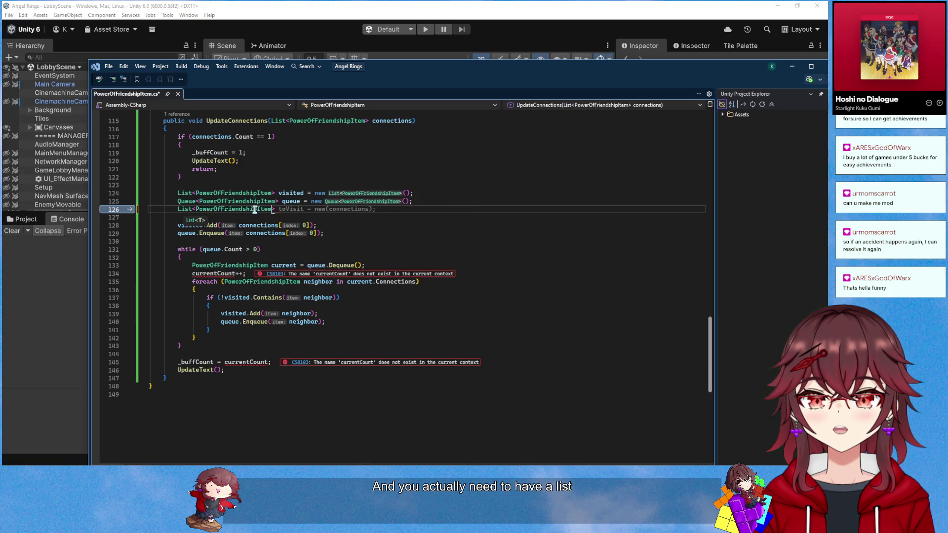
pyautogui.press('Tab')
pyautogui.write('ou')
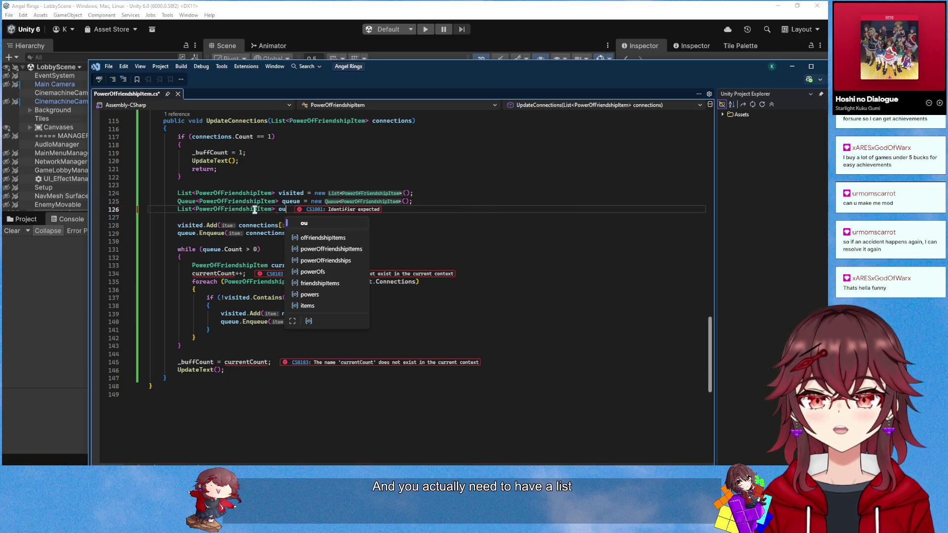
pyautogui.write('tput = new();')
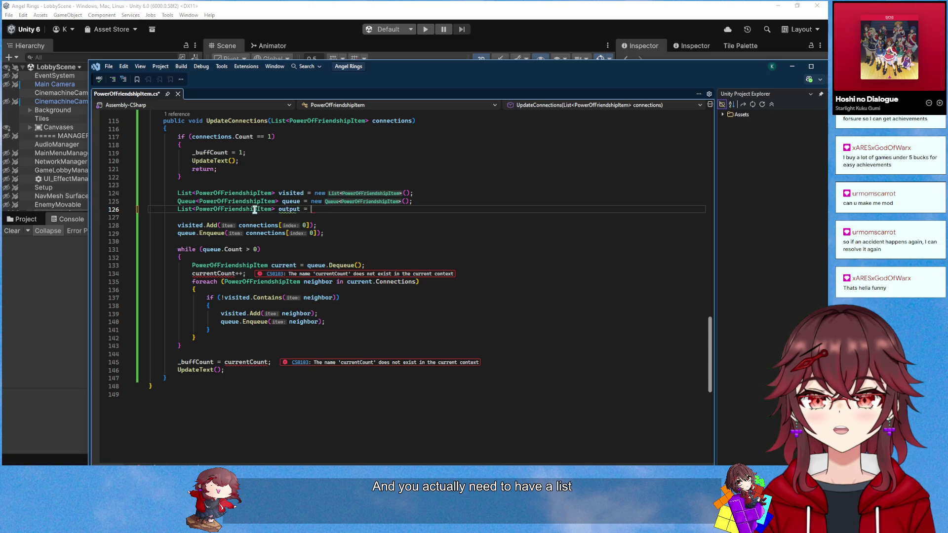
# Replace currentCount++ in the loop with output.Add(current);
pyautogui.scroll(-1, 254, 210)
pyautogui.click(251, 250)
pyautogui.press('BackSpace')
pyautogui.press('BackSpace')
pyautogui.press('BackSpace')
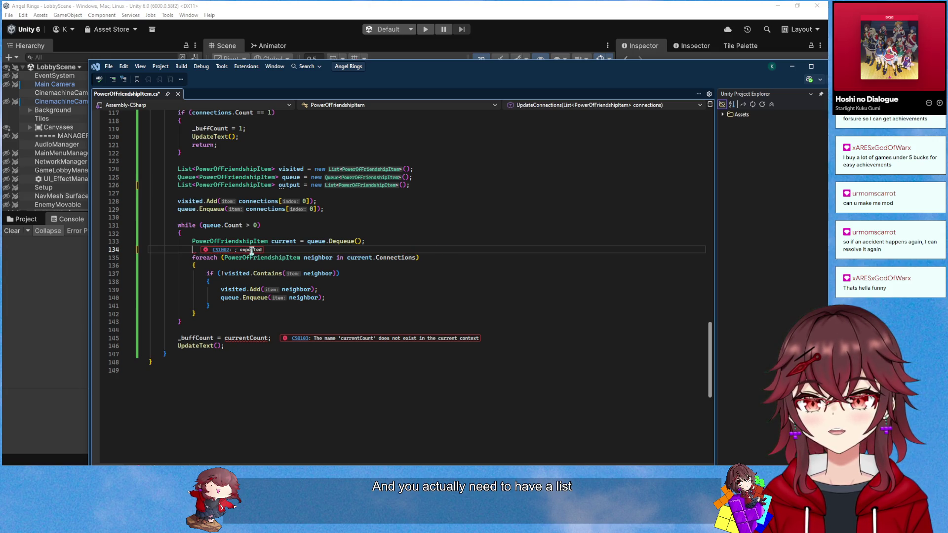
pyautogui.write('ou')
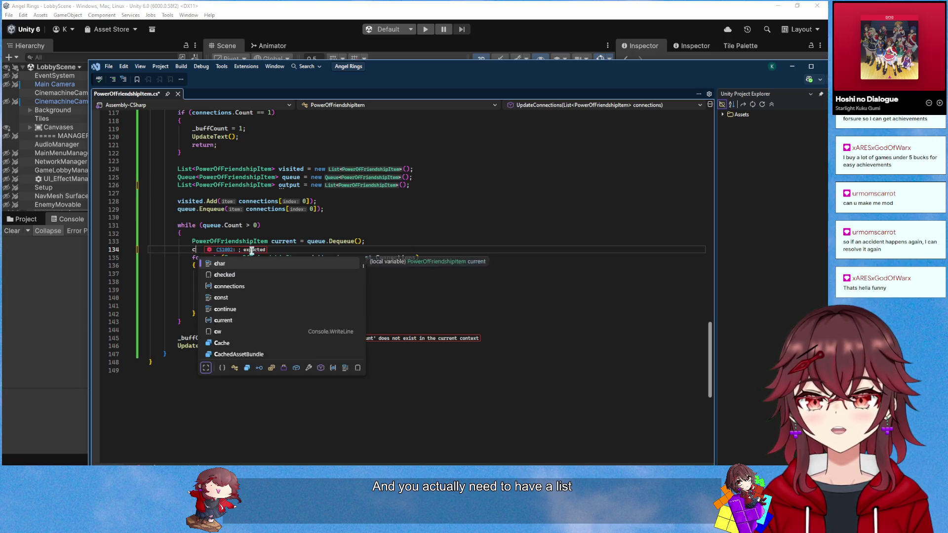
pyautogui.write('tput.Add(current);')
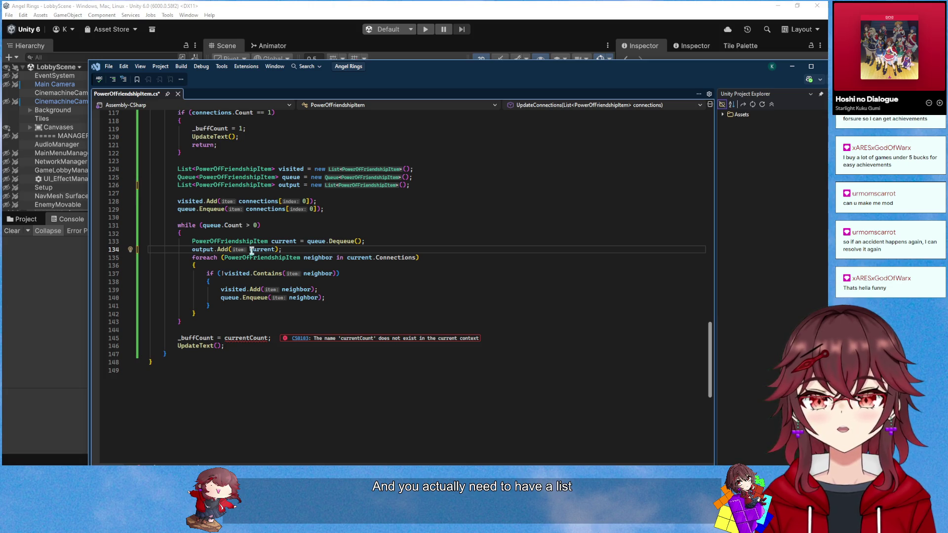
# Try adding an output.Remove call after the while loop, then discard it
pyautogui.click(208, 324)
pyautogui.press('Return')
pyautogui.press('Return')
pyautogui.write('ou')
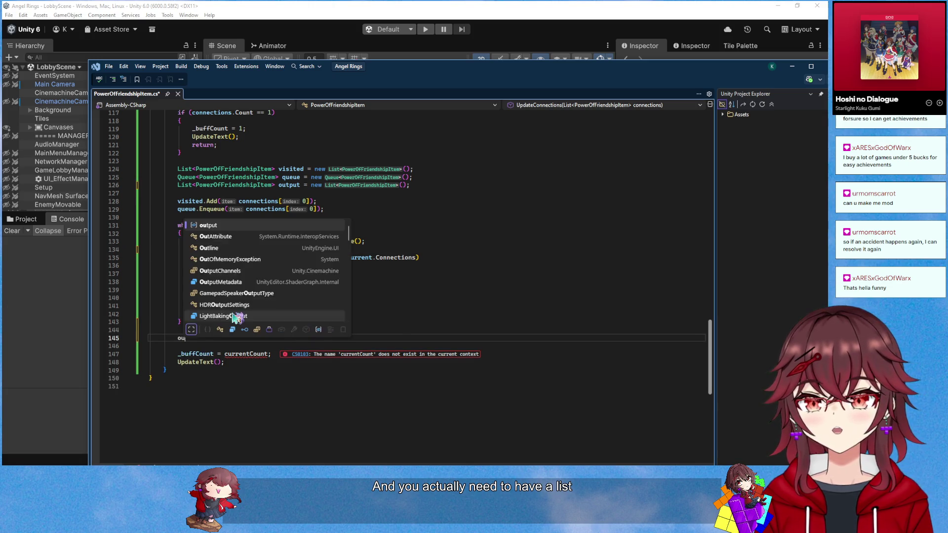
pyautogui.write('tput.Remo')
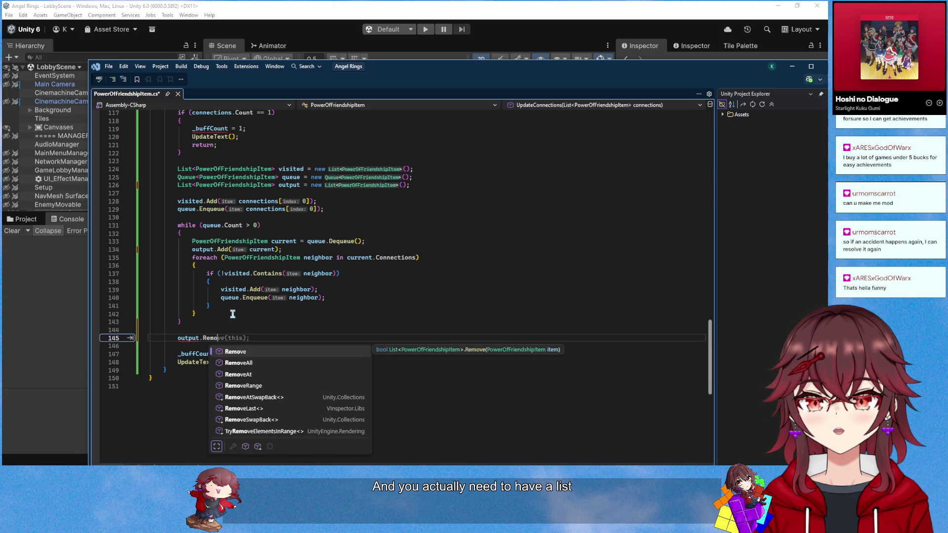
pyautogui.write('ve')
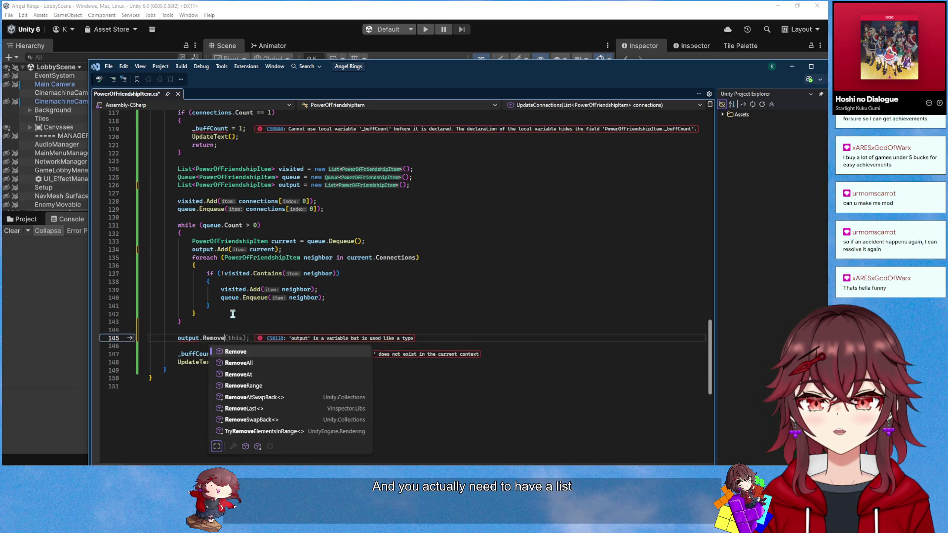
pyautogui.hotkey('ctrl', 'BackSpace')
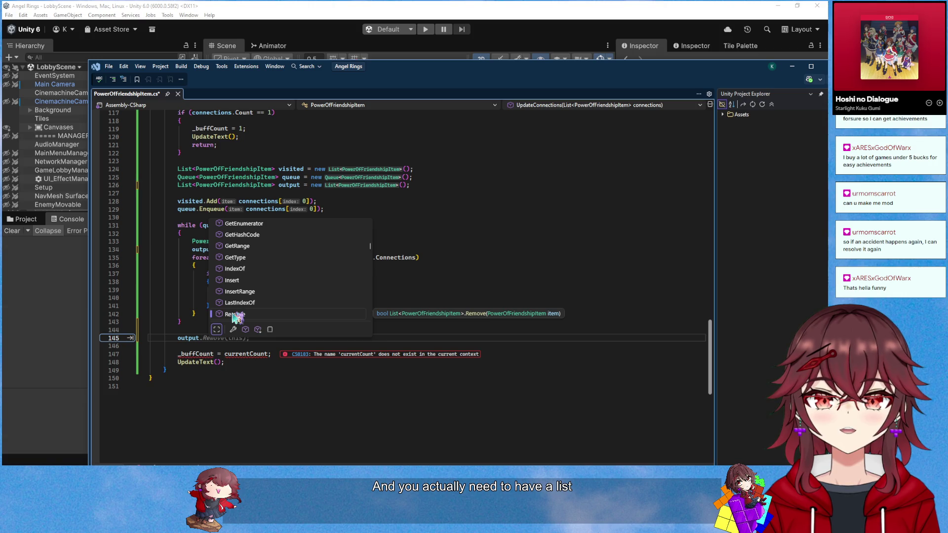
pyautogui.hotkey('ctrl', 'BackSpace')
pyautogui.hotkey('ctrl', 'BackSpace')
pyautogui.write('Set')
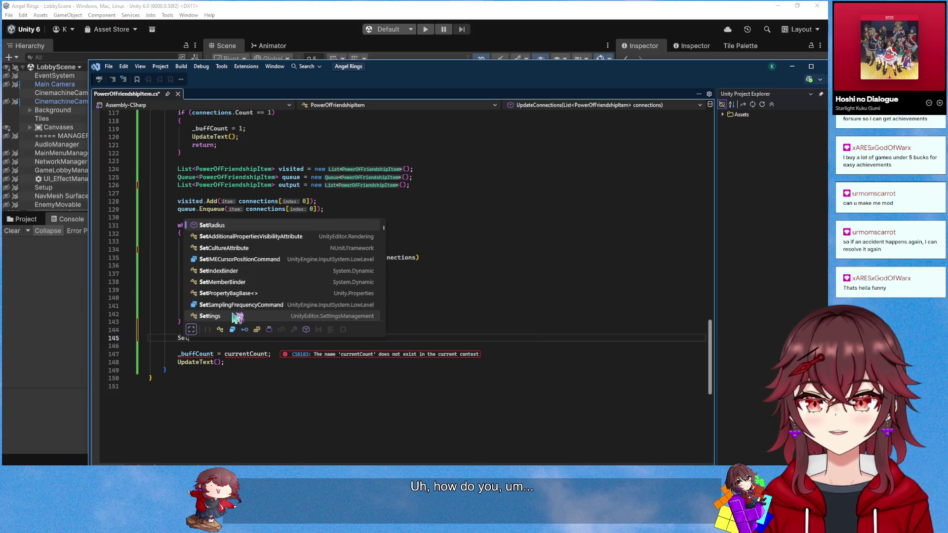
pyautogui.hotkey('ctrl', 'BackSpace')
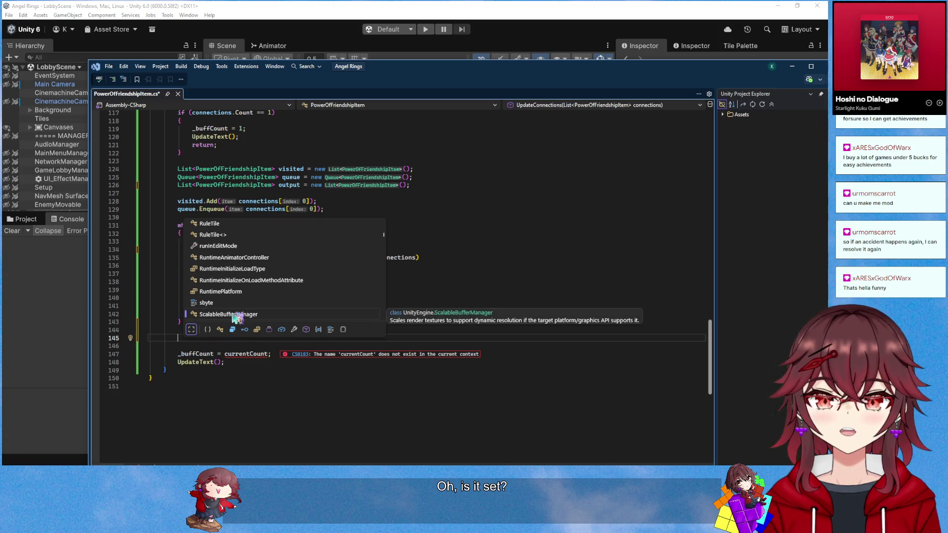
pyautogui.press('Escape')
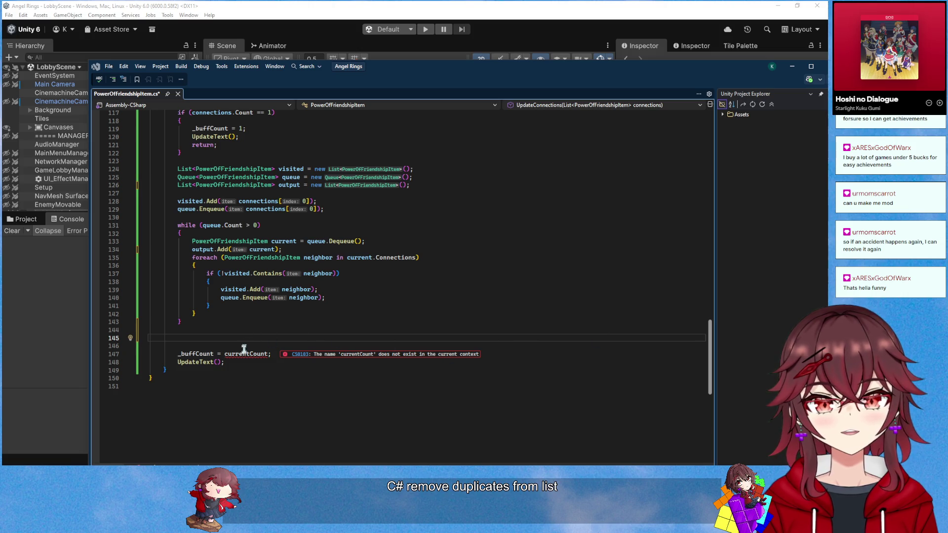
# Set _buffCount to output.Distinct().ToList().Count and save the script
pyautogui.click(269, 354)
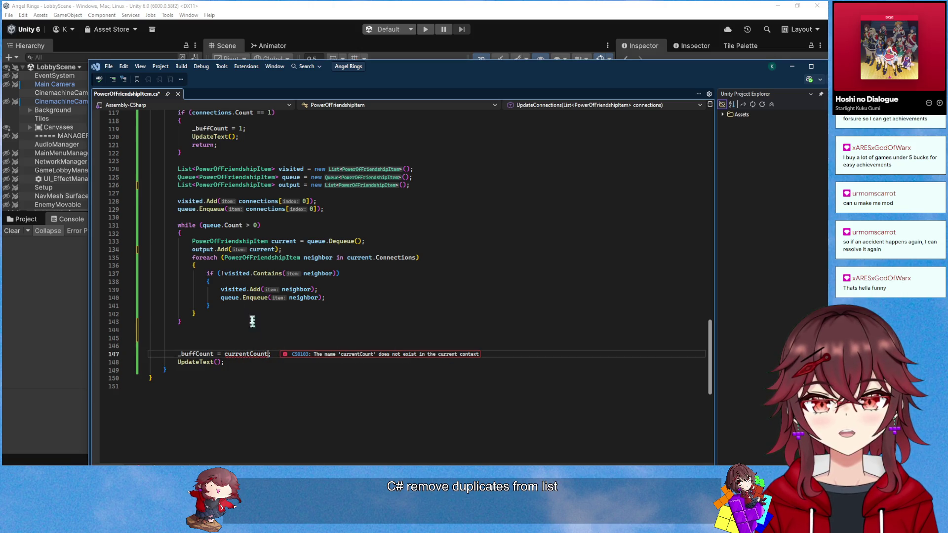
pyautogui.doubleClick(283, 185)
pyautogui.hotkey('ctrl', 'c')
pyautogui.doubleClick(247, 354)
pyautogui.hotkey('ctrl', 'v')
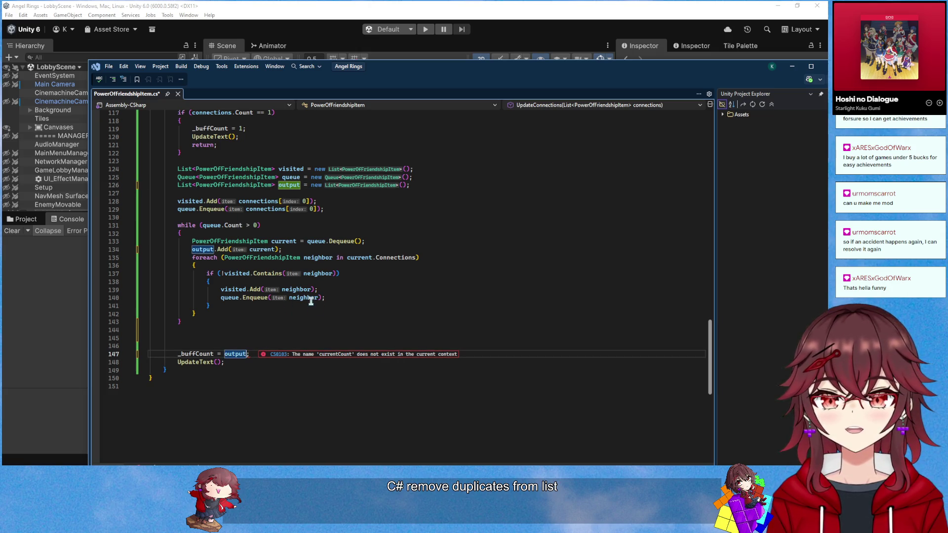
pyautogui.write('.Distin')
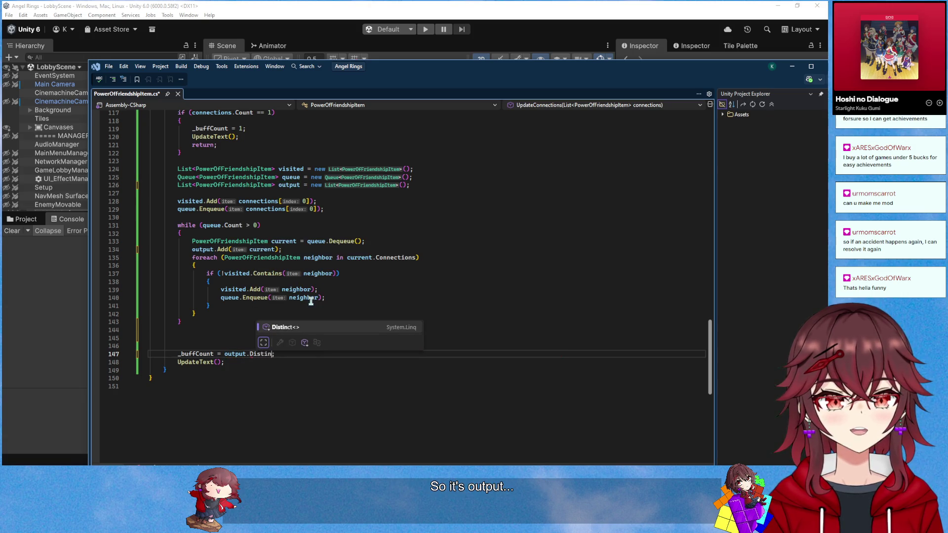
pyautogui.press('Tab')
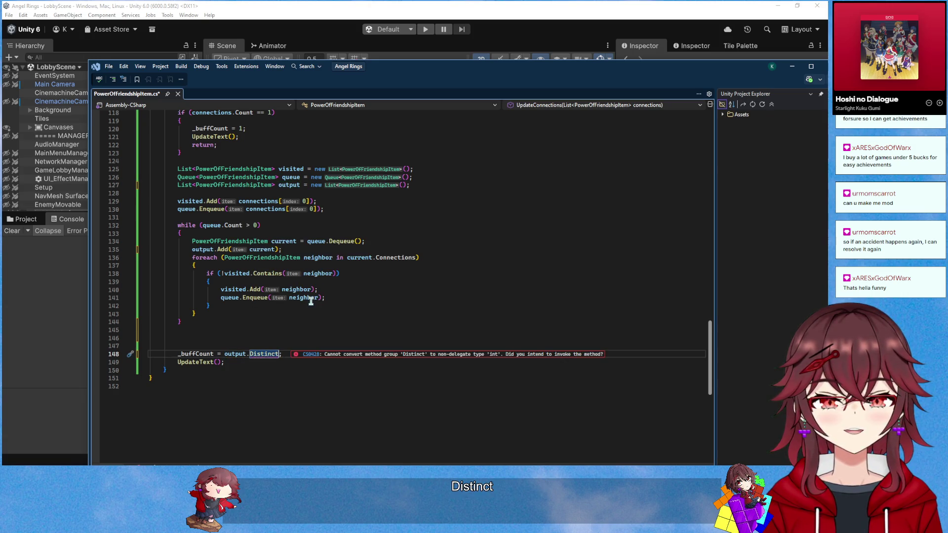
pyautogui.write('()')
pyautogui.write('.ToLi')
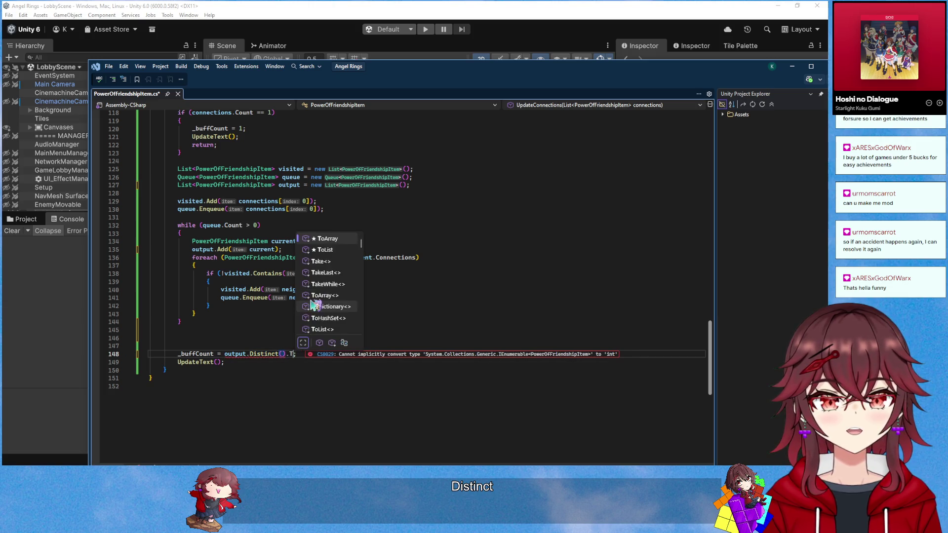
pyautogui.press('Tab')
pyautogui.write('().Cou')
pyautogui.press('Tab')
pyautogui.hotkey('ctrl', 's')
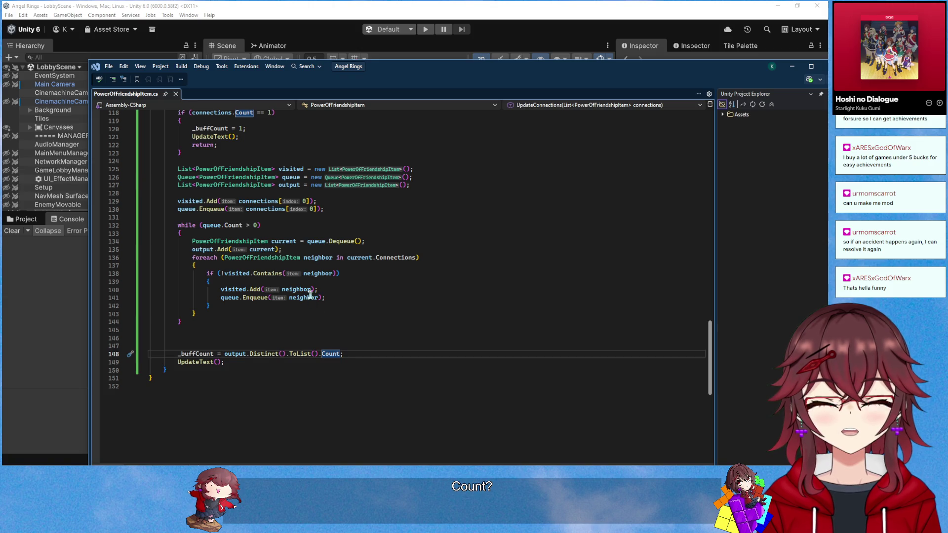
# Delete the extra blank lines after the loop and bring up the GeeksforGeeks BFS reference
pyautogui.moveTo(218, 339); pyautogui.dragTo(215, 332)
pyautogui.press('BackSpace')
pyautogui.press('BackSpace')
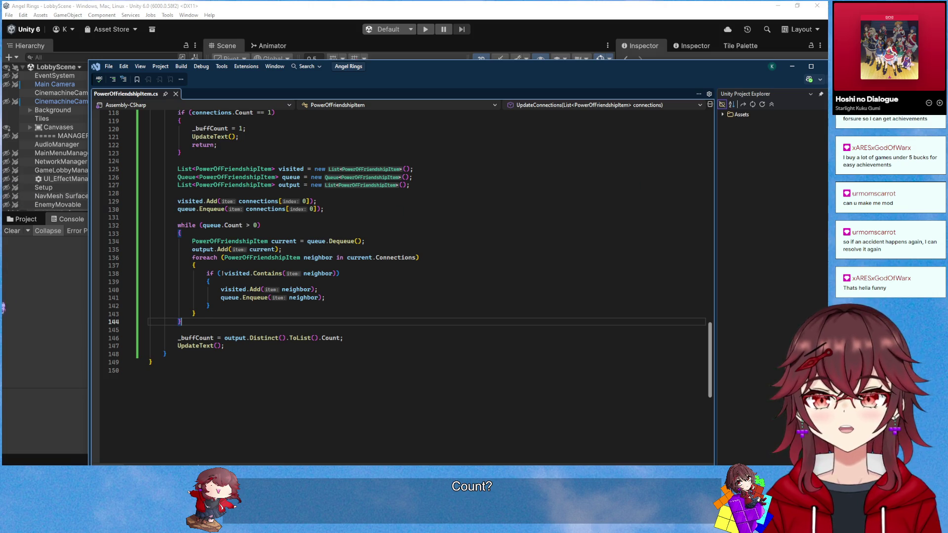
pyautogui.hotkey('alt', 'Tab')
pyautogui.moveTo(562, 96); pyautogui.dragTo(738, 47)
pyautogui.scroll(-2, 574, 210)
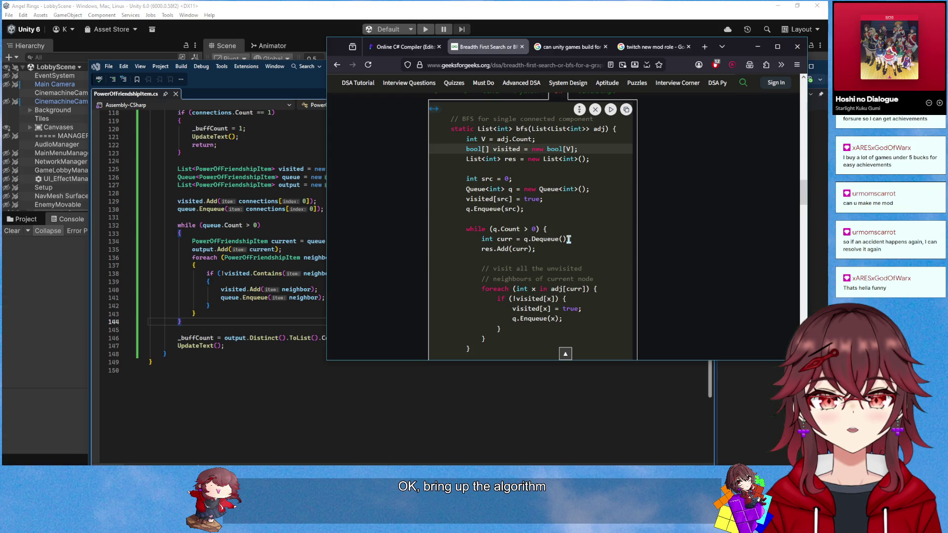
# Place the GeeksforGeeks BFS code beside UpdateConnections to compare, then move the browser off the editor
pyautogui.moveTo(738, 52)
pyautogui.mouseDown()
pyautogui.moveTo(819, 73)
pyautogui.moveTo(746, 99)
pyautogui.moveTo(680, 347)
pyautogui.moveTo(644, 324)
pyautogui.moveTo(655, 340)
pyautogui.moveTo(792, 160)
pyautogui.moveTo(791, 102)
pyautogui.mouseUp()
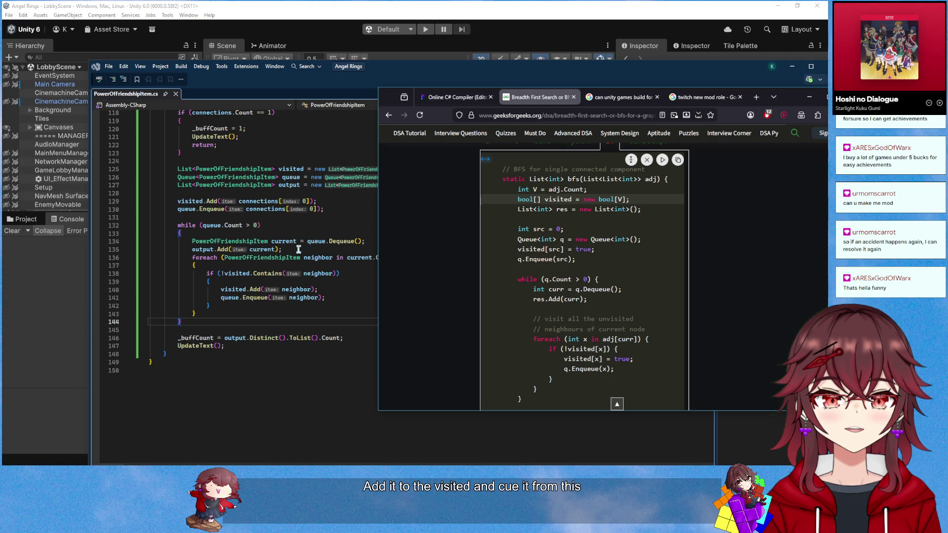
pyautogui.scroll(1, 298, 250)
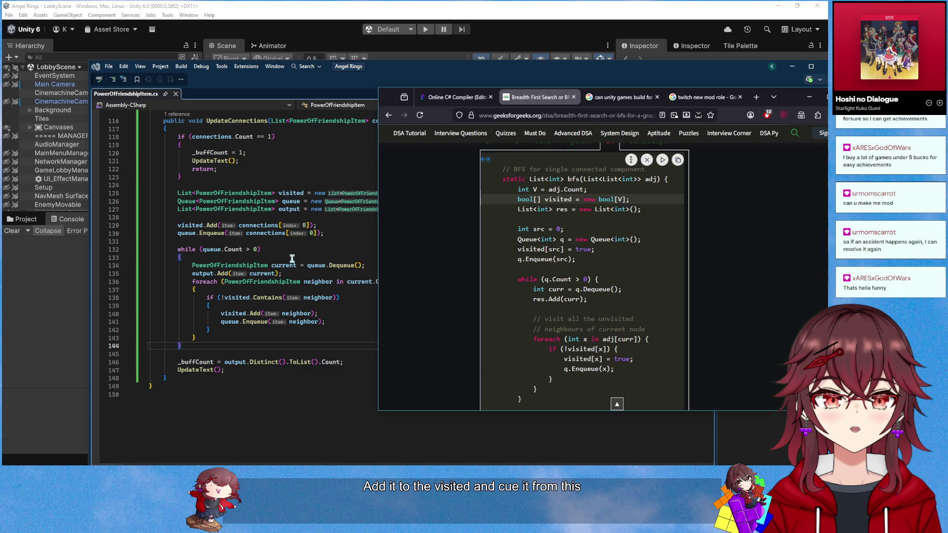
pyautogui.moveTo(766, 96); pyautogui.dragTo(947, 101)
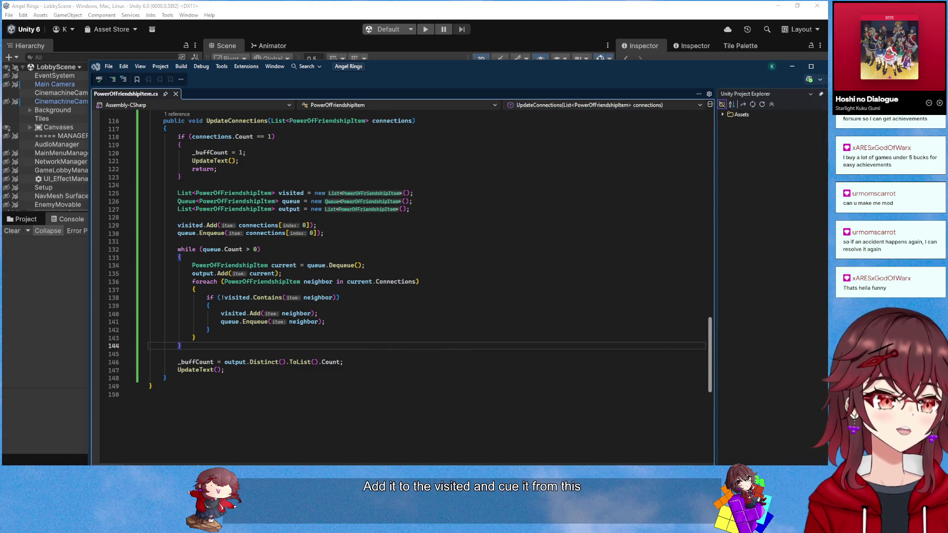
# Switch to Unity, enter Play mode and start creating a new game lobby
pyautogui.click(324, 253)
pyautogui.scroll(1, 353, 245)
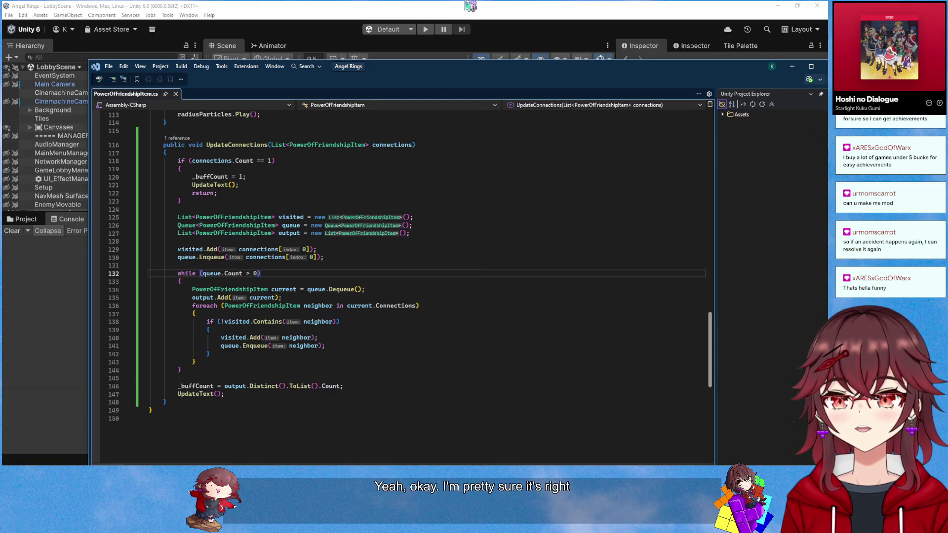
pyautogui.click(467, 4)
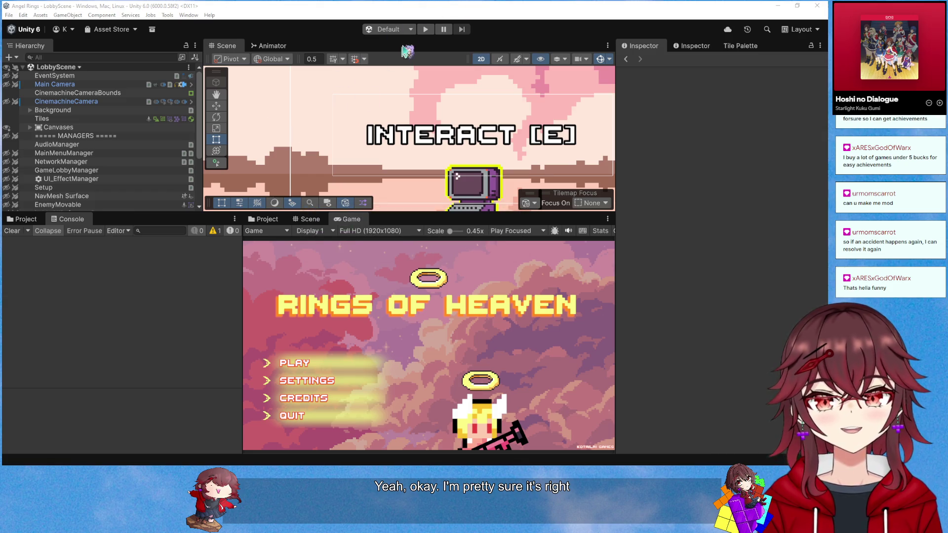
pyautogui.click(425, 29)
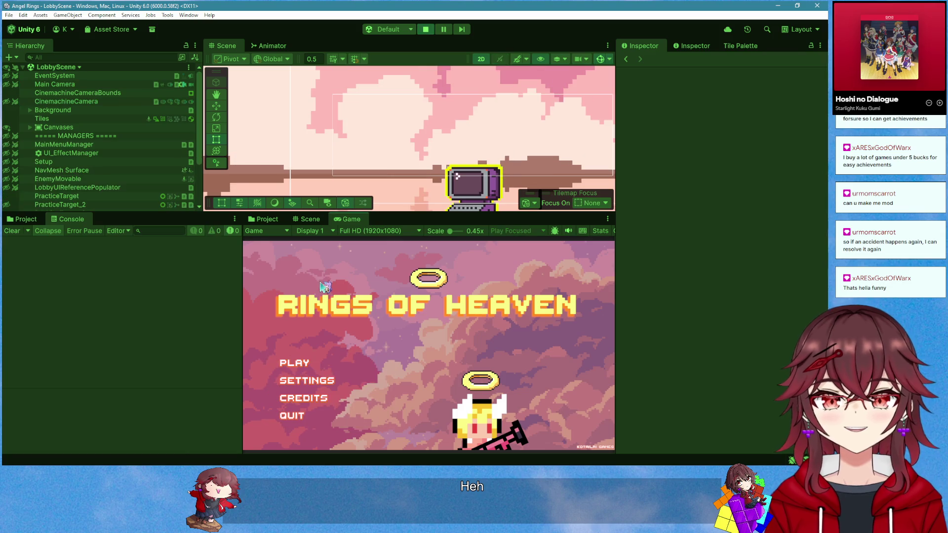
pyautogui.click(302, 363)
pyautogui.click(307, 363)
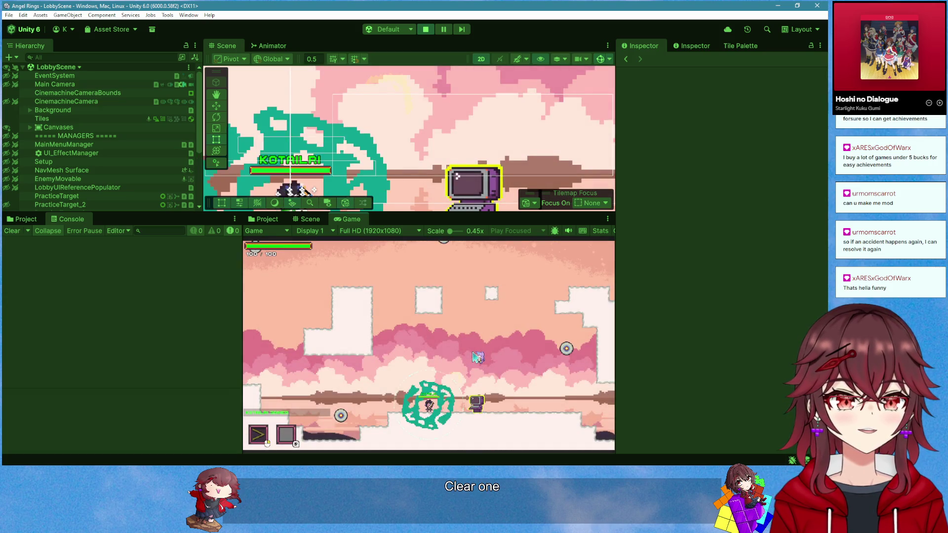
# Walk the player right, then left to the computer terminal, stop Play mode and return to the script
pyautogui.press('d')
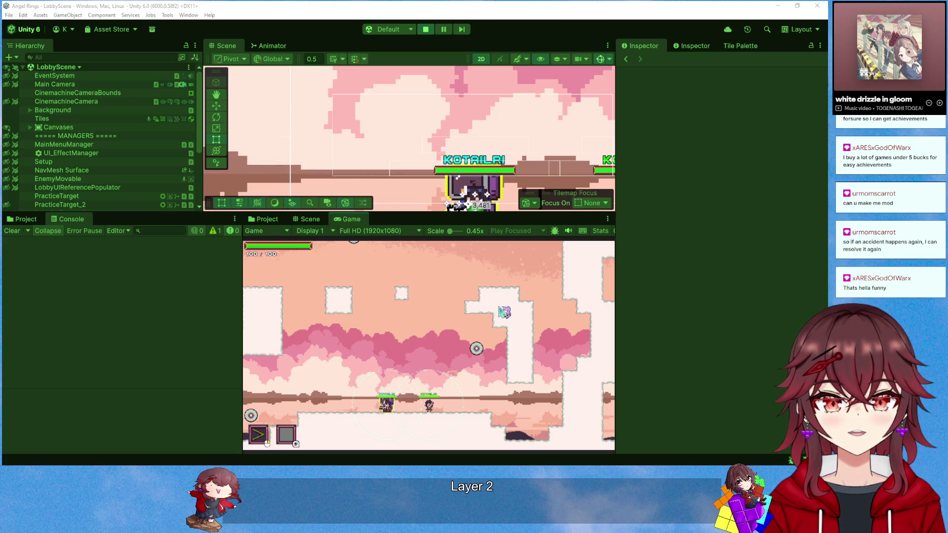
pyautogui.click(496, 323)
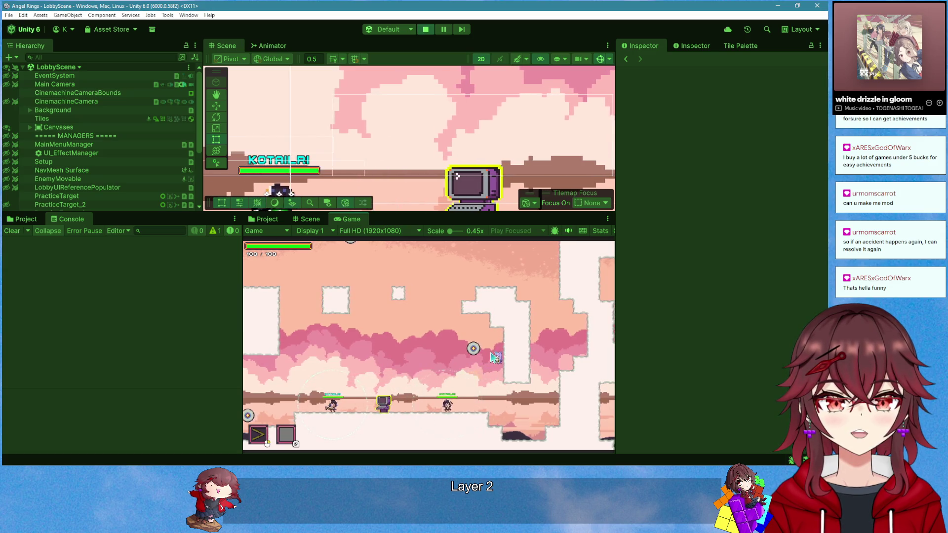
pyautogui.press('a')
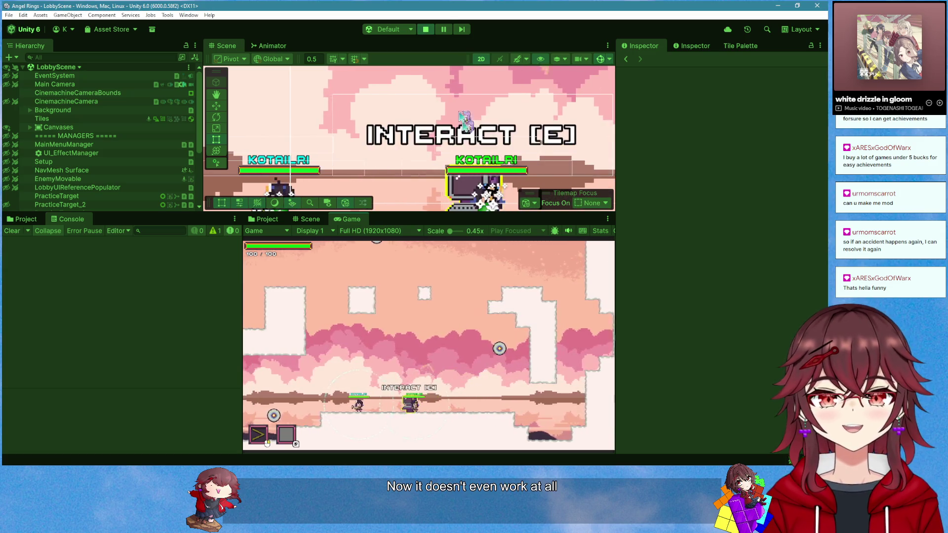
pyautogui.click(425, 29)
pyautogui.hotkey('alt', 'Tab')
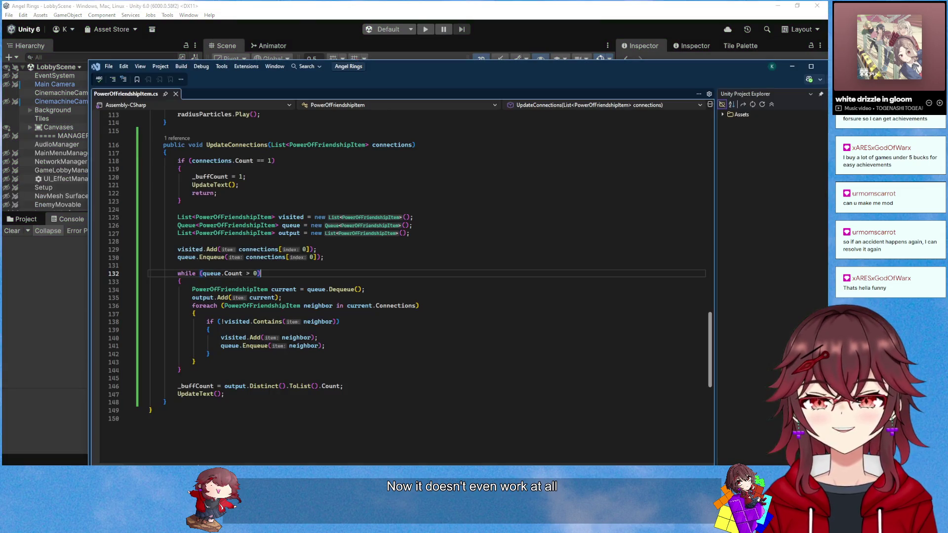
pyautogui.scroll(14, 351, 323)
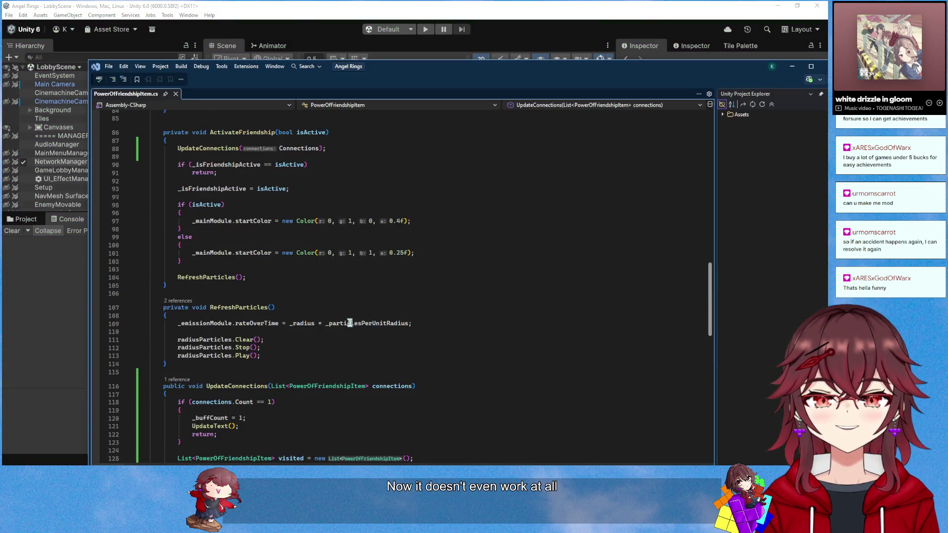
# Change the line 67 check to Connections.Count > 1 and switch to Unity to recompile
pyautogui.scroll(3, 350, 321)
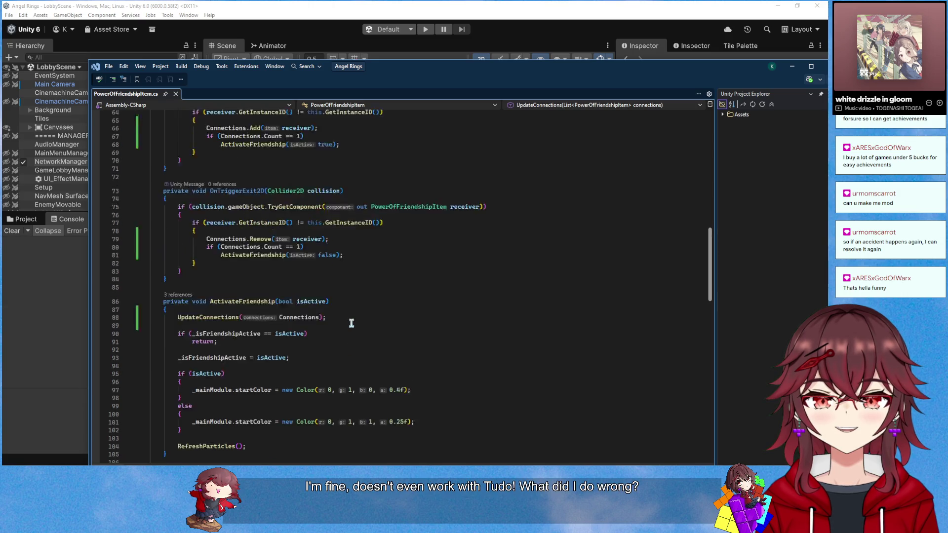
pyautogui.click(290, 271)
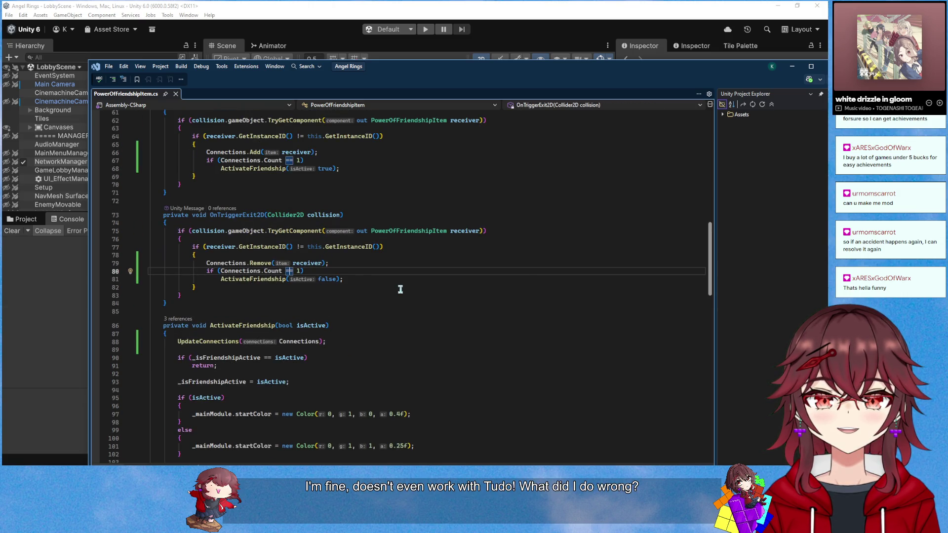
pyautogui.scroll(3, 401, 289)
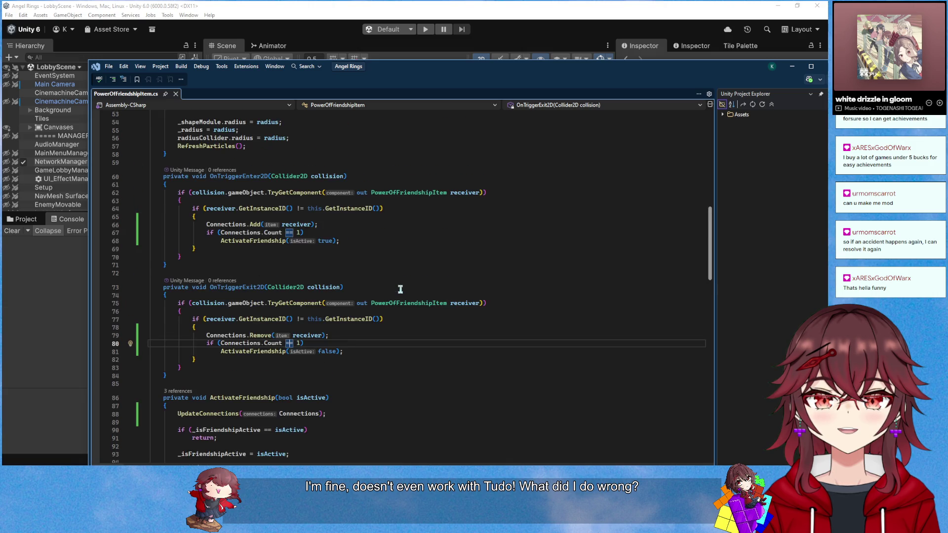
pyautogui.click(242, 232)
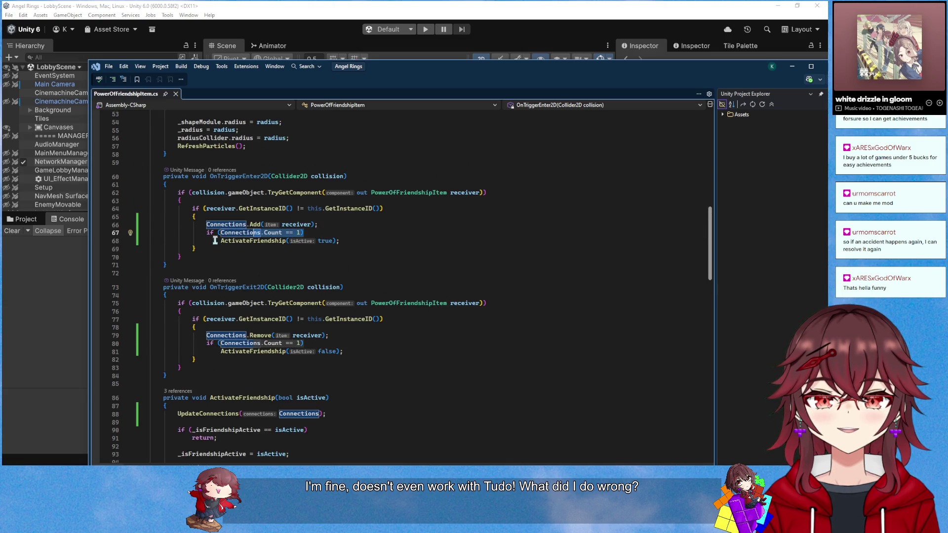
pyautogui.moveTo(345, 351); pyautogui.dragTo(315, 351)
pyautogui.click(336, 241)
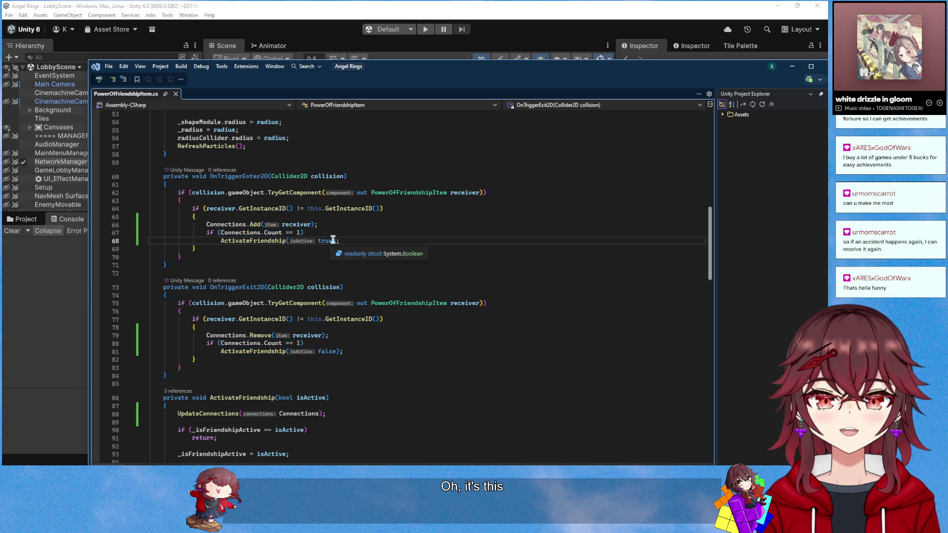
pyautogui.click(293, 233)
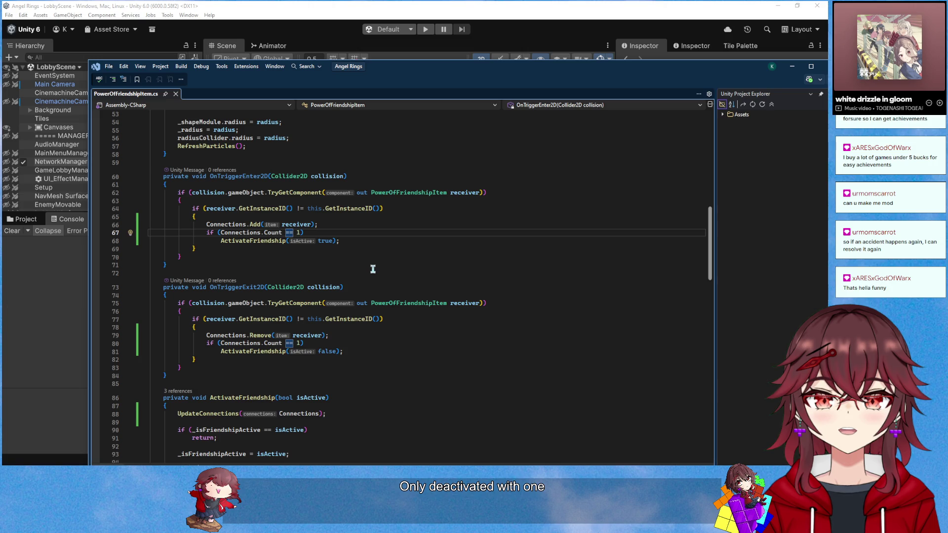
pyautogui.write('>')
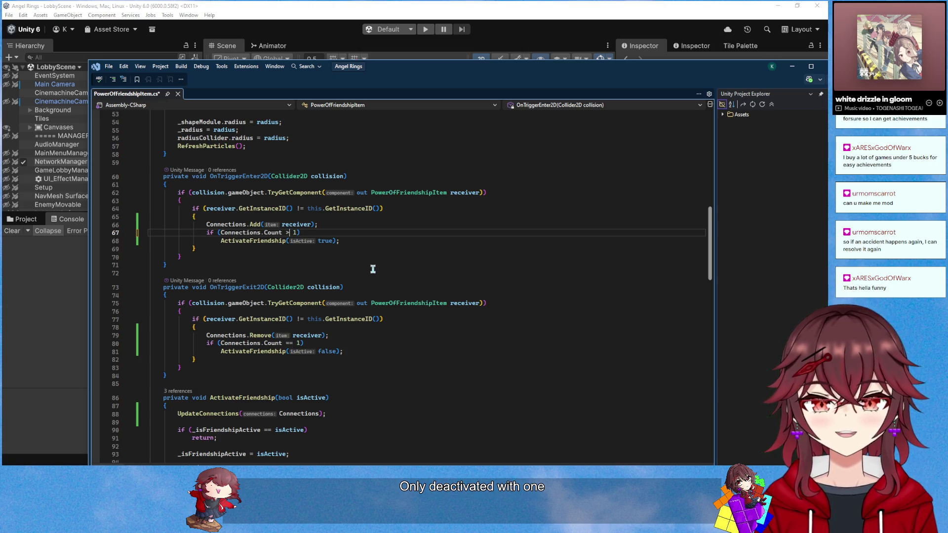
pyautogui.hotkey('alt', 'Tab')
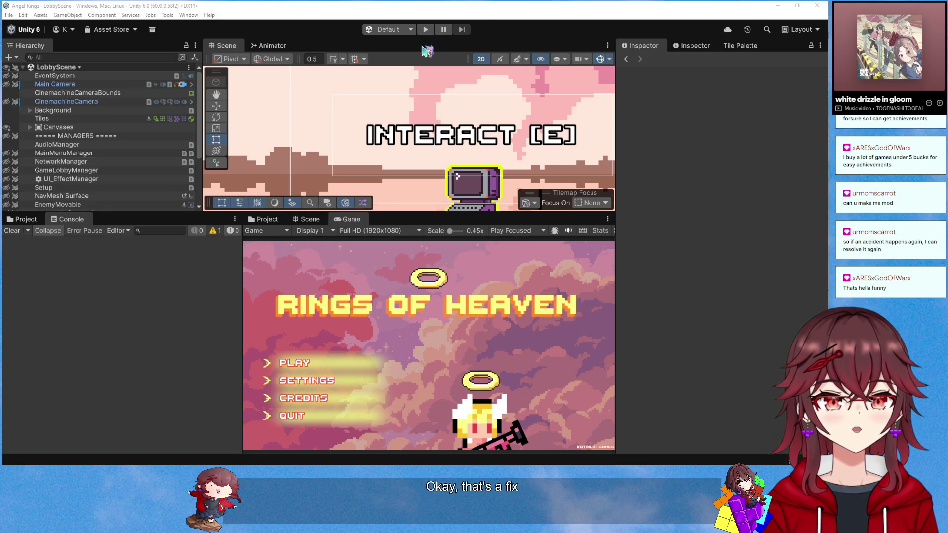
# Play-test with a second player joined and the Game view maximized, checking the 3x friendship labels
pyautogui.click(425, 30)
pyautogui.click(309, 366)
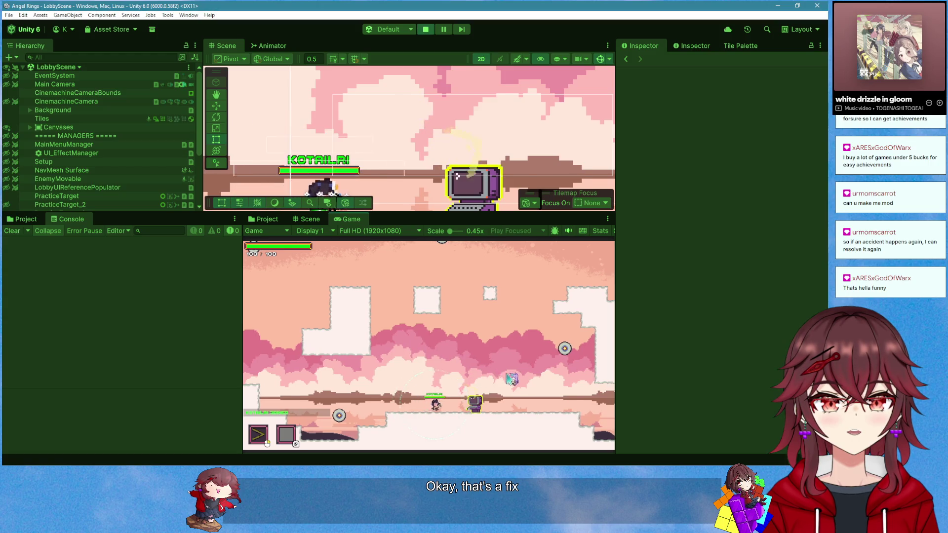
pyautogui.press('d')
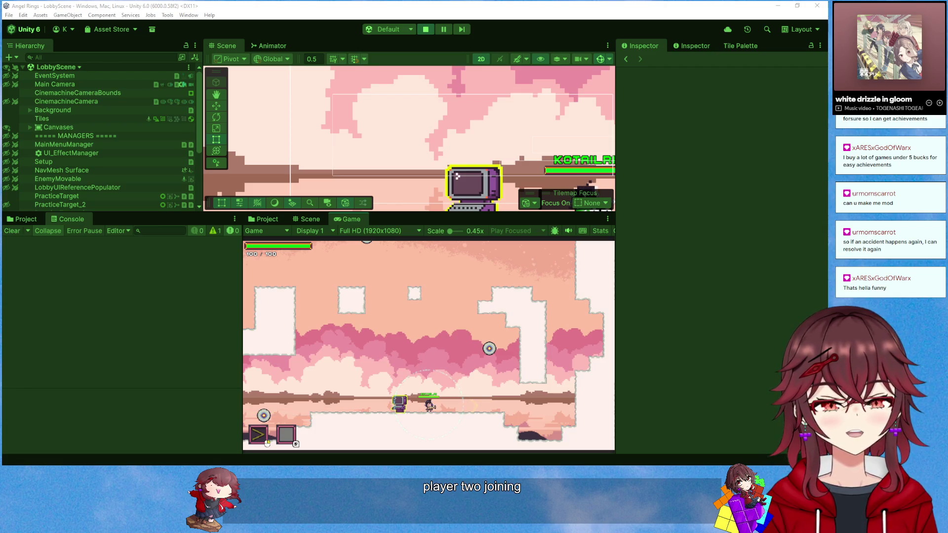
pyautogui.press('space')
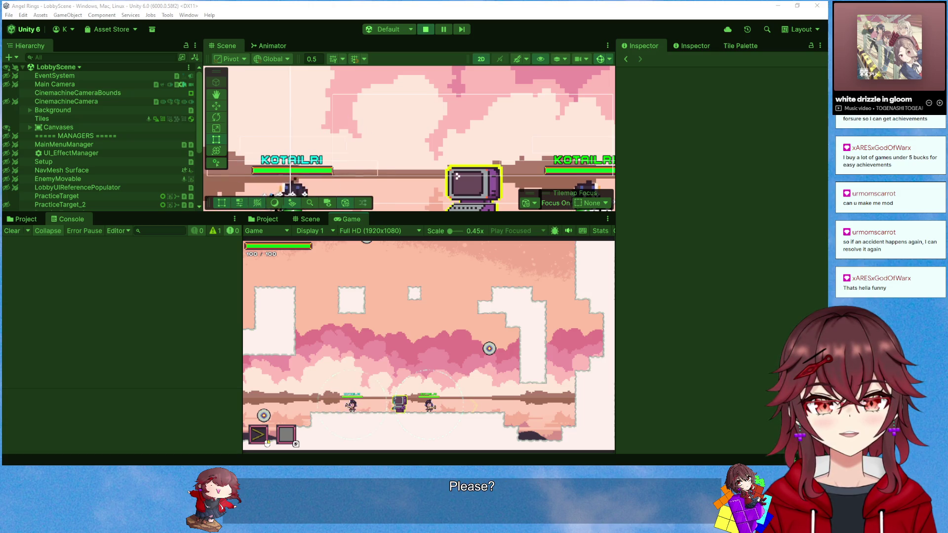
pyautogui.rightClick(347, 221)
pyautogui.click(368, 250)
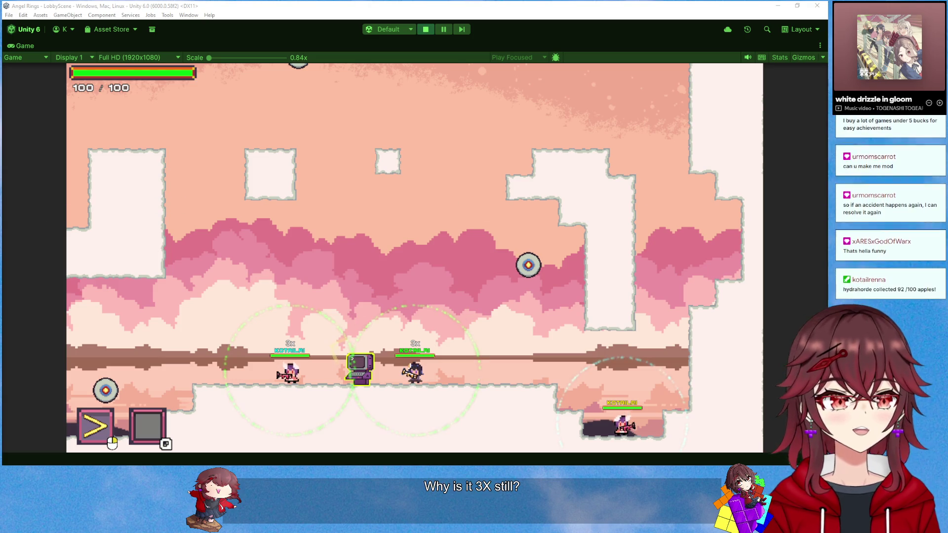
pyautogui.hotkey('alt', 'Tab')
# Scroll through the UpdateConnections breadth-first search in Visual Studio
pyautogui.scroll(5, 345, 244)
pyautogui.scroll(-7, 326, 234)
pyautogui.scroll(-12, 326, 235)
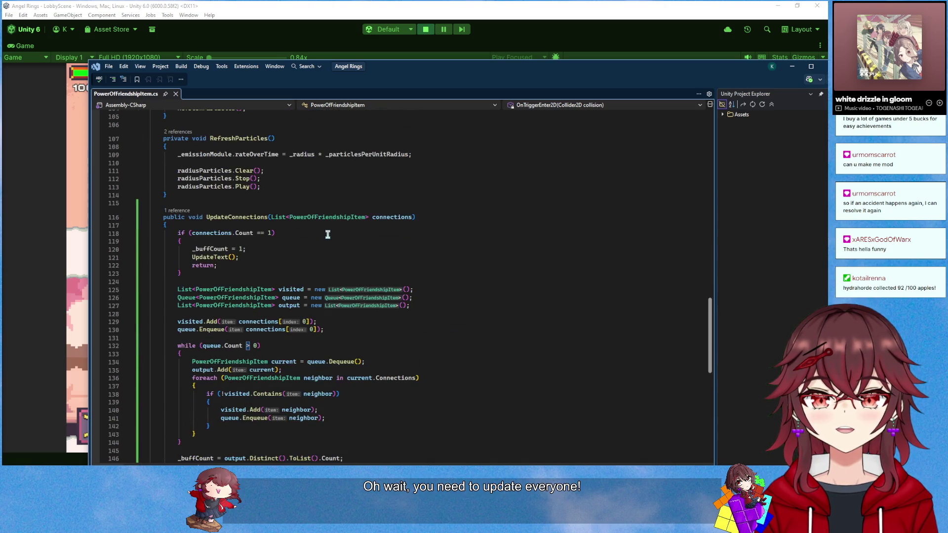
pyautogui.scroll(-7, 327, 235)
pyautogui.scroll(4, 328, 235)
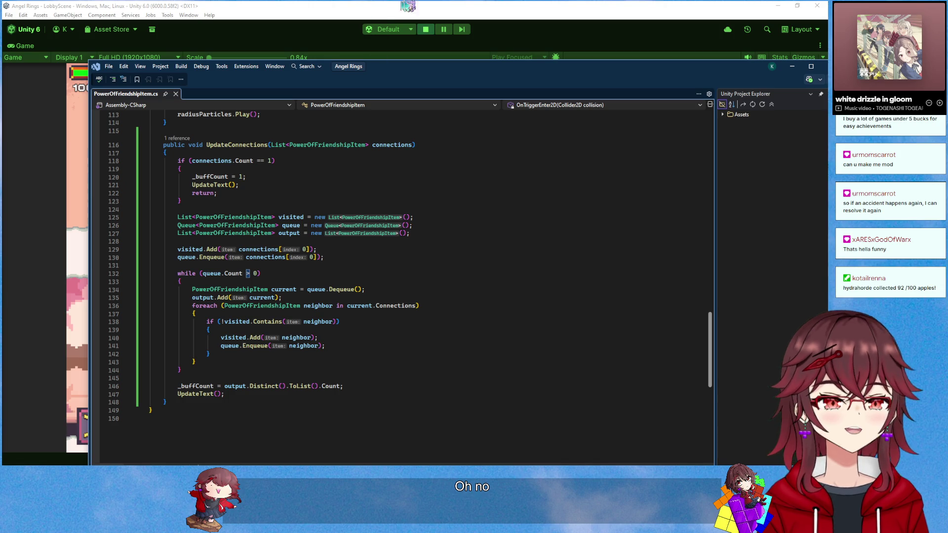
# Stop the Unity play session with Ctrl+P and return to the code
pyautogui.hotkey('alt', 'Tab')
pyautogui.hotkey('ctrl', 'p')
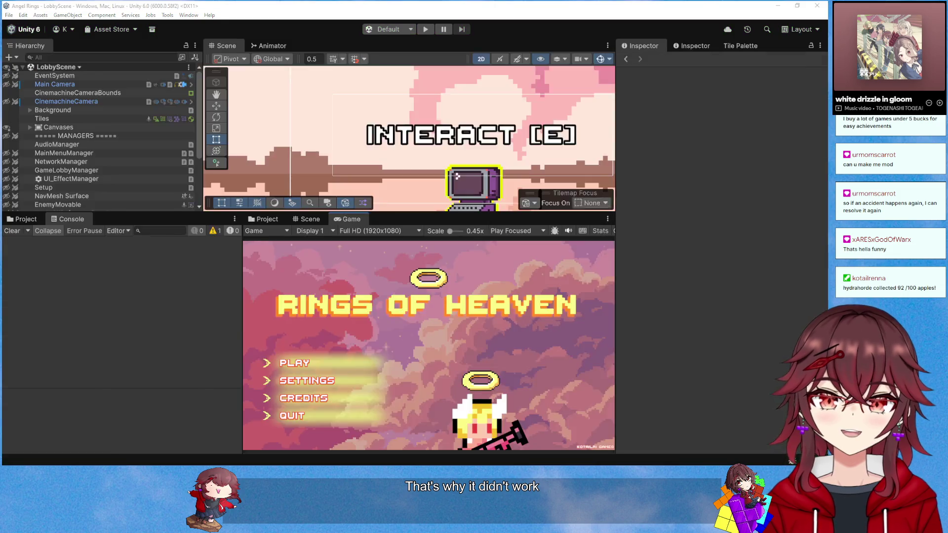
pyautogui.hotkey('alt', 'Tab')
pyautogui.click(404, 284)
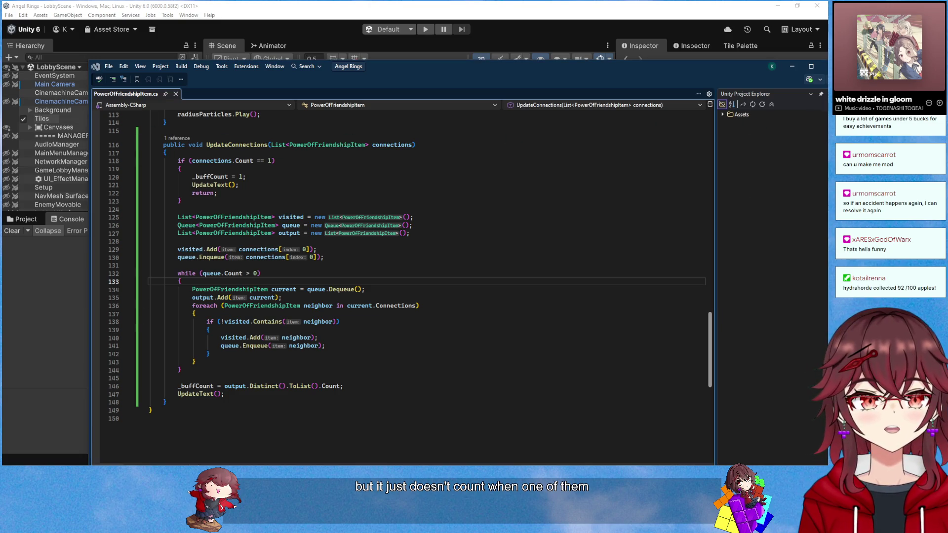
pyautogui.hotkey('alt', 'Tab')
# Sketch three overlapping circles, scribble out the third, tick the middle, X the left, then minimize Paint
pyautogui.moveTo(233, 224)
pyautogui.mouseDown()
pyautogui.moveTo(218, 214)
pyautogui.moveTo(232, 226)
pyautogui.mouseUp()
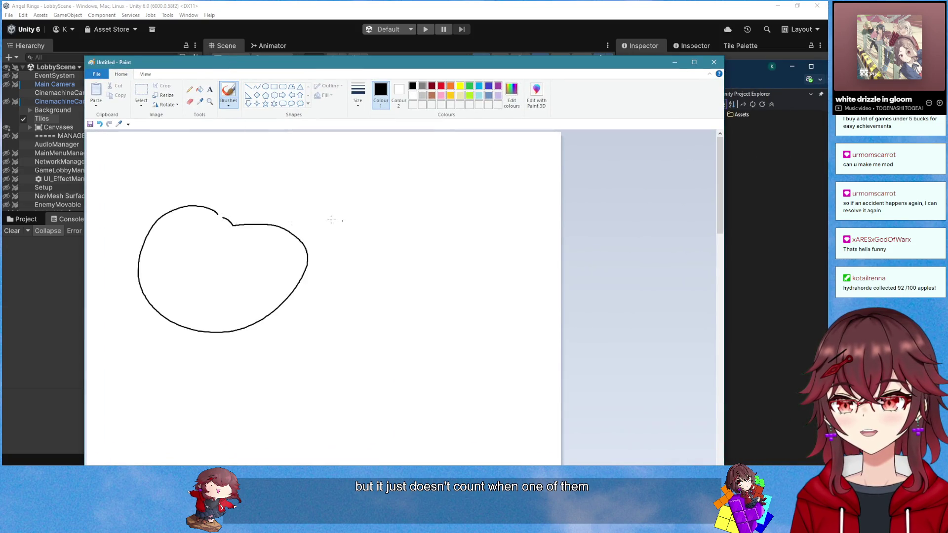
pyautogui.moveTo(352, 221); pyautogui.dragTo(363, 223)
pyautogui.moveTo(442, 229)
pyautogui.mouseDown()
pyautogui.moveTo(348, 313)
pyautogui.moveTo(457, 229)
pyautogui.moveTo(442, 229)
pyautogui.mouseUp()
pyautogui.moveTo(383, 230)
pyautogui.mouseDown()
pyautogui.moveTo(351, 277)
pyautogui.moveTo(420, 326)
pyautogui.moveTo(502, 273)
pyautogui.mouseUp()
pyautogui.moveTo(322, 253); pyautogui.dragTo(346, 239)
pyautogui.moveTo(179, 253); pyautogui.dragTo(208, 278)
pyautogui.moveTo(206, 248); pyautogui.dragTo(171, 270)
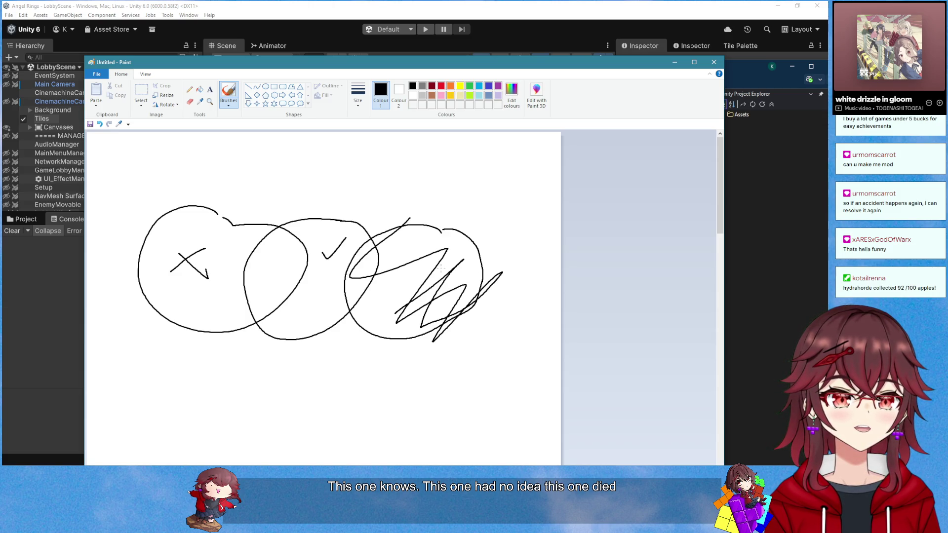
pyautogui.click(675, 62)
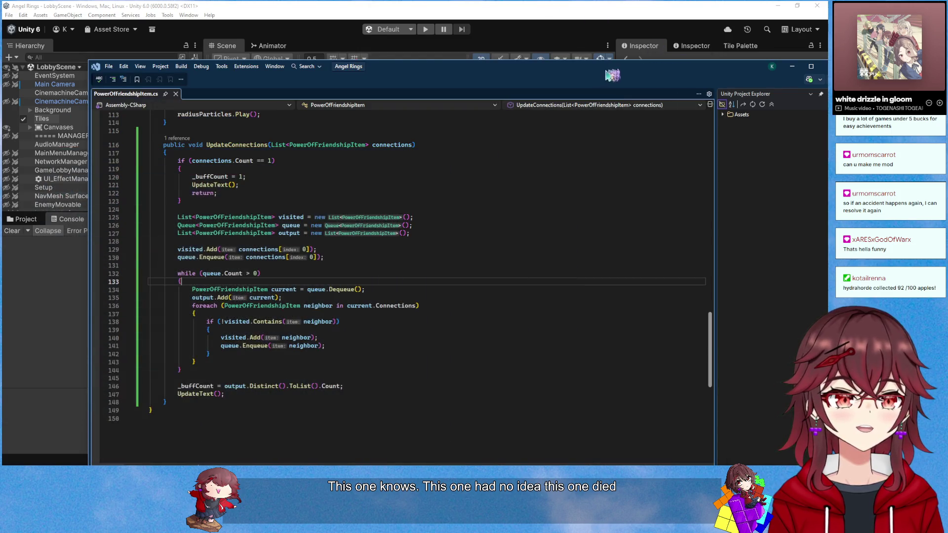
# Look over UpdateConnections on line 116 and the code around line 88
pyautogui.scroll(5, 329, 269)
pyautogui.click(329, 273)
pyautogui.scroll(4, 328, 273)
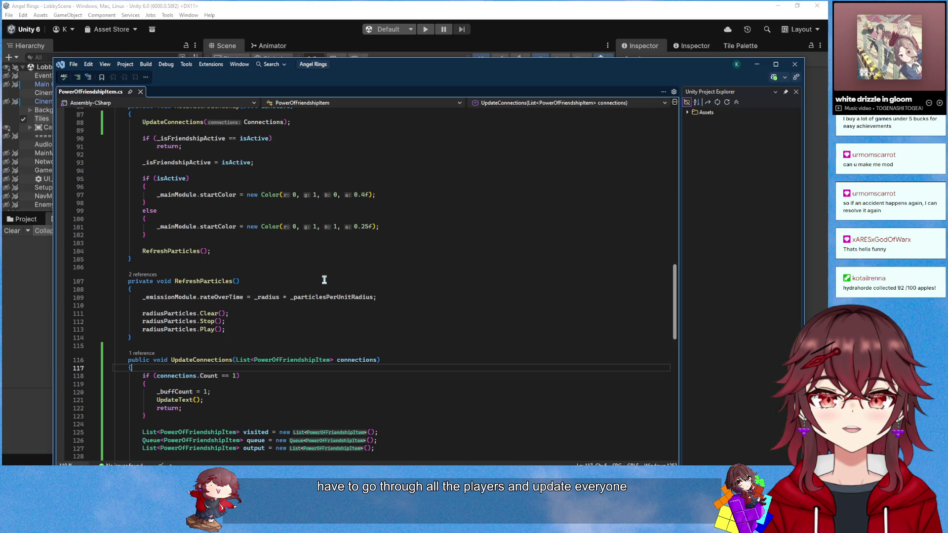
pyautogui.doubleClick(215, 360)
pyautogui.scroll(5, 296, 325)
pyautogui.scroll(5, 297, 325)
pyautogui.scroll(-2, 296, 325)
pyautogui.click(314, 317)
pyautogui.scroll(1, 314, 316)
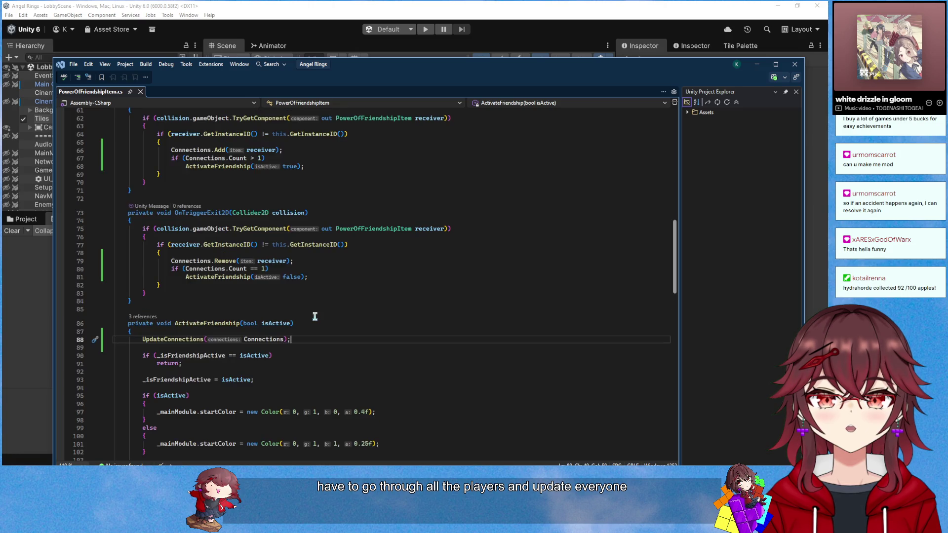
pyautogui.scroll(1, 315, 317)
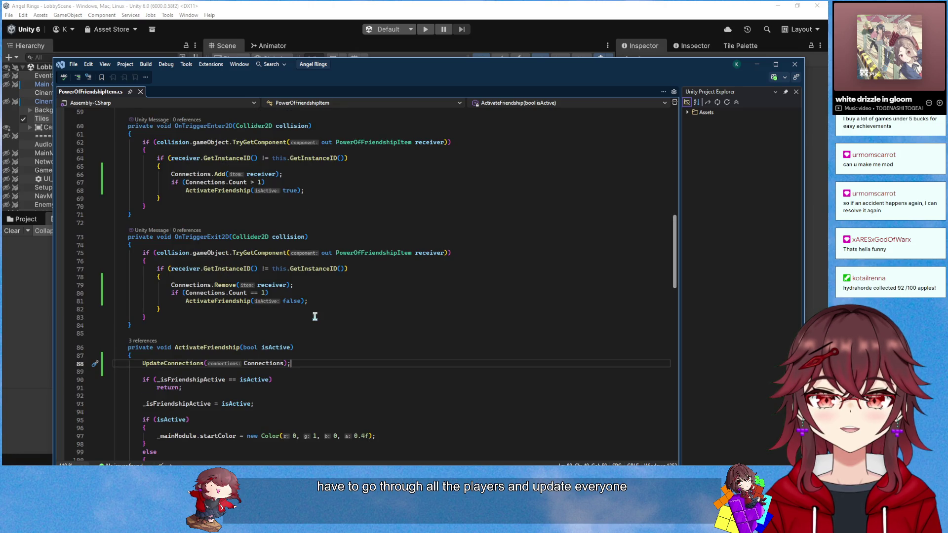
# Open GameSessionManager from Unity's Multiplayer folder in Visual Studio
pyautogui.click(401, 6)
pyautogui.click(20, 224)
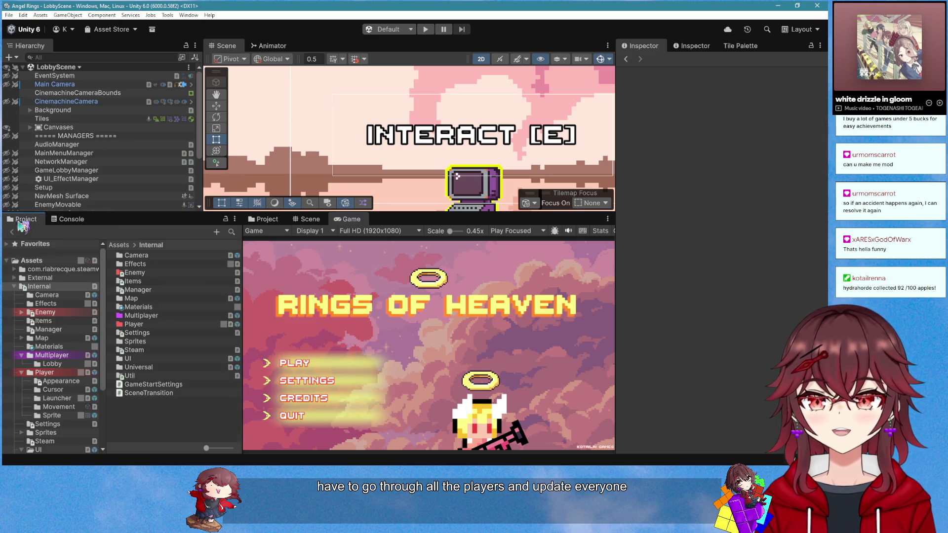
pyautogui.doubleClick(138, 316)
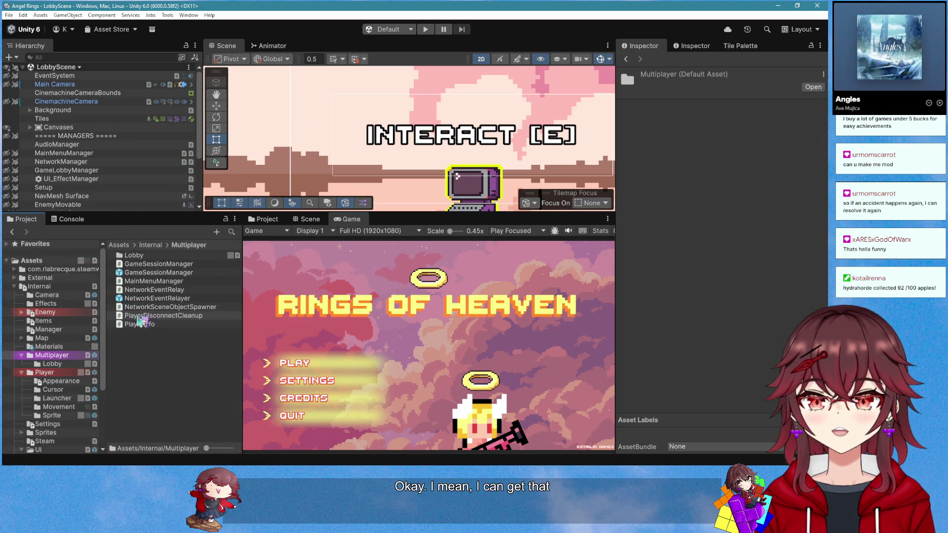
pyautogui.click(186, 265)
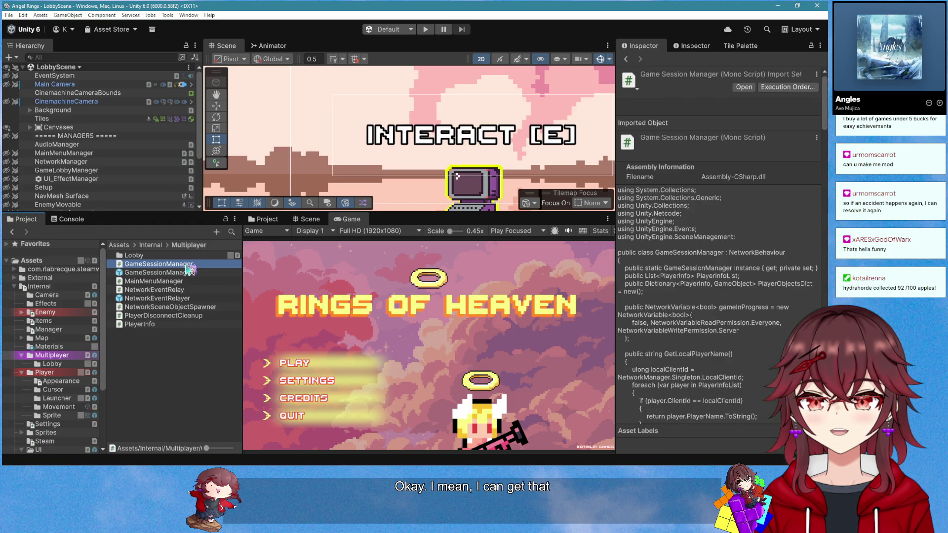
pyautogui.doubleClick(186, 266)
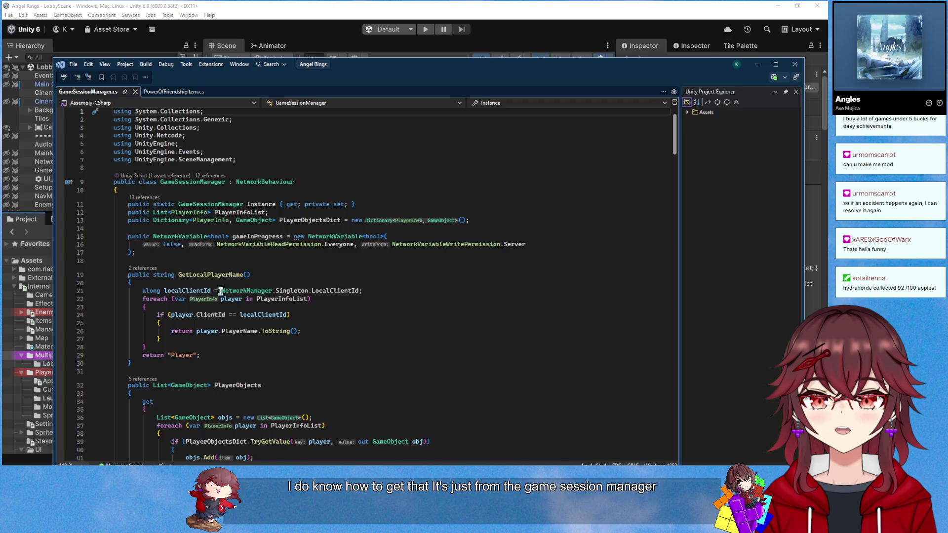
# Go to the ActivateFriendship method in PowerOfFriendshipItem.cs
pyautogui.click(170, 93)
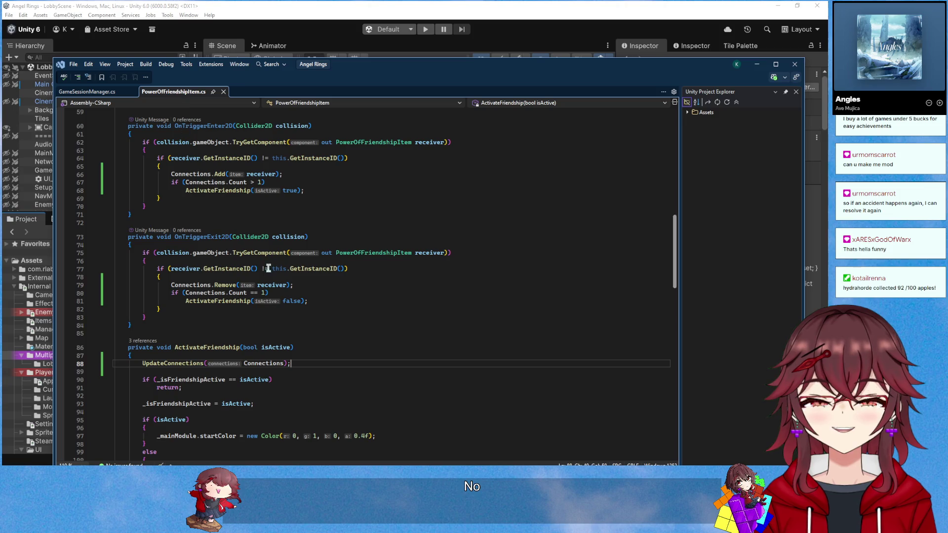
pyautogui.click(303, 335)
pyautogui.scroll(-1, 303, 336)
pyautogui.click(303, 334)
pyautogui.scroll(-3, 302, 334)
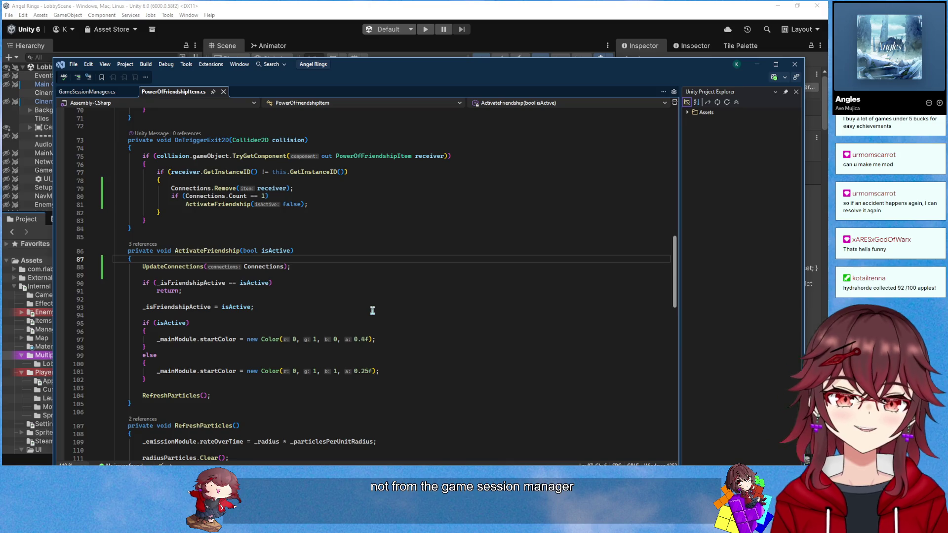
# At the top of ActivateFriendship, begin a foreach over 'PowerOfFriendshipItem pof' using a GameObject.Find lookup
pyautogui.press('Return')
pyautogui.press('Return')
pyautogui.press('Up')
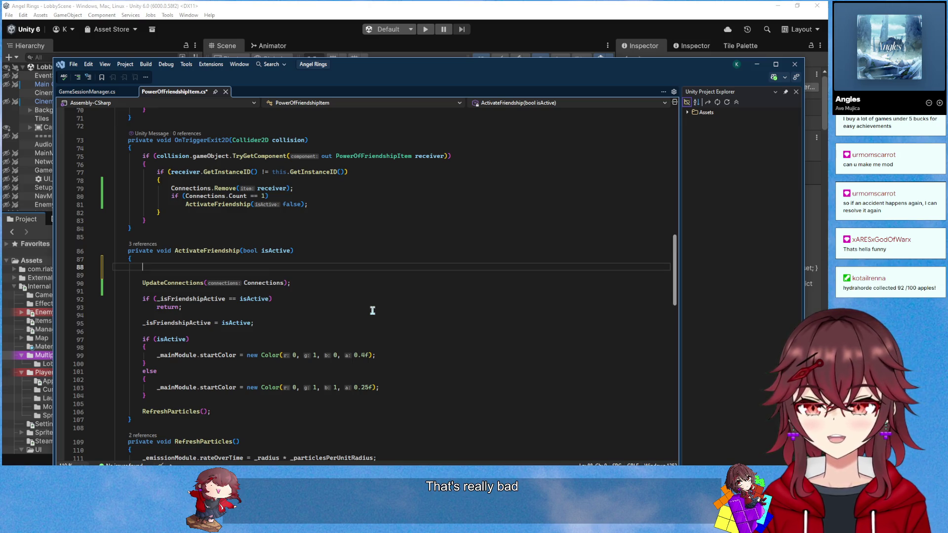
pyautogui.write('foreach')
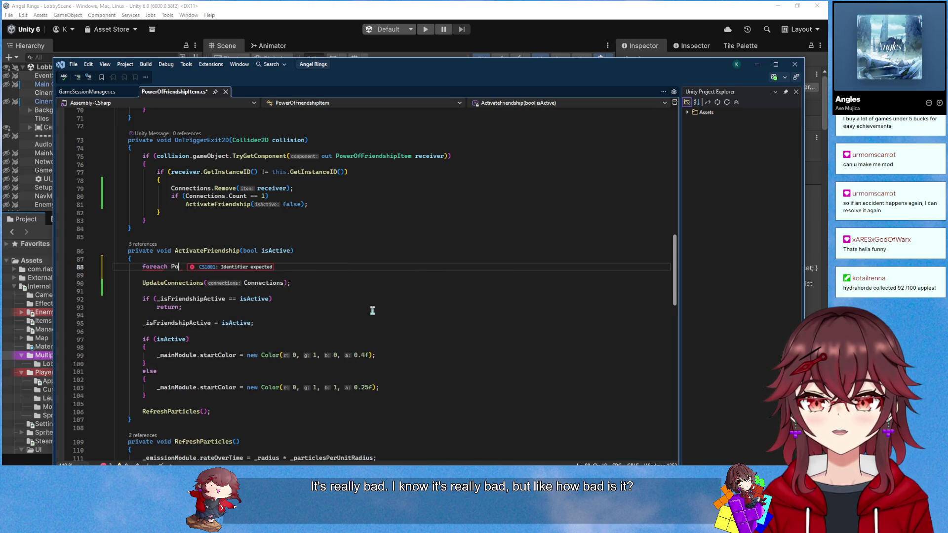
pyautogui.write(' (Power')
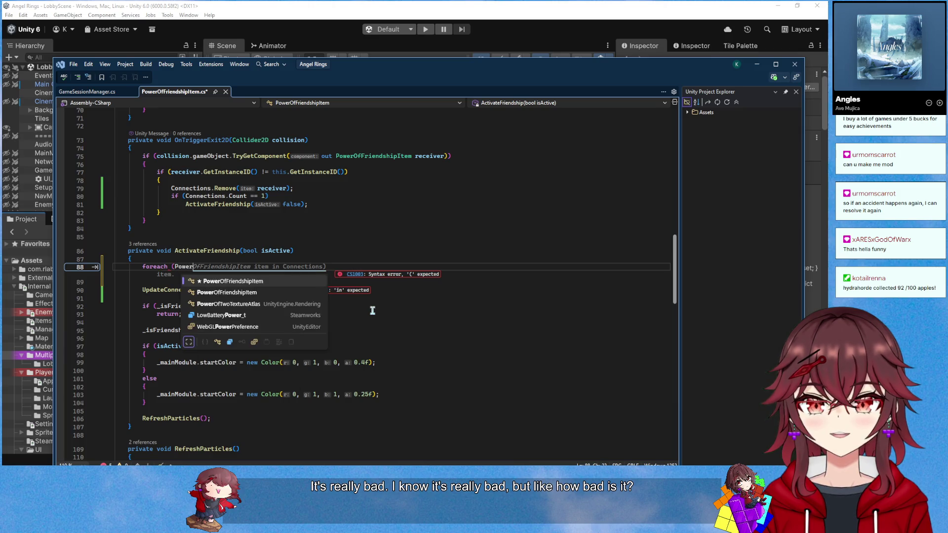
pyautogui.press('Tab')
pyautogui.write('friendship')
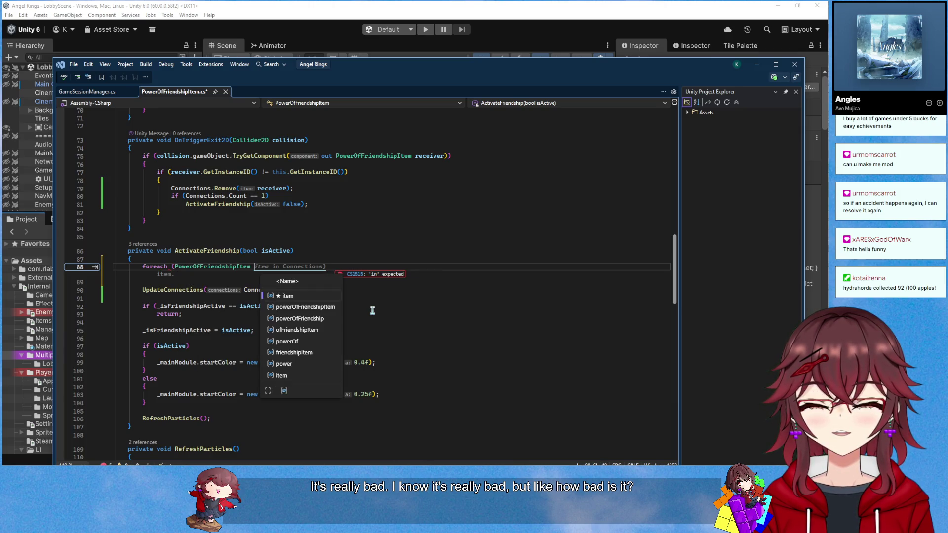
pyautogui.press('BackSpace')
pyautogui.press('BackSpace')
pyautogui.press('BackSpace')
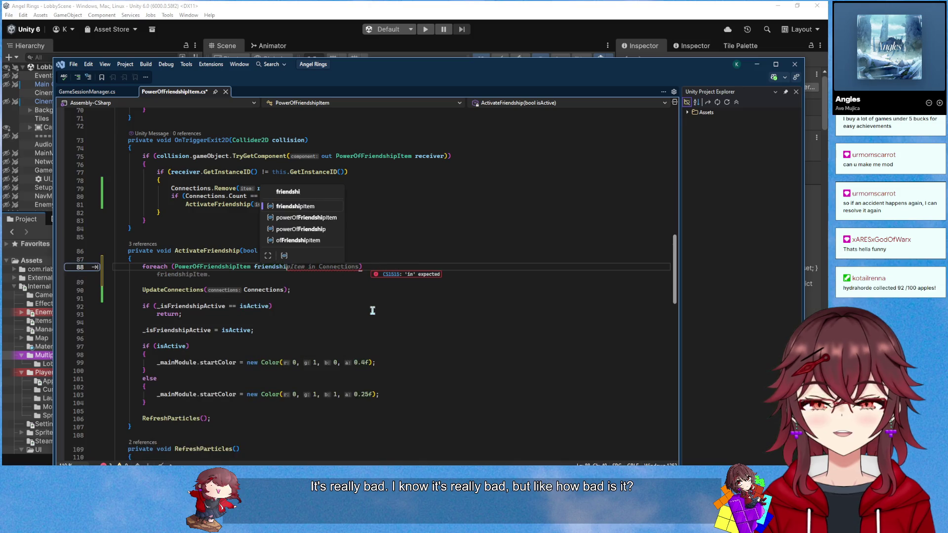
pyautogui.write('pdf')
pyautogui.press('Escape')
pyautogui.press('BackSpace')
pyautogui.press('BackSpace')
pyautogui.write('of ')
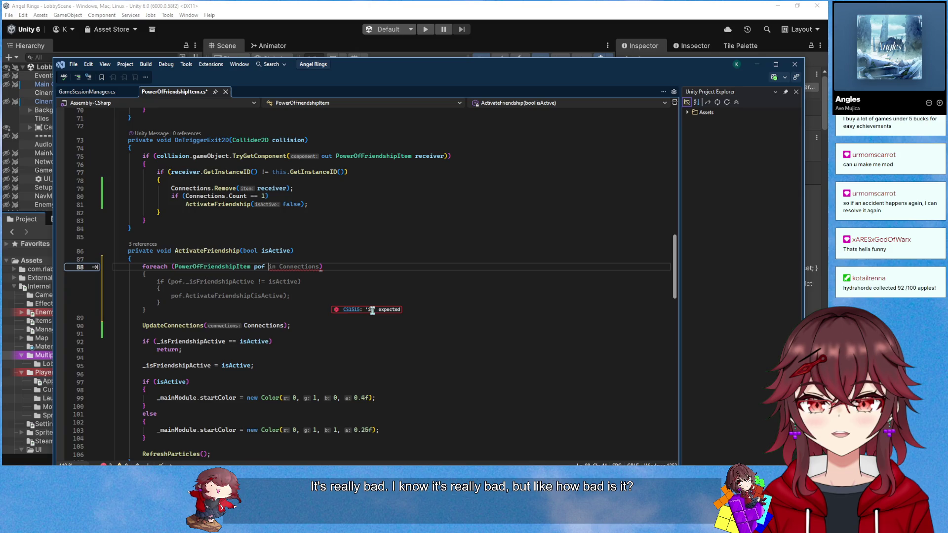
pyautogui.write('in Game')
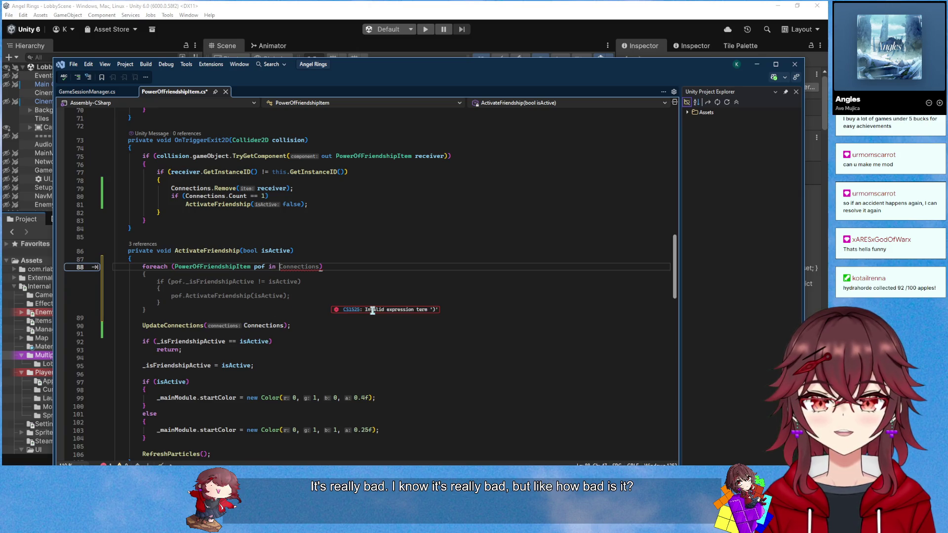
pyautogui.write('Object.Fin')
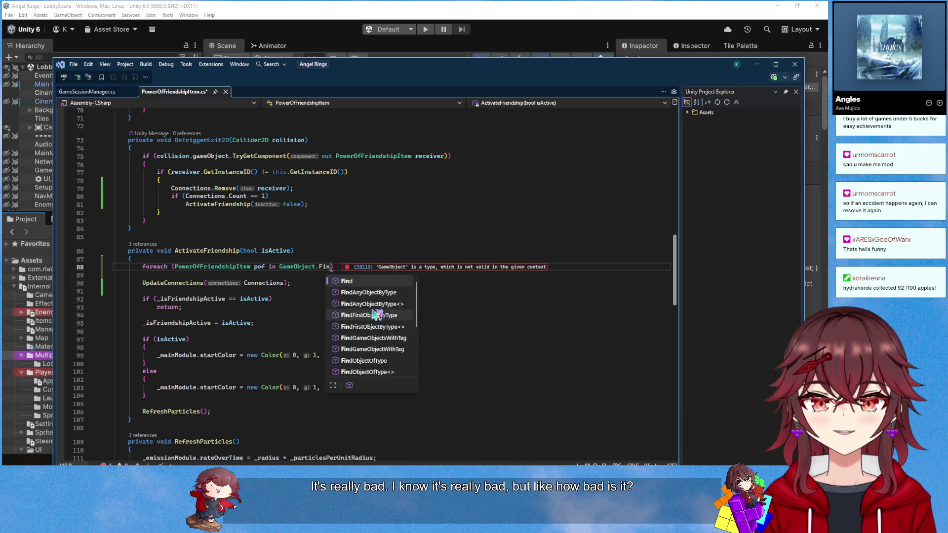
pyautogui.write('d')
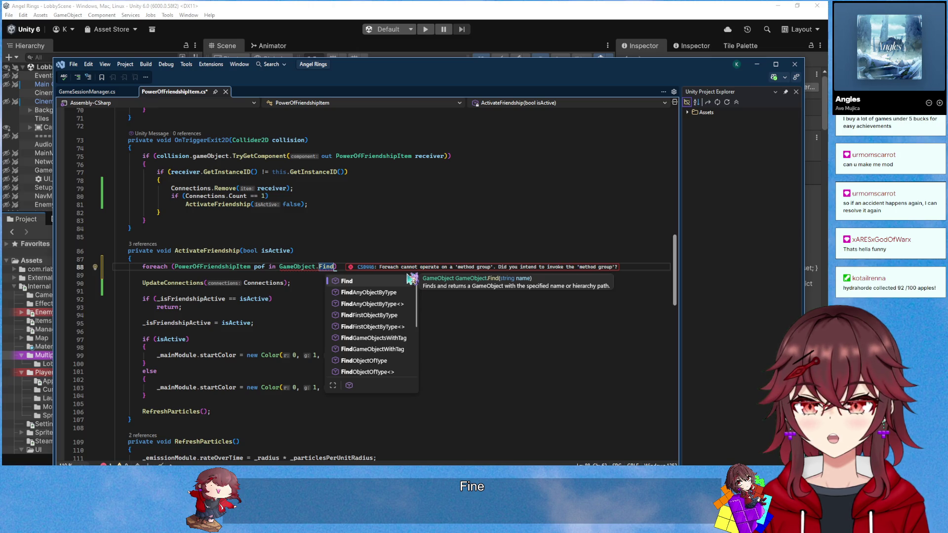
pyautogui.press('Down')
pyautogui.press('Down')
pyautogui.press('Down')
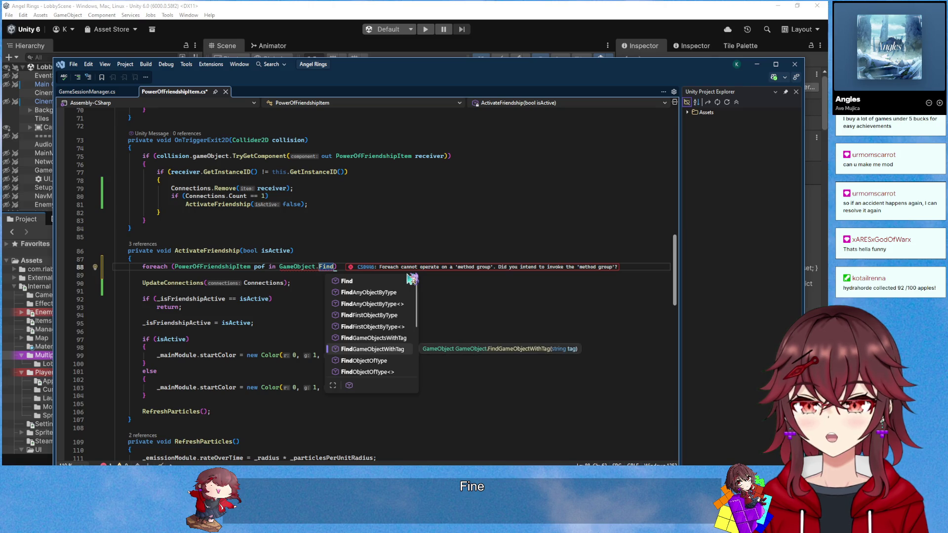
pyautogui.press('Up')
pyautogui.press('Up')
pyautogui.press('Up')
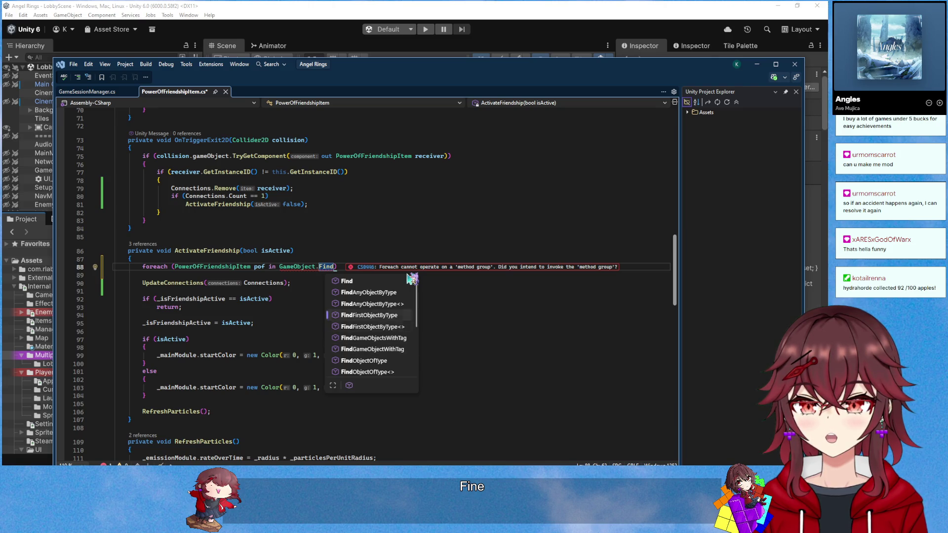
pyautogui.press('Tab')
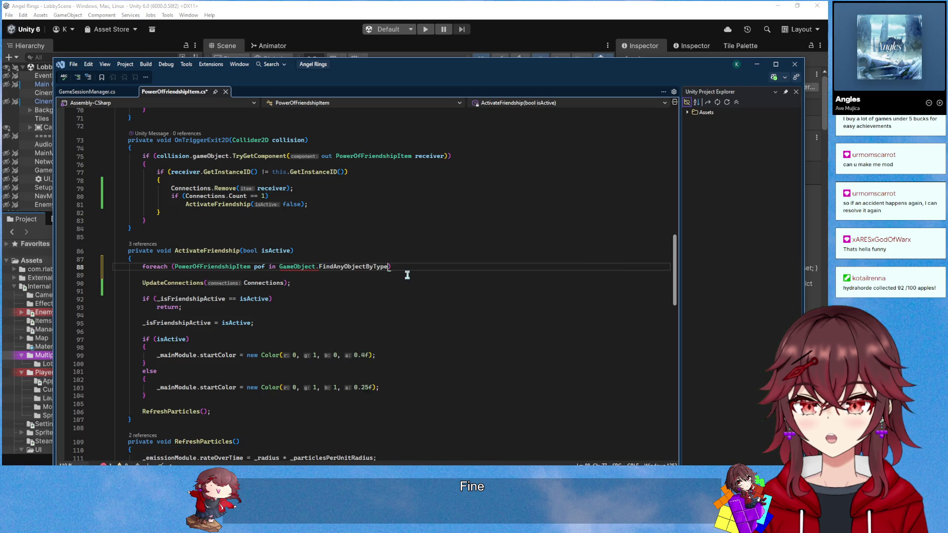
pyautogui.press('Tab')
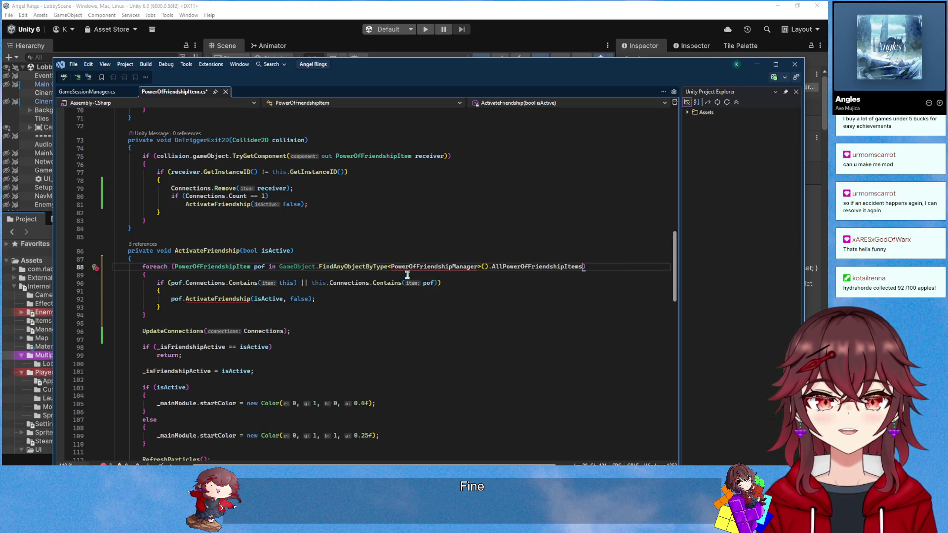
pyautogui.write(')')
# Make the loop collection FindObjectsByType<PowerOfFriendshipItem>(FindObjectsSortMode.None)
pyautogui.click(527, 266)
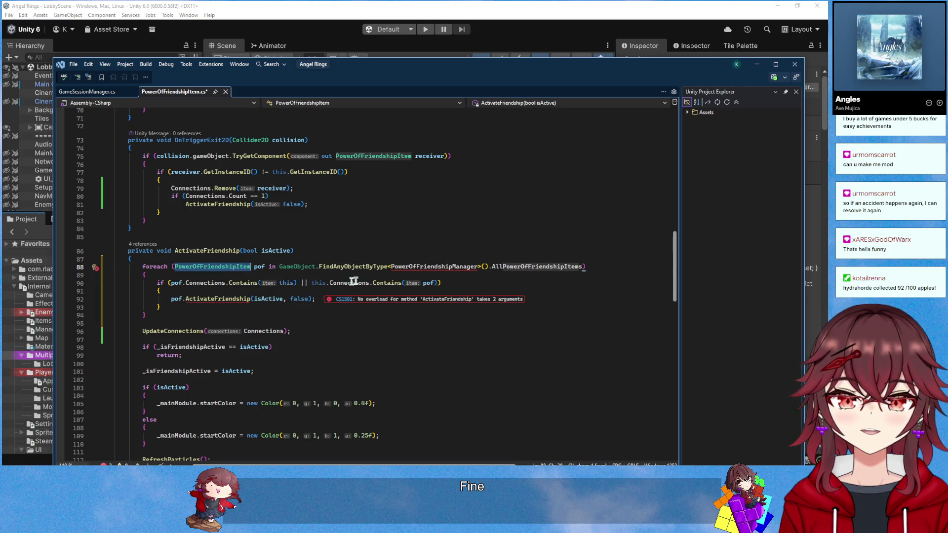
pyautogui.doubleClick(441, 267)
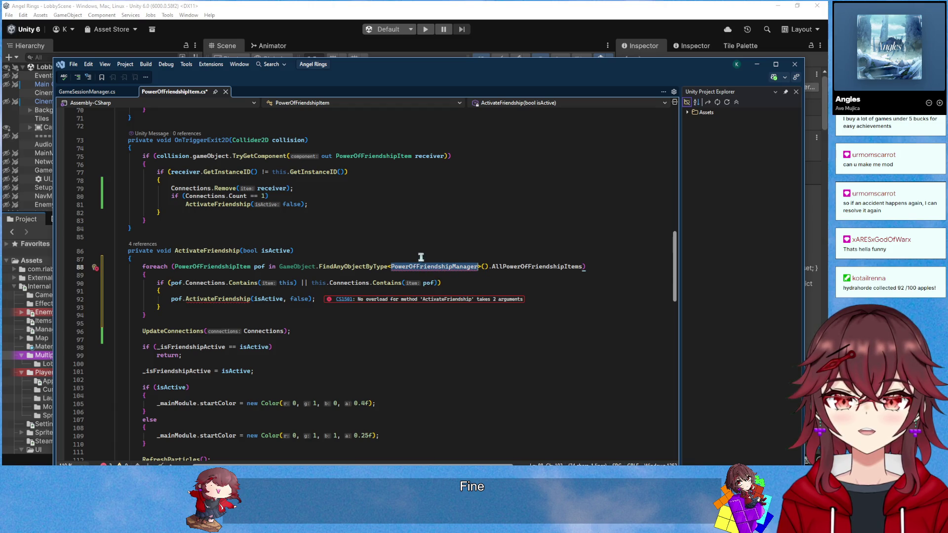
pyautogui.moveTo(376, 266)
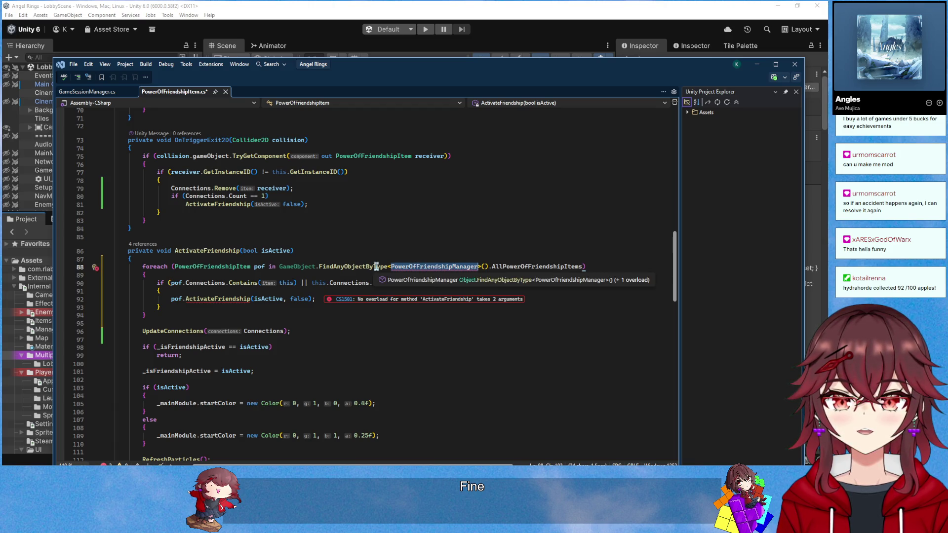
pyautogui.doubleClick(525, 266)
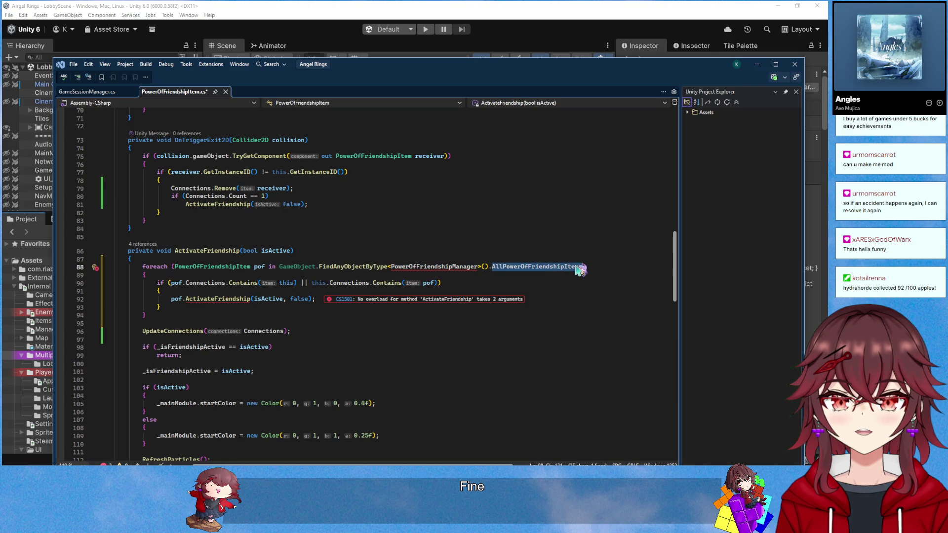
pyautogui.press('BackSpace')
pyautogui.press('BackSpace')
pyautogui.press('BackSpace')
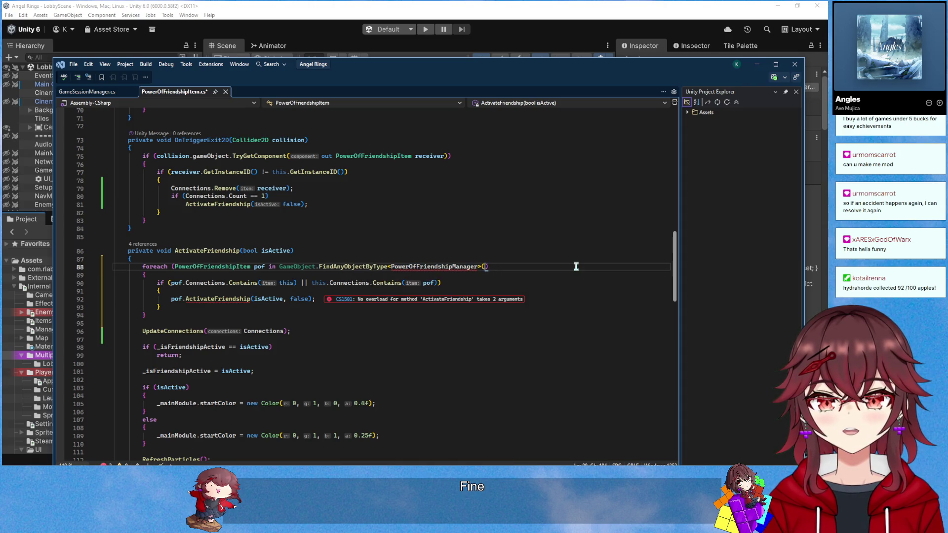
pyautogui.press('BackSpace')
pyautogui.press('BackSpace')
pyautogui.press('BackSpace')
pyautogui.write('FindAny')
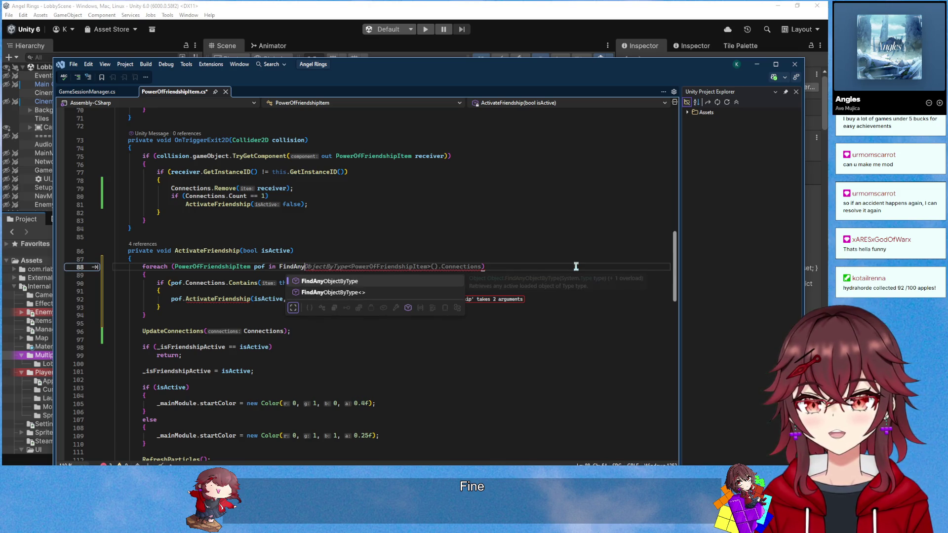
pyautogui.press('BackSpace')
pyautogui.press('BackSpace')
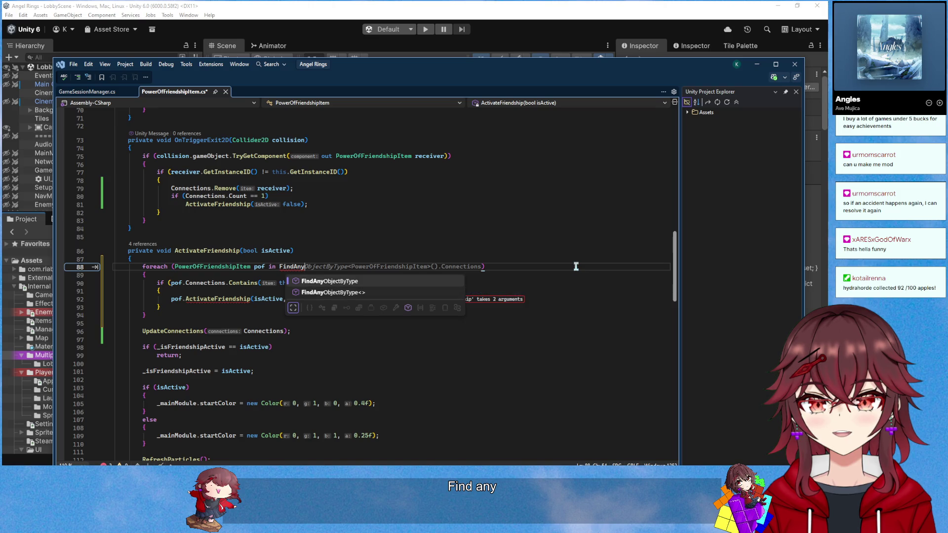
pyautogui.press('BackSpace')
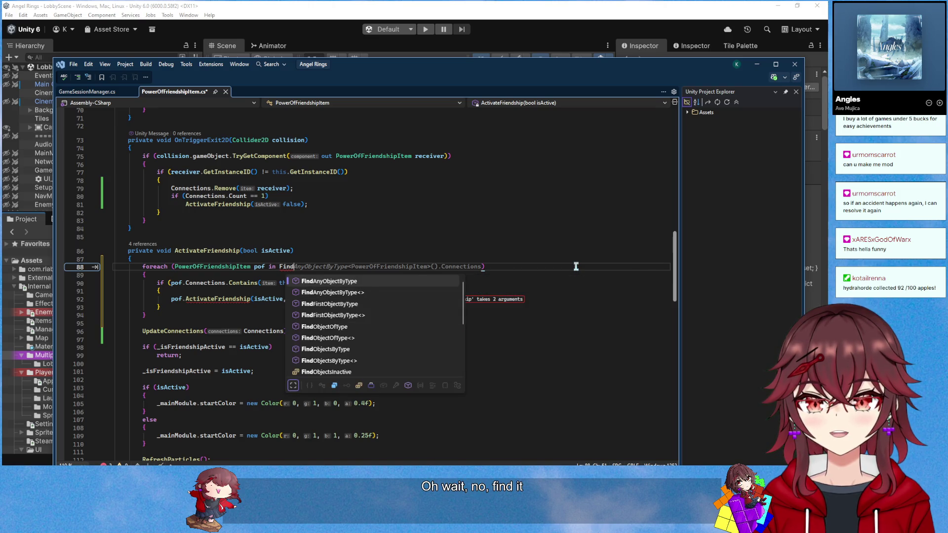
pyautogui.write('Objects')
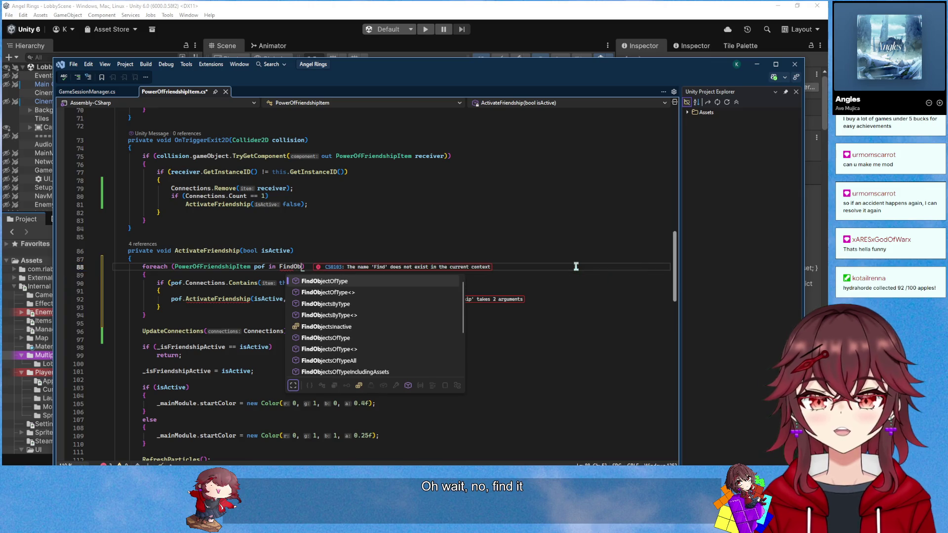
pyautogui.press('Down')
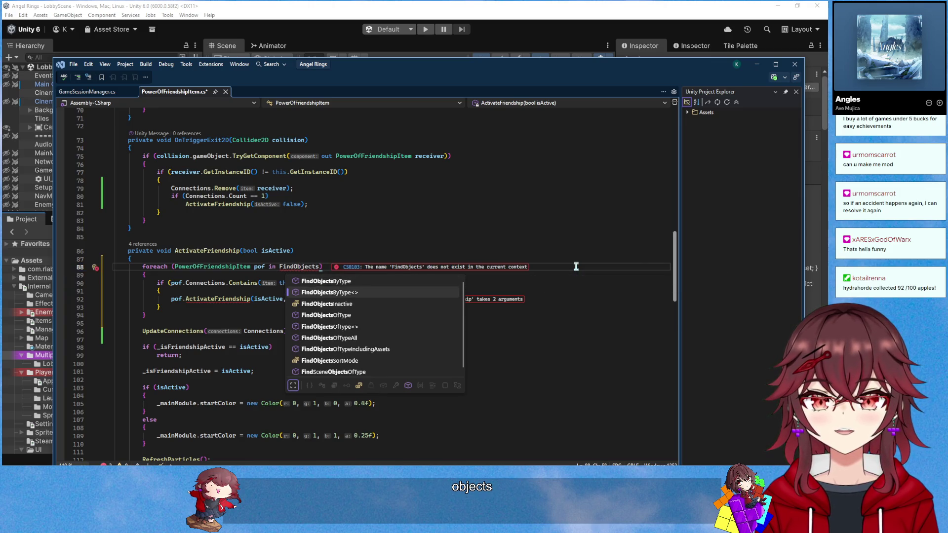
pyautogui.press('Tab')
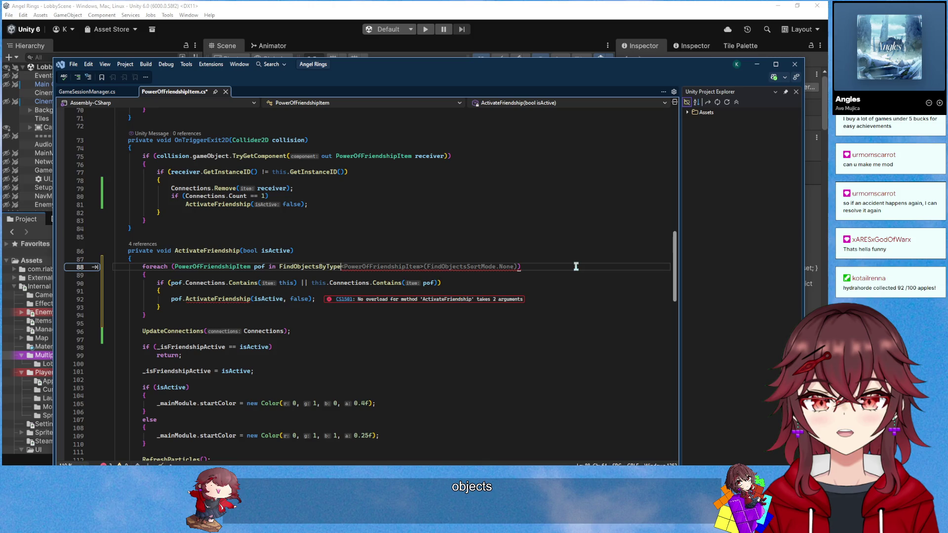
pyautogui.press('Tab')
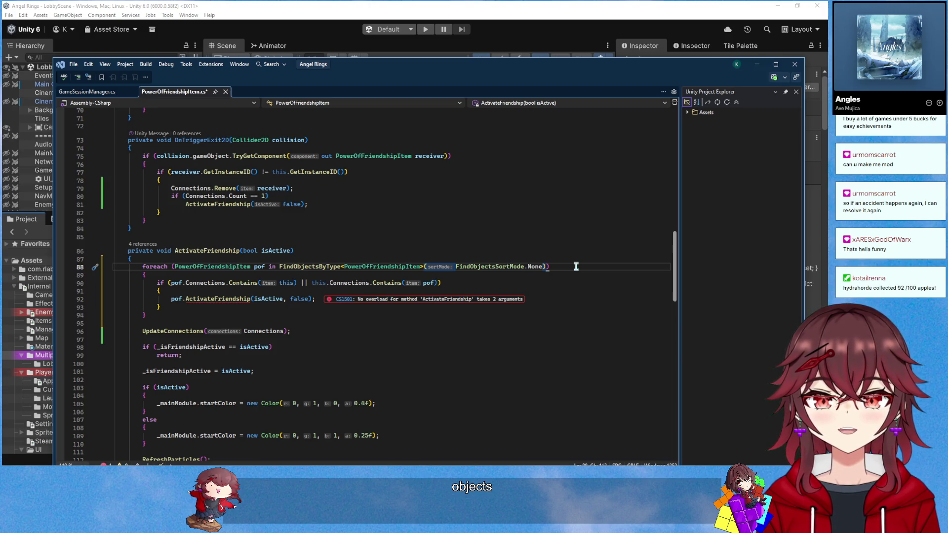
# Replace the suggested if block inside the loop with 'if (po', then delete it
pyautogui.moveTo(161, 307); pyautogui.dragTo(157, 285)
pyautogui.press('BackSpace')
pyautogui.write('if (podf')
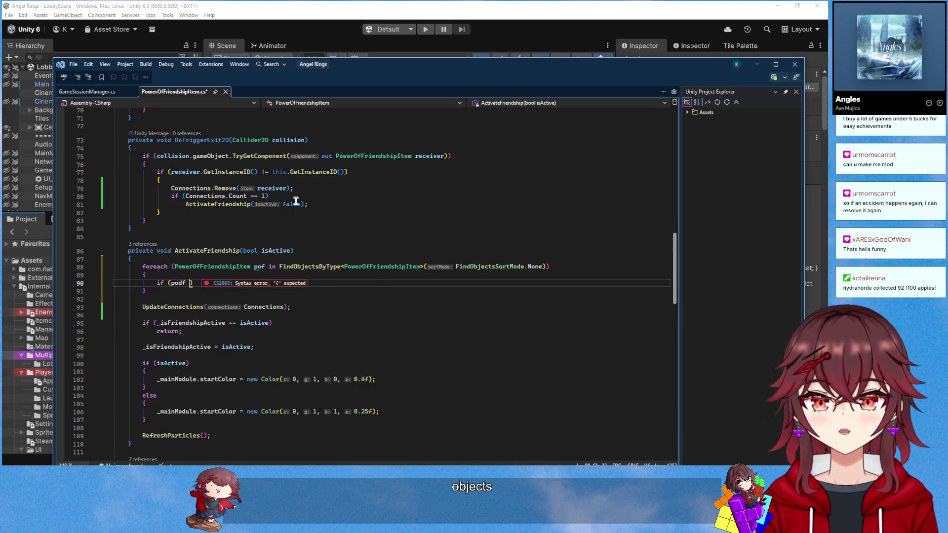
pyautogui.press('BackSpace')
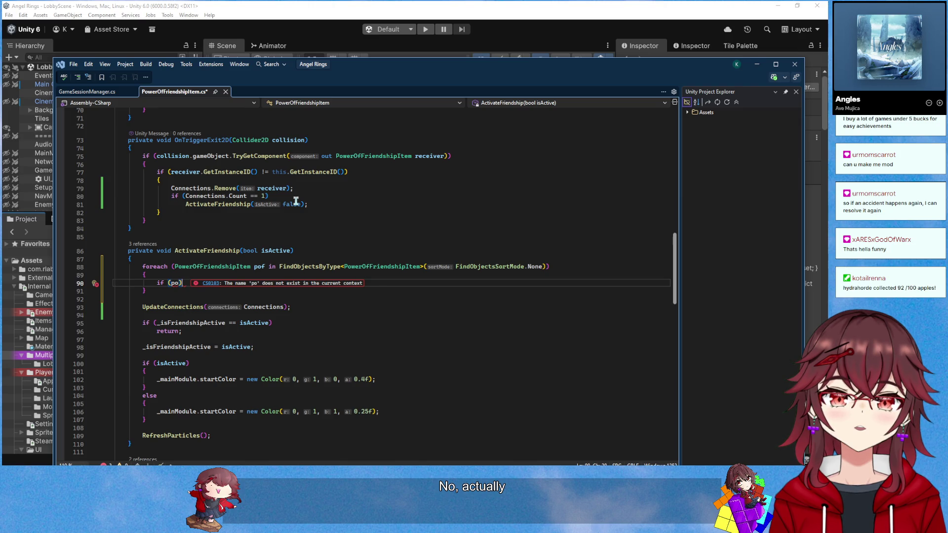
pyautogui.press('BackSpace')
pyautogui.press('BackSpace')
pyautogui.press('BackSpace')
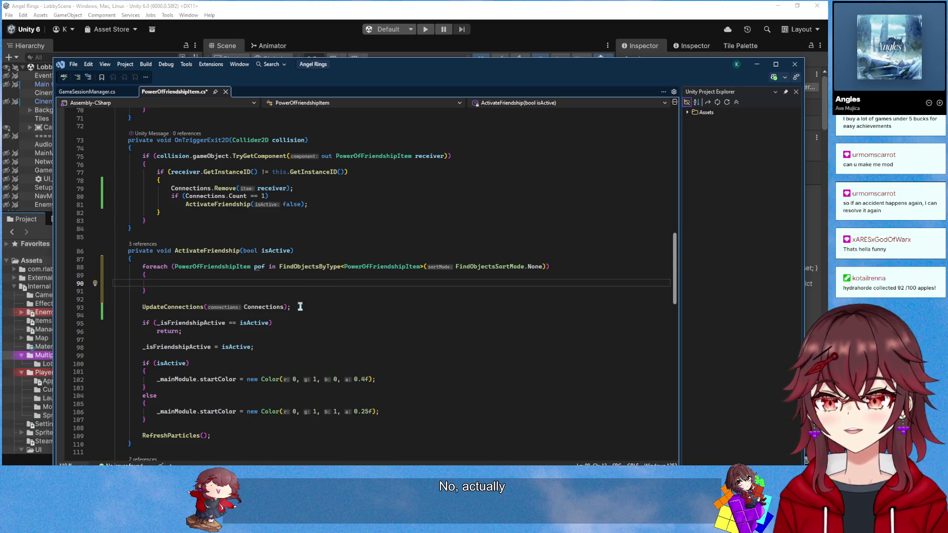
# Move the UpdateConnections call into the foreach body, remove leftover blank lines, and switch to Unity
pyautogui.moveTo(300, 307); pyautogui.dragTo(143, 307)
pyautogui.hotkey('ctrl', 'x')
pyautogui.click(166, 283)
pyautogui.hotkey('ctrl', 'v')
pyautogui.click(159, 310)
pyautogui.click(170, 292)
pyautogui.press('Delete')
pyautogui.press('Delete')
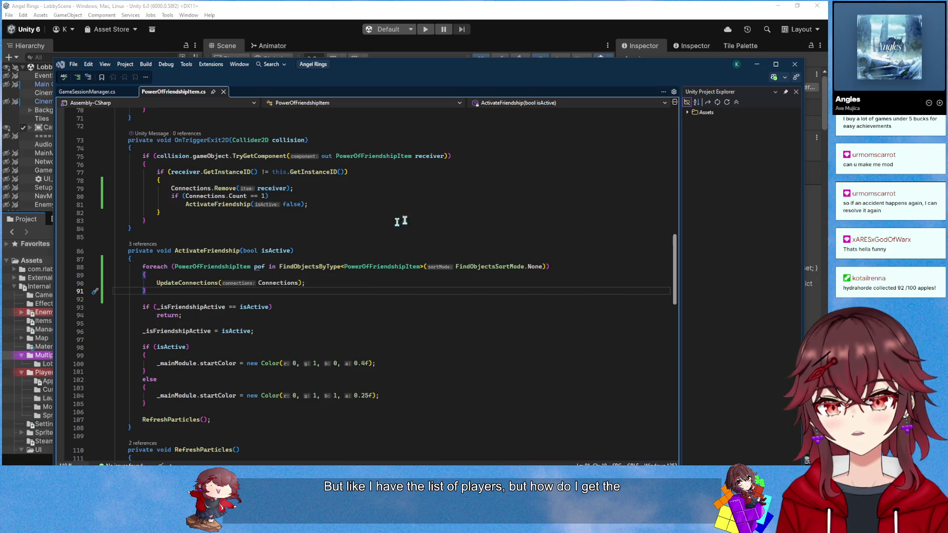
pyautogui.click(453, 6)
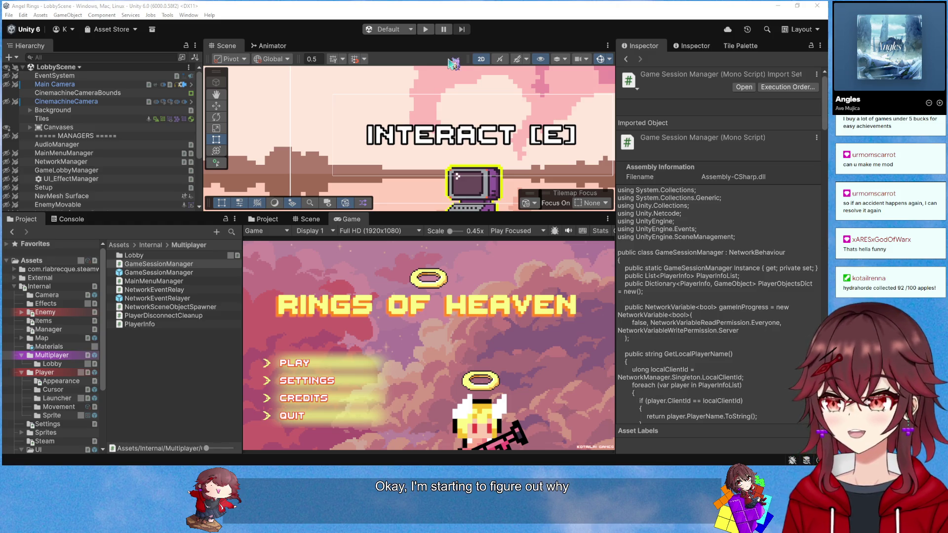
# Enter play mode, choose PLAY then CREATE a lobby, and move the player right
pyautogui.click(425, 29)
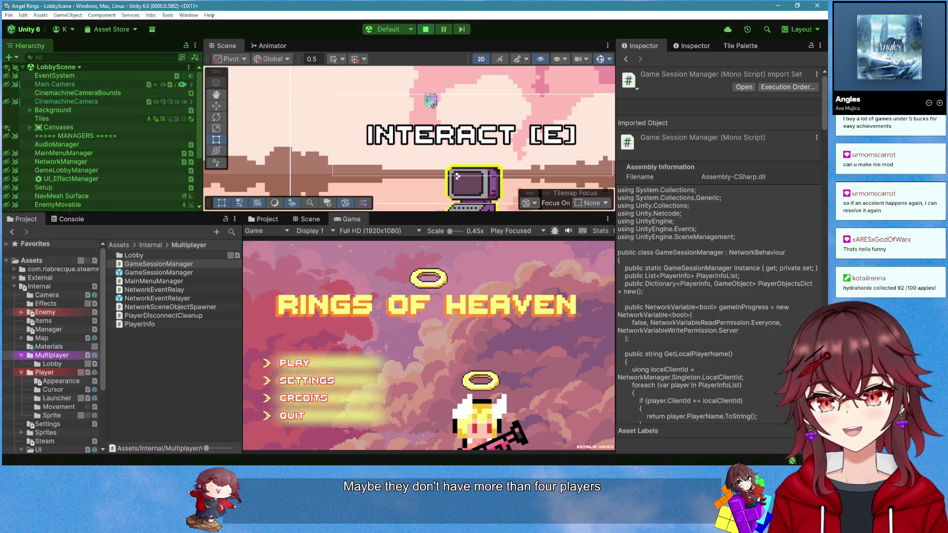
pyautogui.click(327, 359)
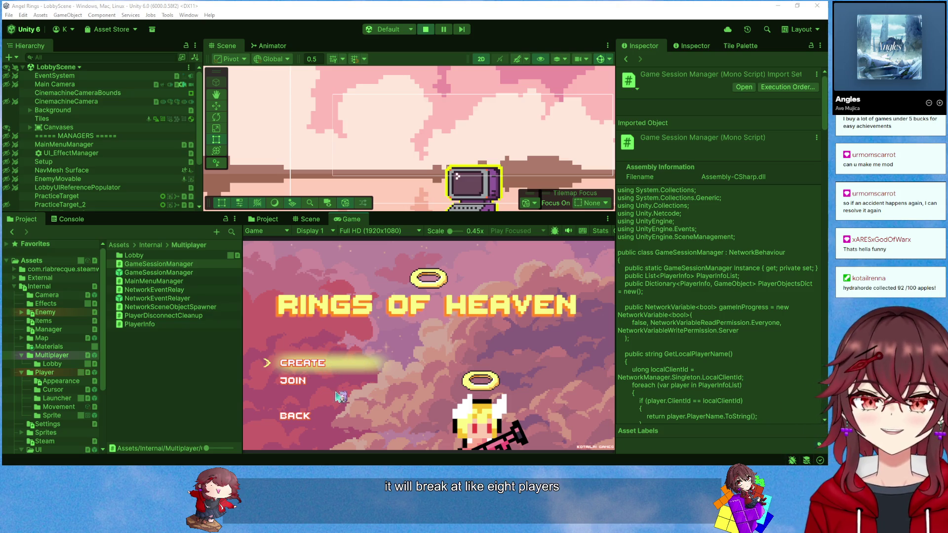
pyautogui.click(316, 364)
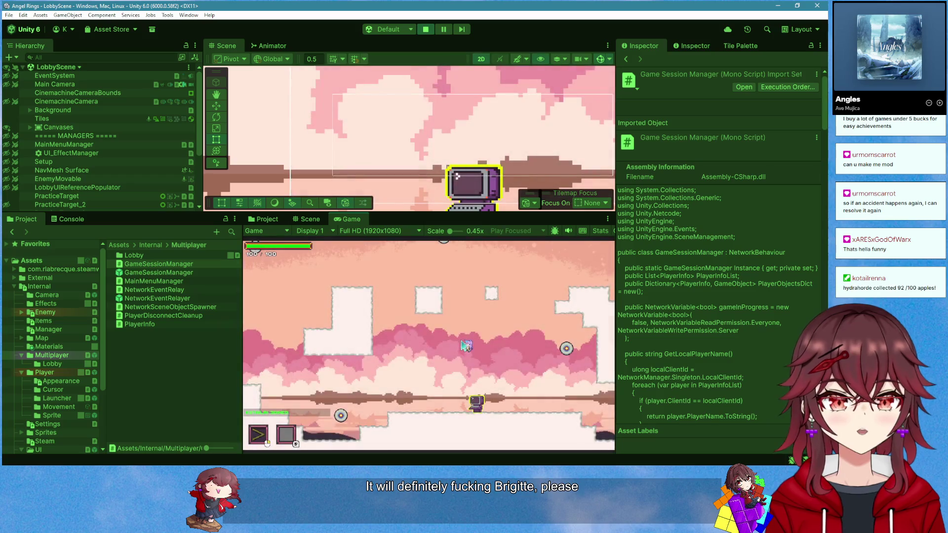
pyautogui.press('d')
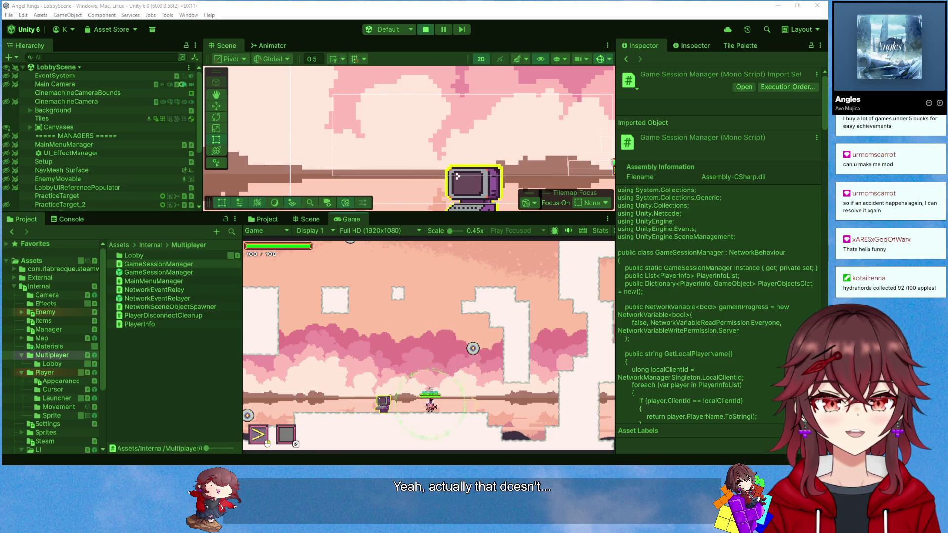
# Maximize the Game view to check the friendship buffs, then stop play mode and return to Visual Studio
pyautogui.rightClick(358, 219)
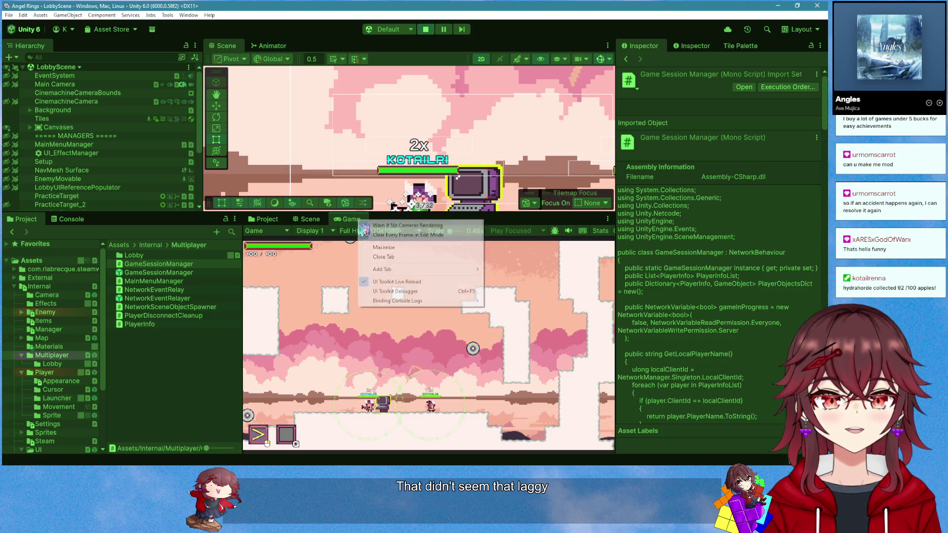
pyautogui.click(365, 247)
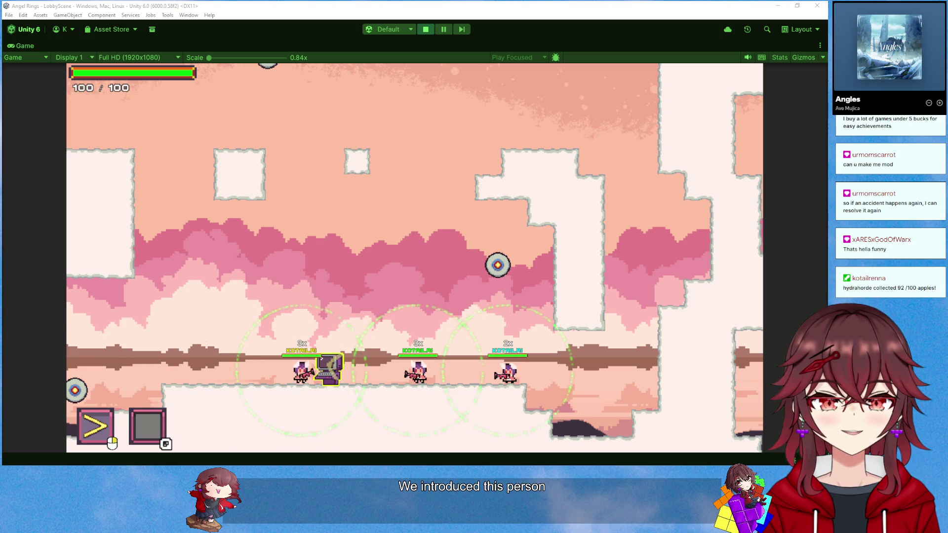
pyautogui.click(426, 29)
pyautogui.hotkey('alt', 'Tab')
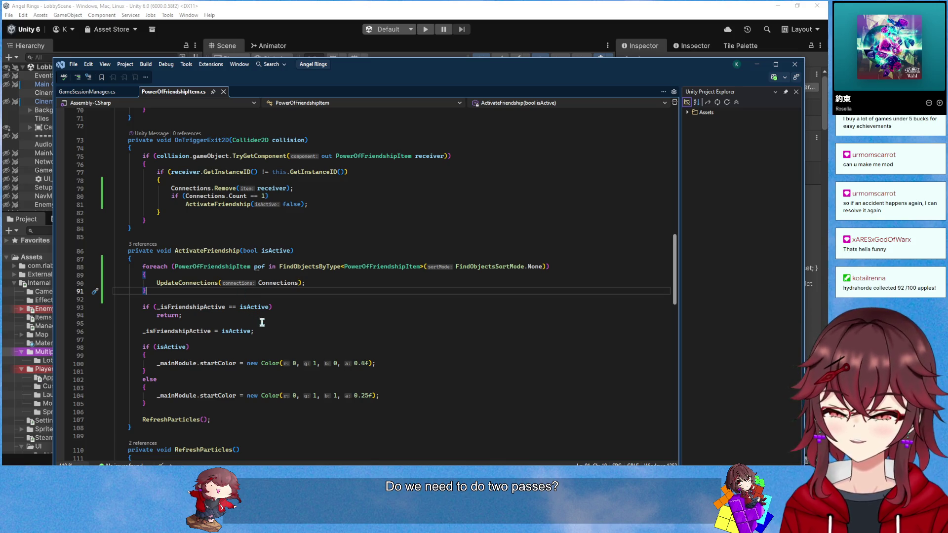
# Declare 'PowerOfFriendshipItem[] allFriendship = FindObjectsByType<PowerOfFriendshipItem>(…)' at the top of ActivateFriendship
pyautogui.press('Up')
pyautogui.press('Up')
pyautogui.press('Up')
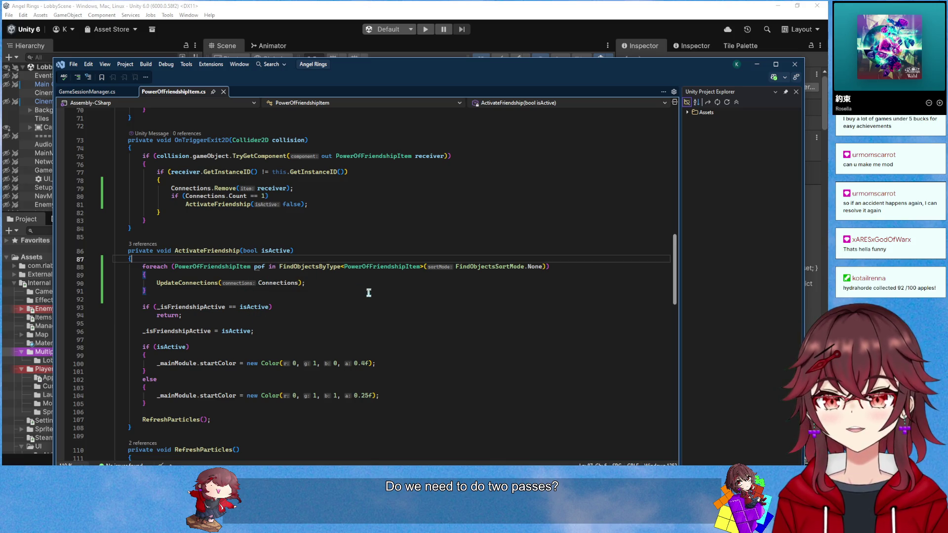
pyautogui.press('Return')
pyautogui.press('Return')
pyautogui.press('Up')
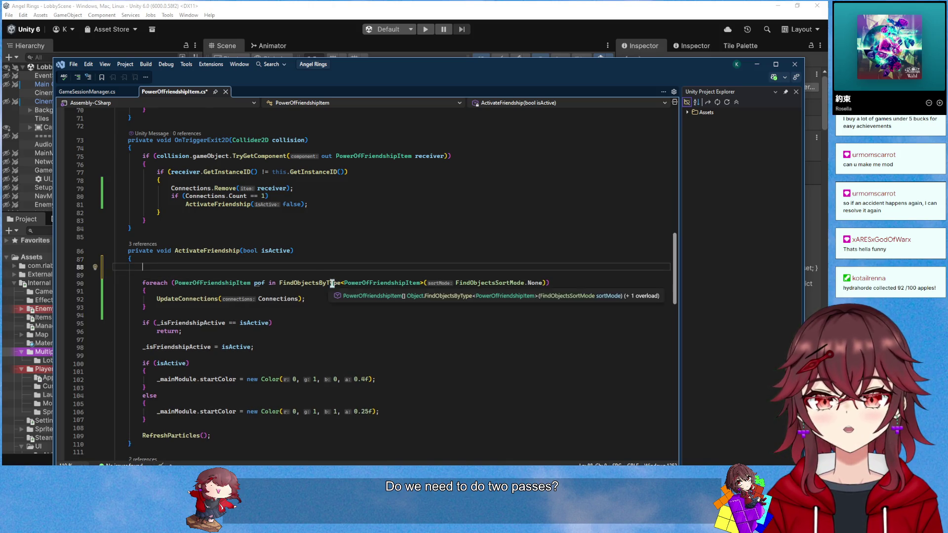
pyautogui.write('PowerOfFriendshipItem[] allItems = FindObjectsByType<PowerOfFriendshipItem>(FindObjectsSortMode.None);')
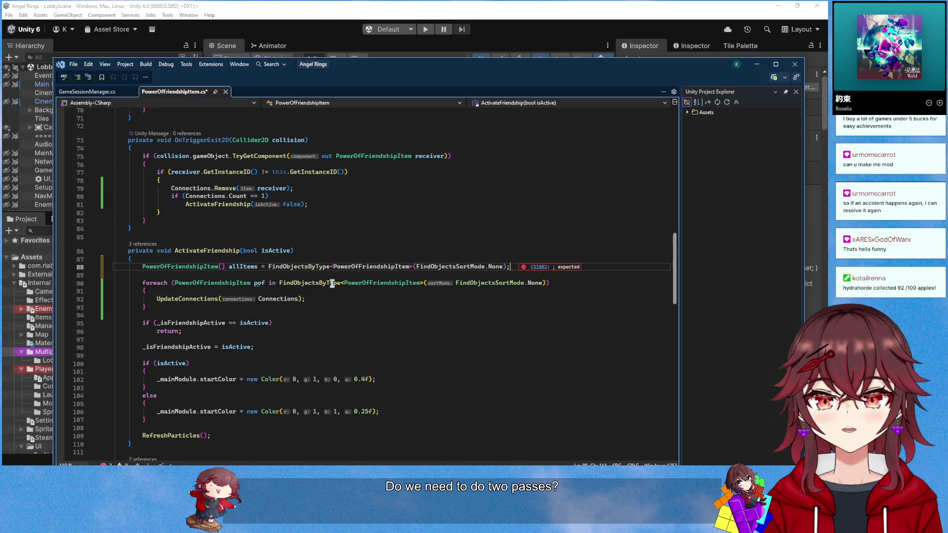
pyautogui.doubleClick(248, 267)
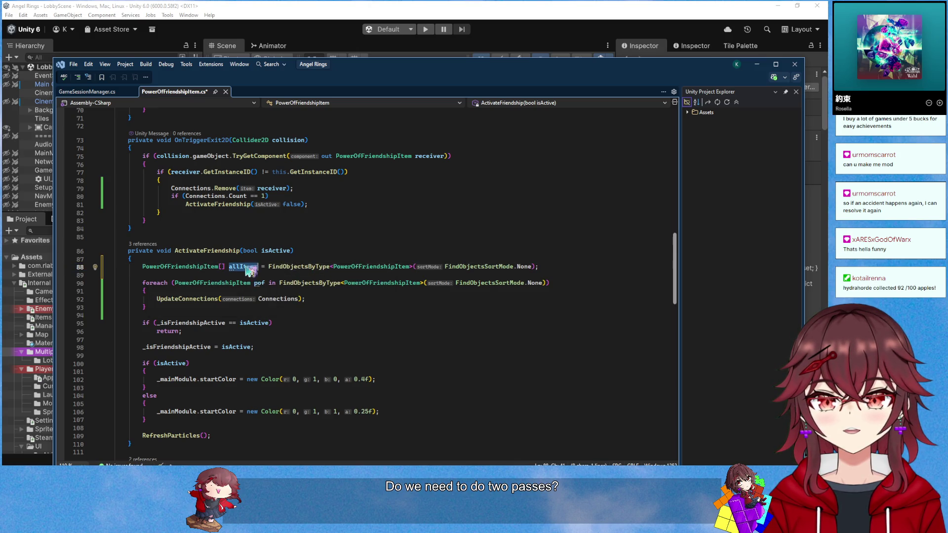
pyautogui.hotkey('ctrl', 'r')
pyautogui.hotkey('ctrl', 'r')
pyautogui.write('allFriendship')
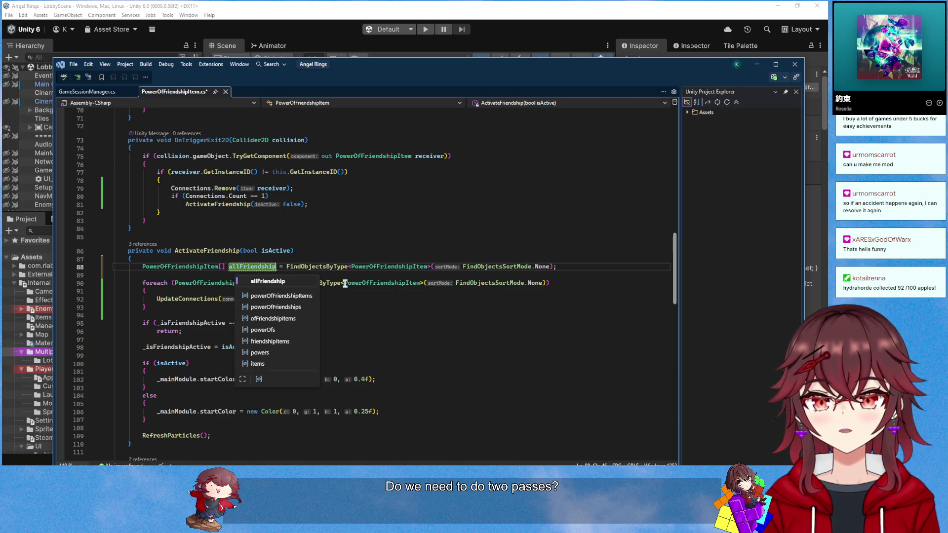
pyautogui.press('Return')
# Make the foreach loop iterate over allFriendship instead of the FindObjectsByType call
pyautogui.moveTo(279, 283); pyautogui.dragTo(342, 283)
pyautogui.moveTo(536, 285); pyautogui.dragTo(563, 287)
pyautogui.press('BackSpace')
pyautogui.write('all')
pyautogui.press('Tab')
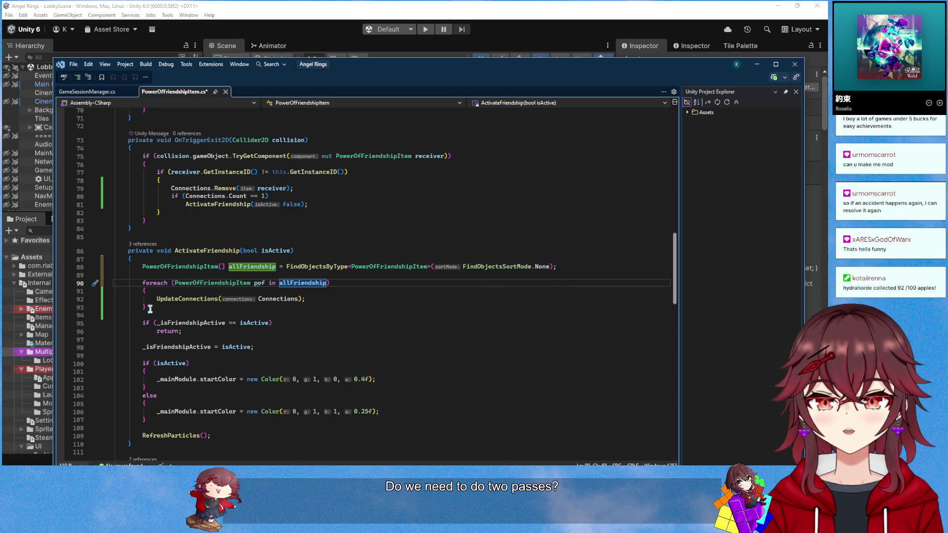
# Duplicate the foreach loop, add one more UpdateConnections call after both loops, and save
pyautogui.moveTo(150, 310); pyautogui.dragTo(142, 283)
pyautogui.hotkey('ctrl', 'c')
pyautogui.click(172, 309)
pyautogui.press('Return')
pyautogui.hotkey('ctrl', 'v')
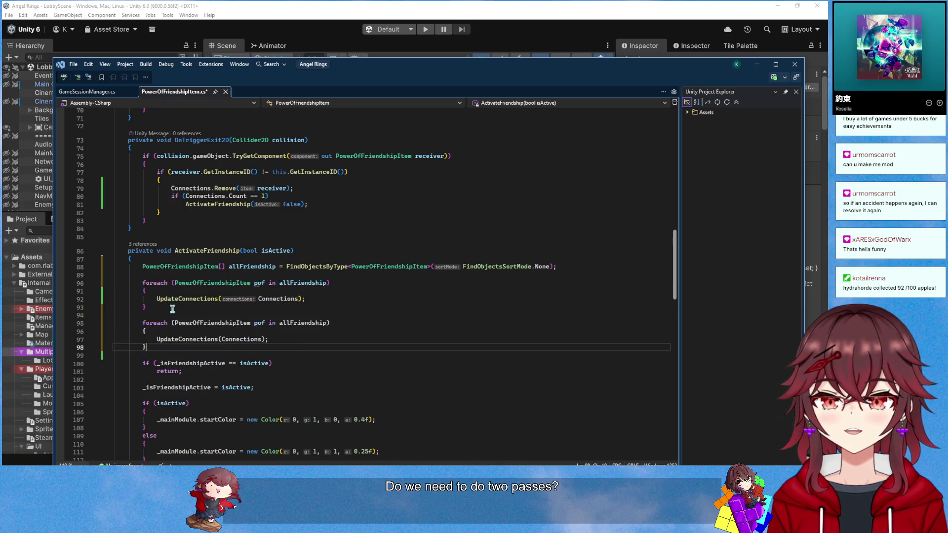
pyautogui.moveTo(157, 299); pyautogui.dragTo(306, 299)
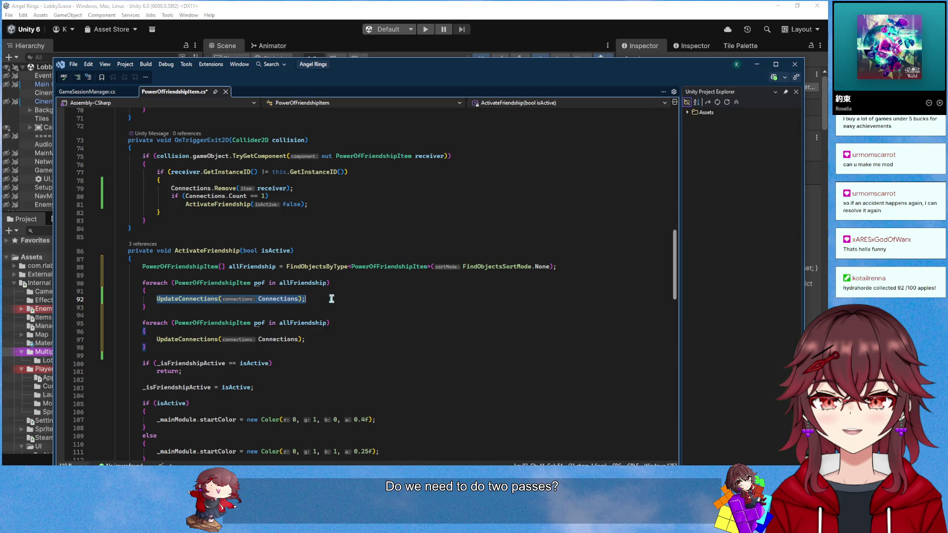
pyautogui.click(217, 349)
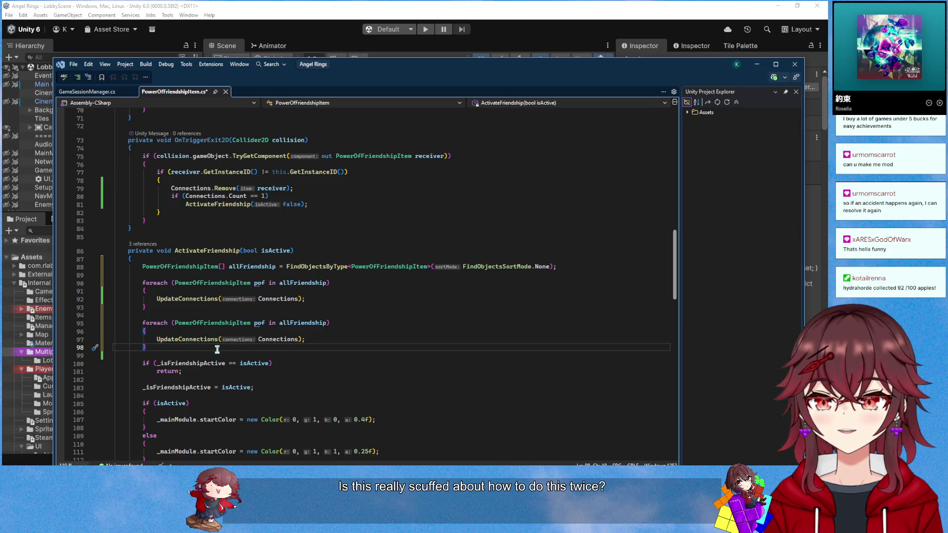
pyautogui.press('Return')
pyautogui.press('Return')
pyautogui.hotkey('ctrl', 'v')
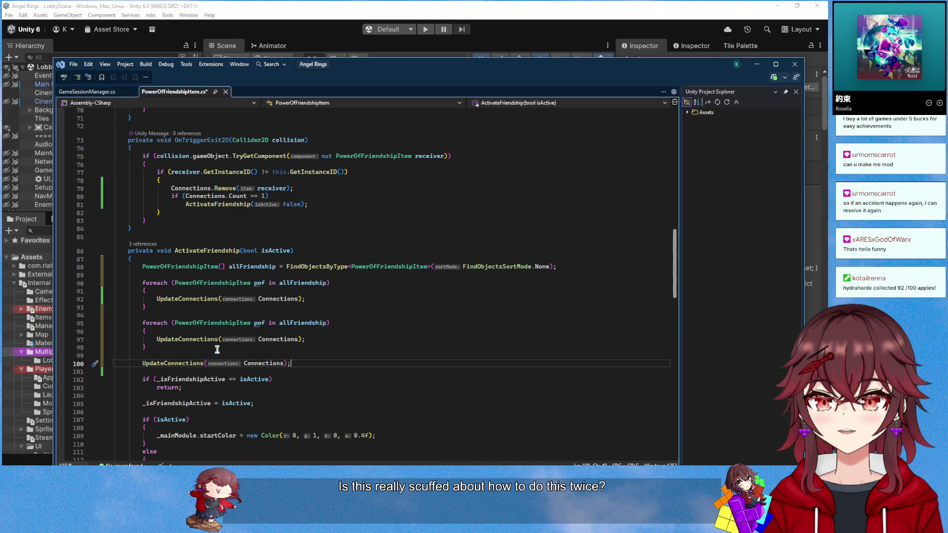
pyautogui.hotkey('ctrl', 's')
# Try a '.rev' call on allFriendship in the second loop, remove it, and return to Unity
pyautogui.click(324, 324)
pyautogui.write('.rev')
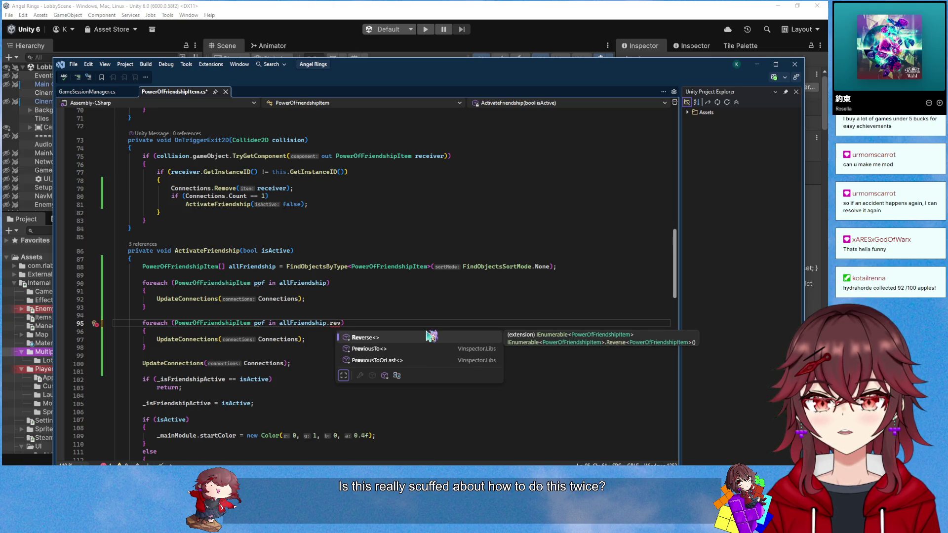
pyautogui.press('BackSpace')
pyautogui.press('BackSpace')
pyautogui.press('BackSpace')
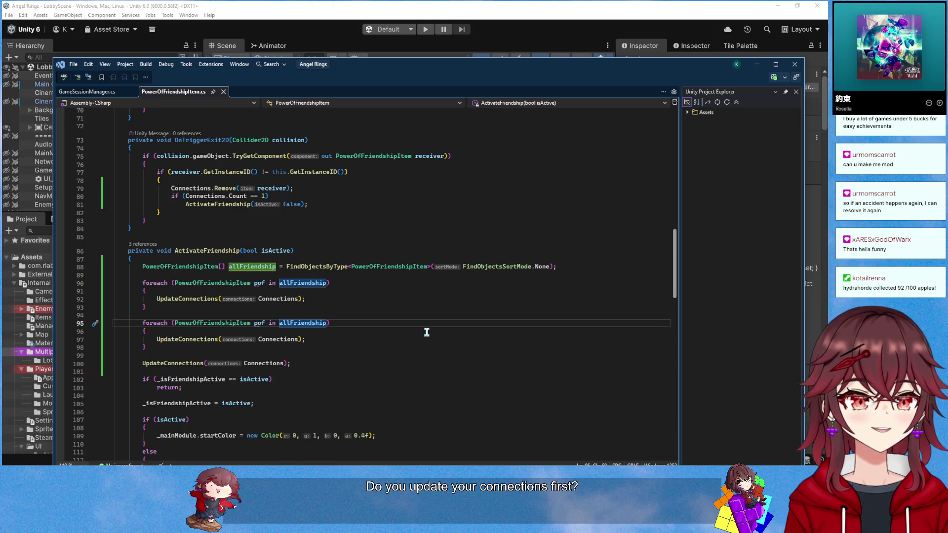
pyautogui.hotkey('alt', 'Tab')
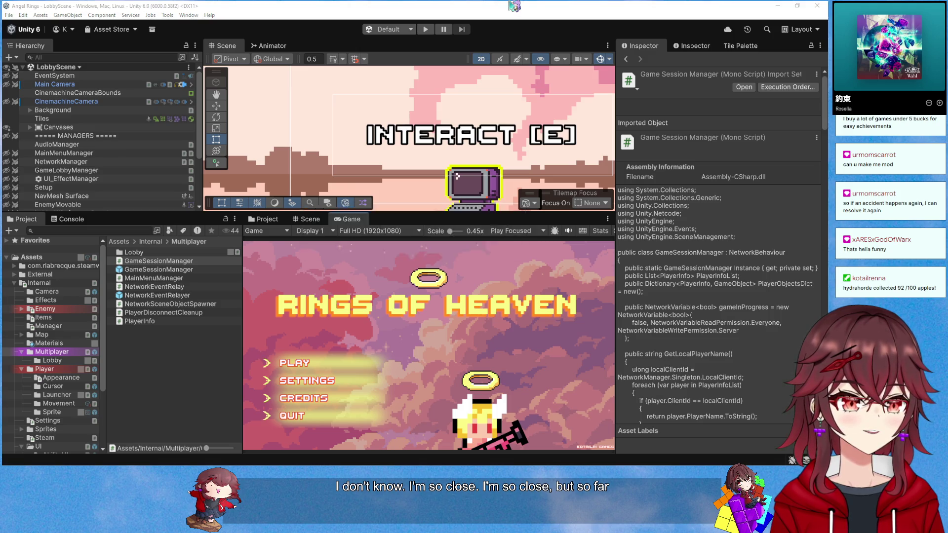
# Enter play mode, choose PLAY then CREATE a lobby, and walk the player right and back
pyautogui.click(426, 29)
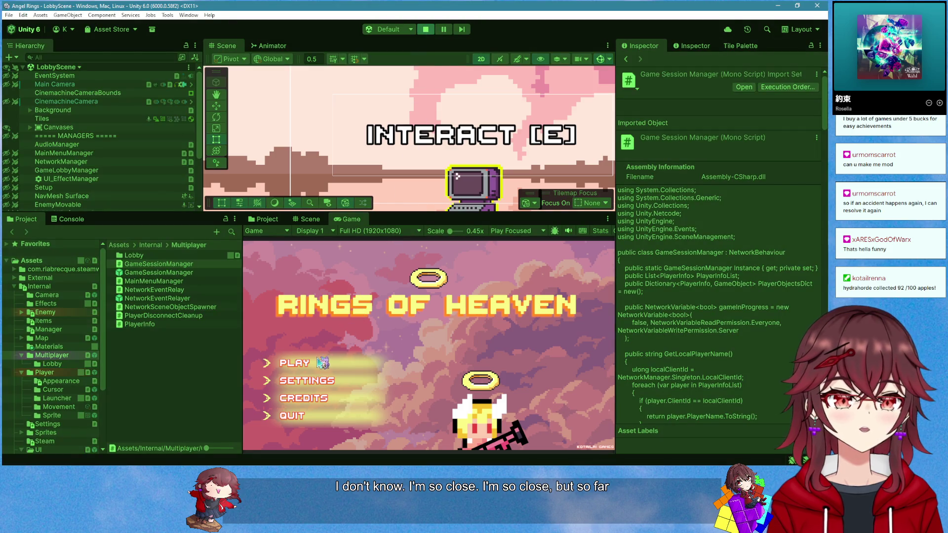
pyautogui.click(323, 362)
pyautogui.click(324, 360)
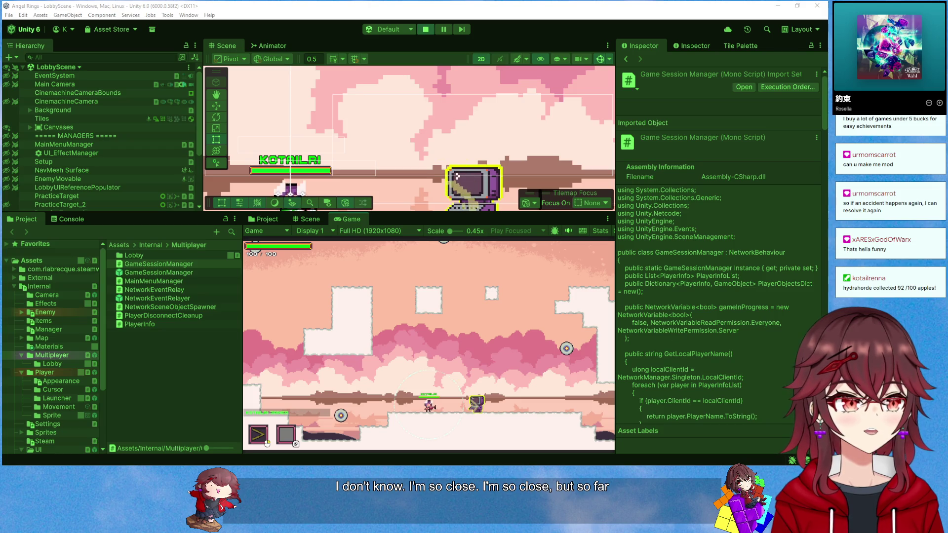
pyautogui.click(370, 311)
pyautogui.press('d')
pyautogui.press('d')
pyautogui.press('a')
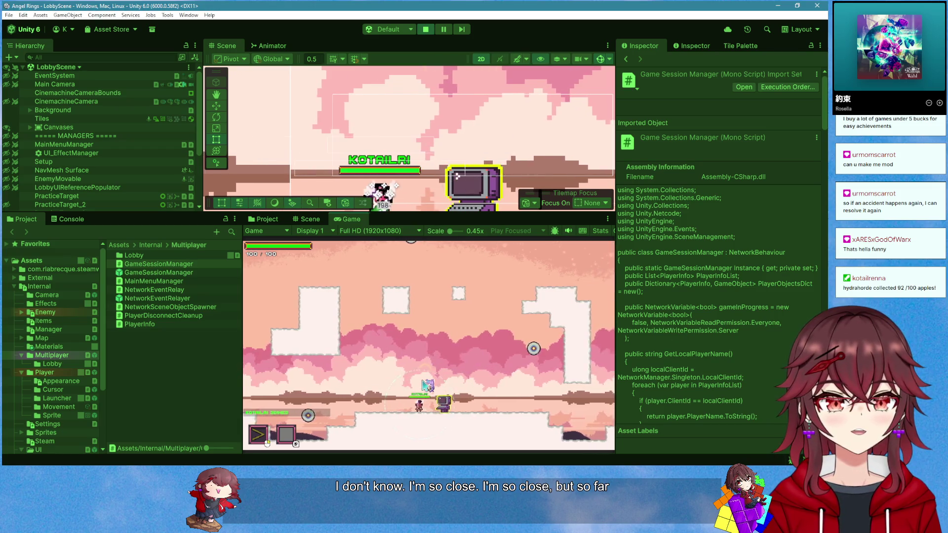
# Trigger the teal ring effect, walk to the computer, and maximize the Game view
pyautogui.click(381, 412)
pyautogui.press('d')
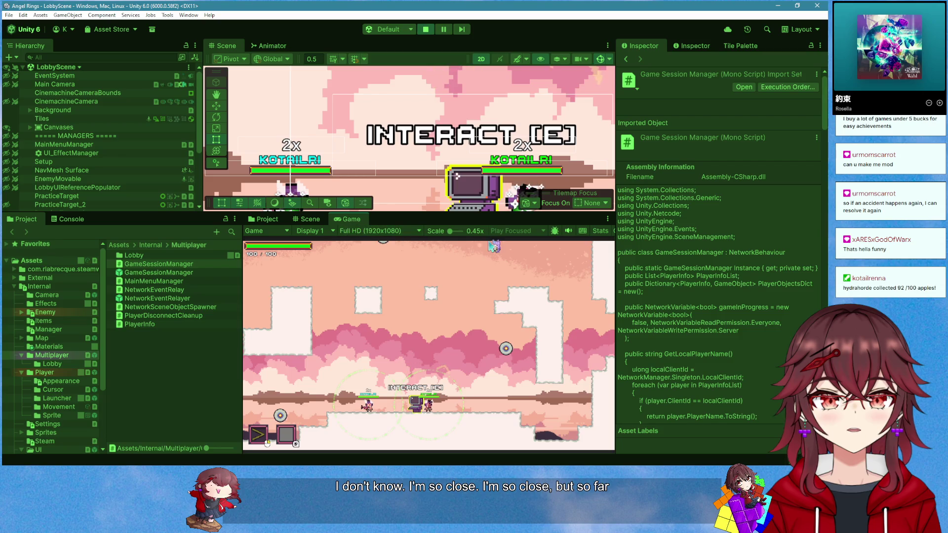
pyautogui.rightClick(341, 220)
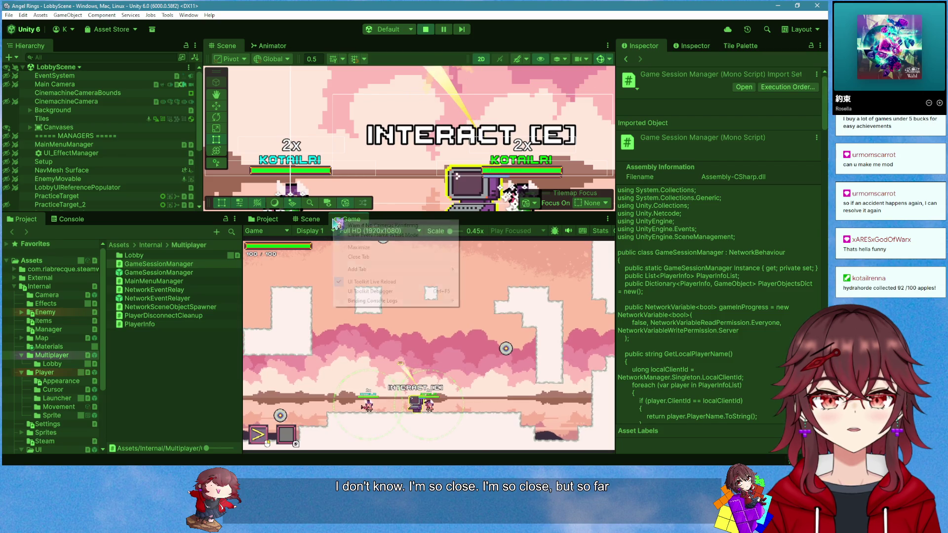
pyautogui.click(366, 249)
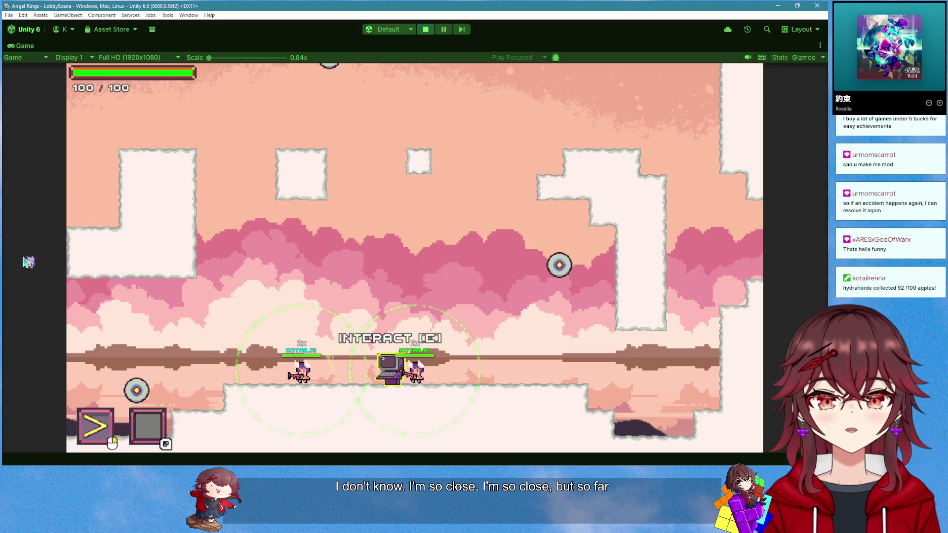
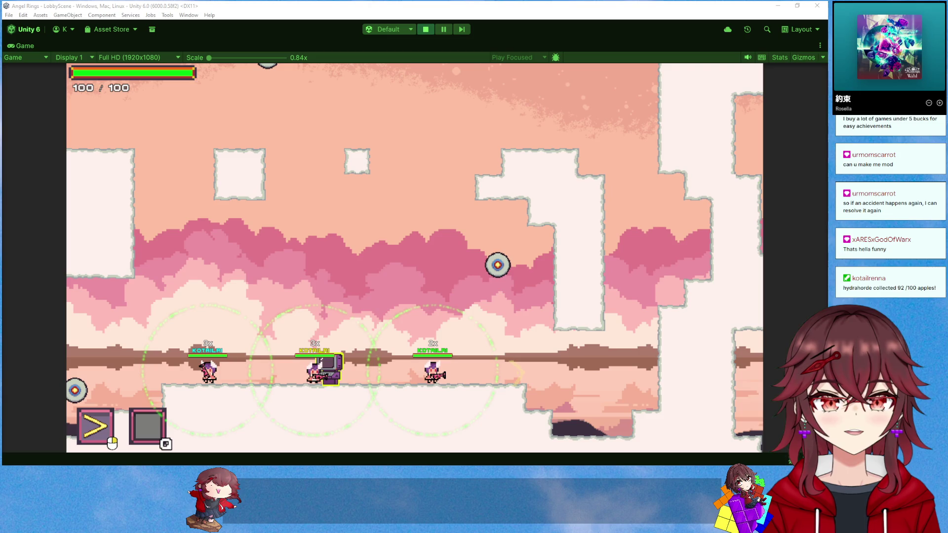
# Exit Play mode on the running LobbyScene with its three player characters
pyautogui.click(460, 367)
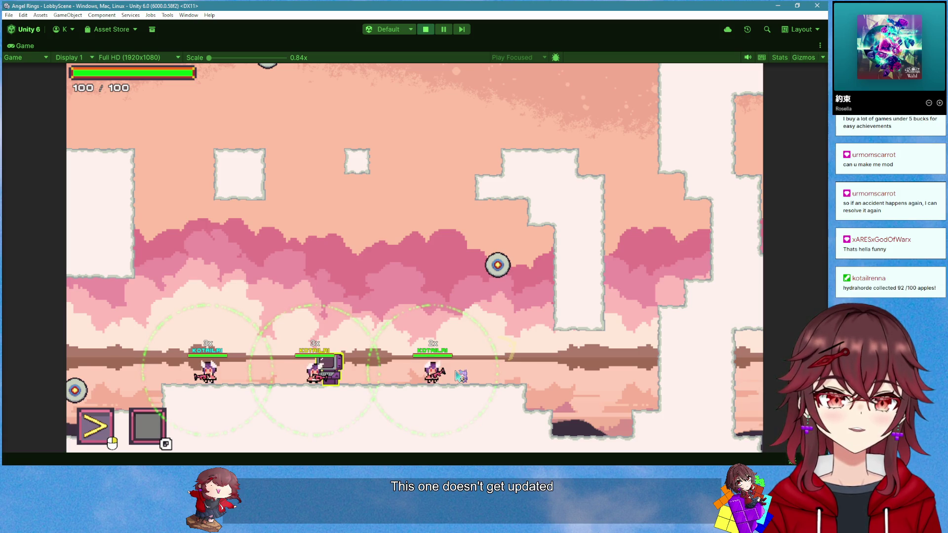
pyautogui.click(426, 29)
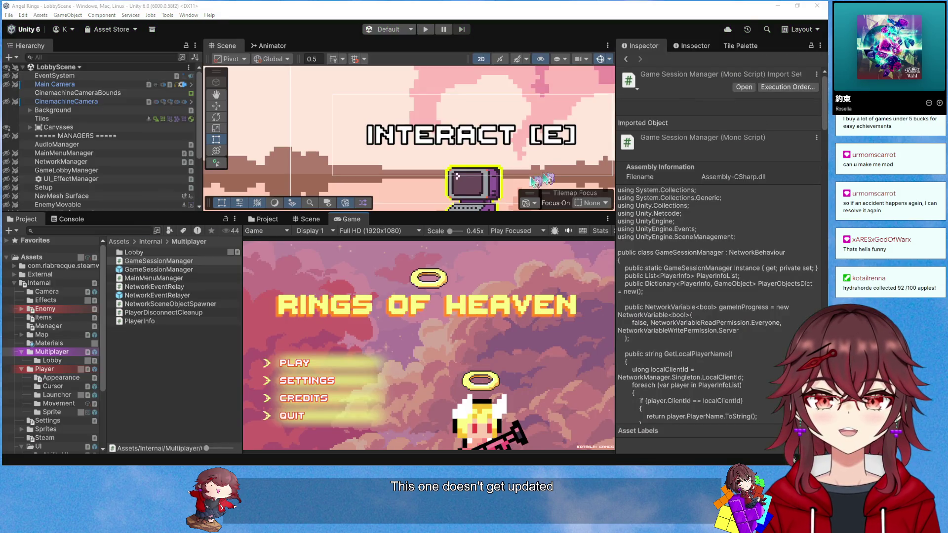
# Switch to Visual Studio and scroll PowerOfFriendshipItem.cs down to the UpdateConnections queue traversal
pyautogui.hotkey('alt', 'Tab')
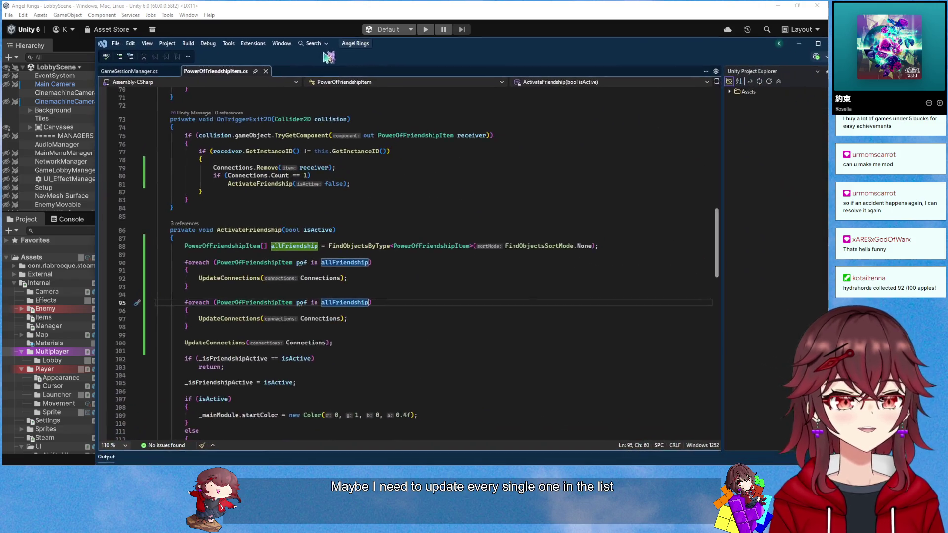
pyautogui.scroll(-10, 343, 228)
pyautogui.scroll(-8, 343, 228)
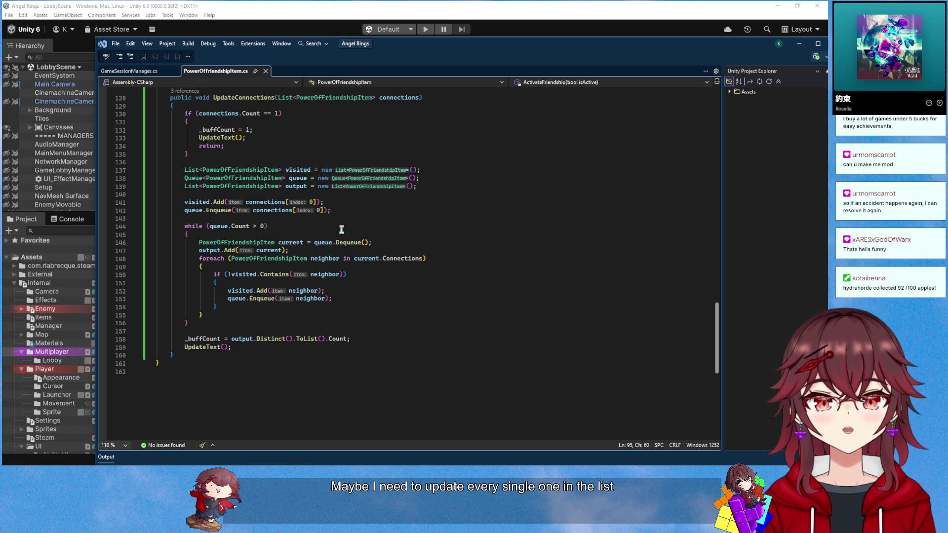
# Add UpdateConnections(neighbor.Connections); on a new line above queue.Enqueue(neighbor)
pyautogui.click(338, 291)
pyautogui.doubleClick(235, 299)
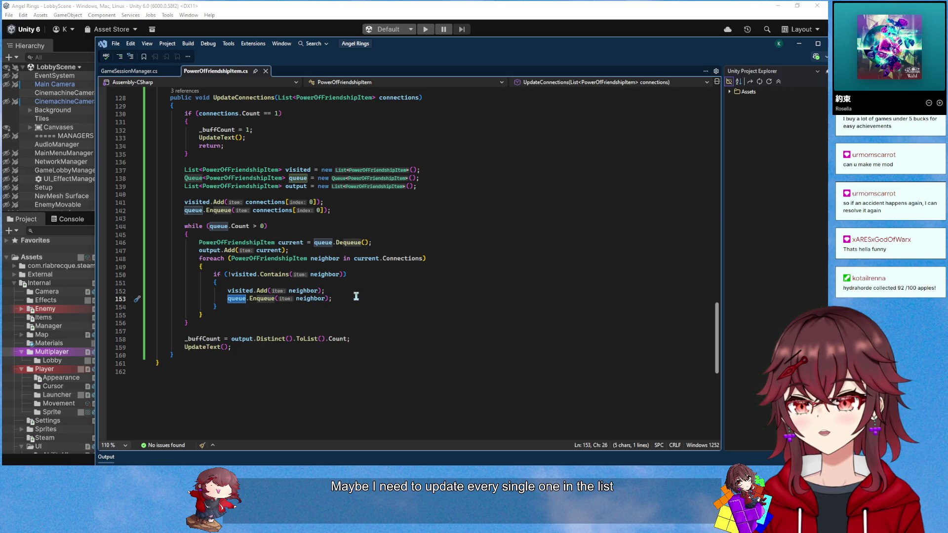
pyautogui.click(356, 296)
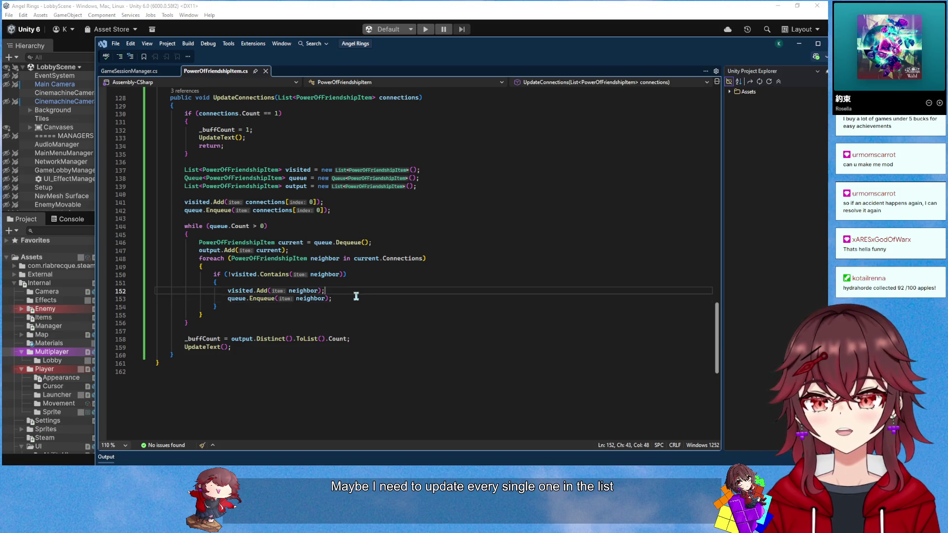
pyautogui.hotkey('ctrl', 'Return')
pyautogui.write('UpdateCon')
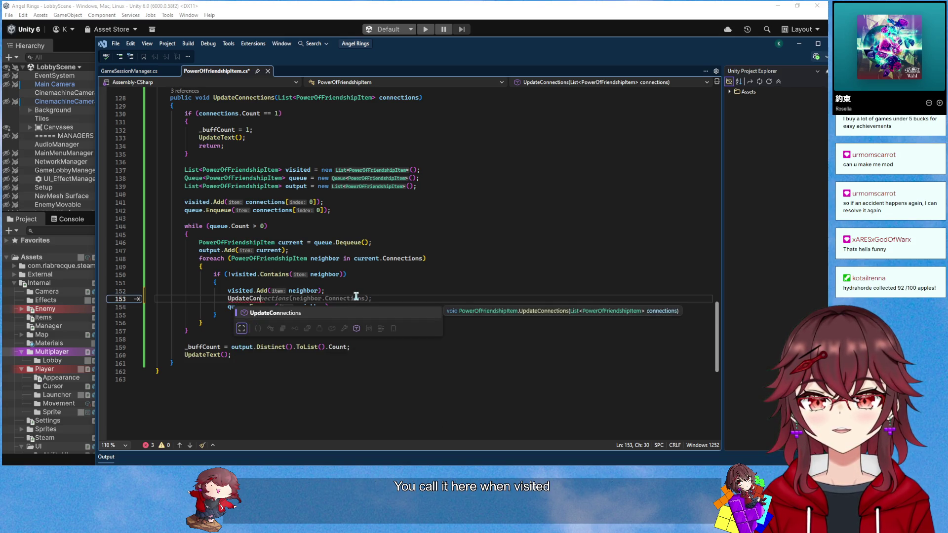
pyautogui.press('Tab')
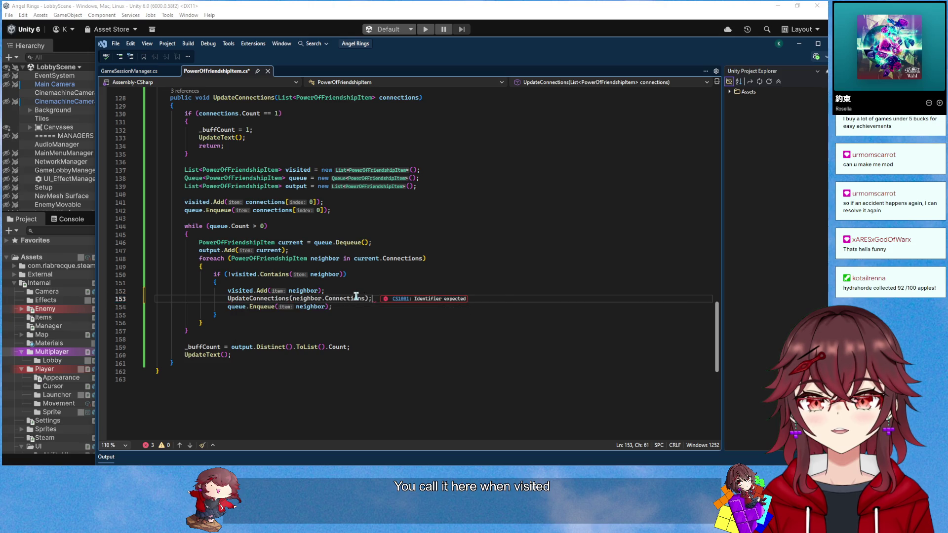